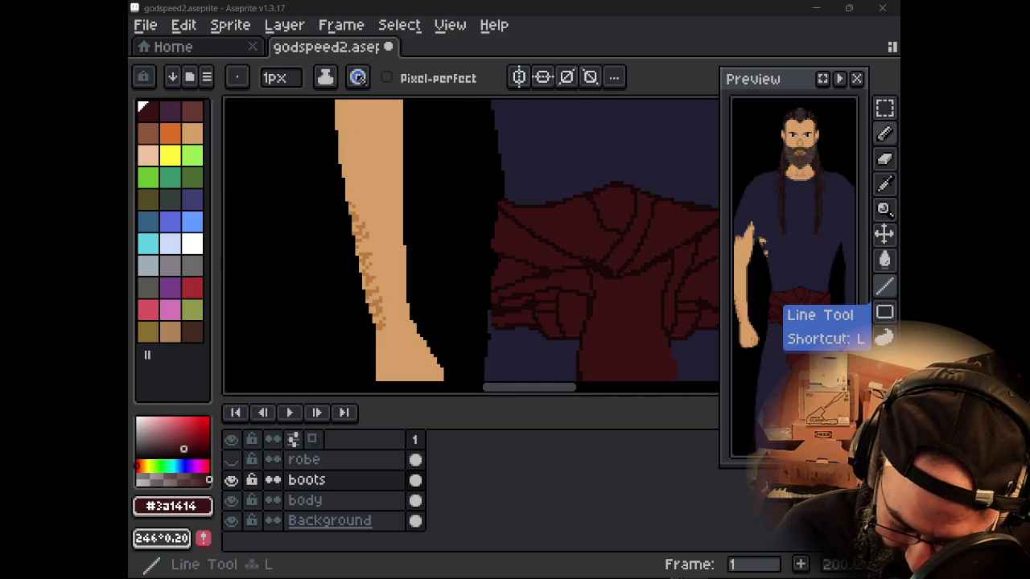
- Select the belt layer and turn on vertical mirror symmetry
key(alt)
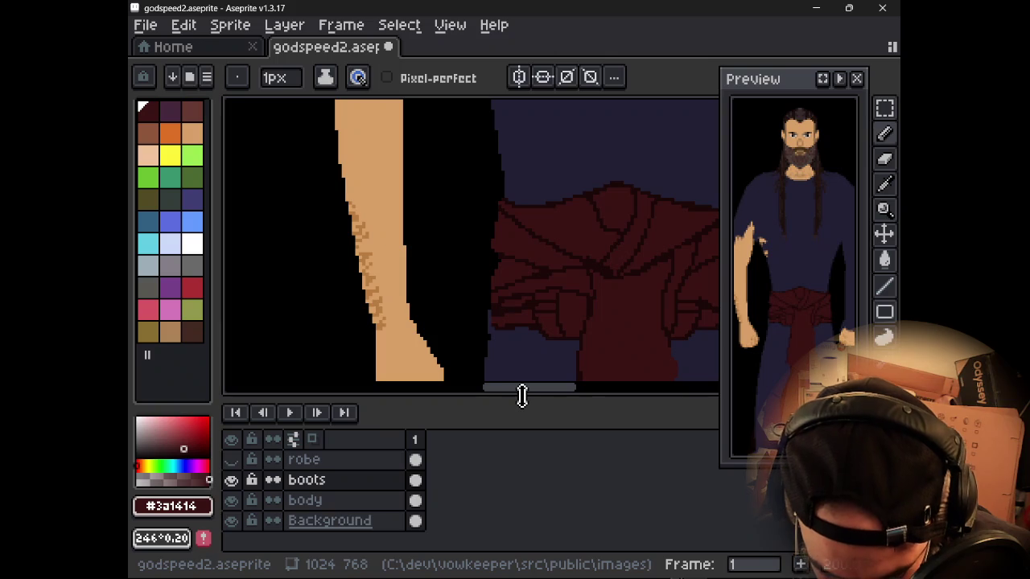
key(Up)
scroll(375, 478, up, 1)
scroll(378, 473, up, 2)
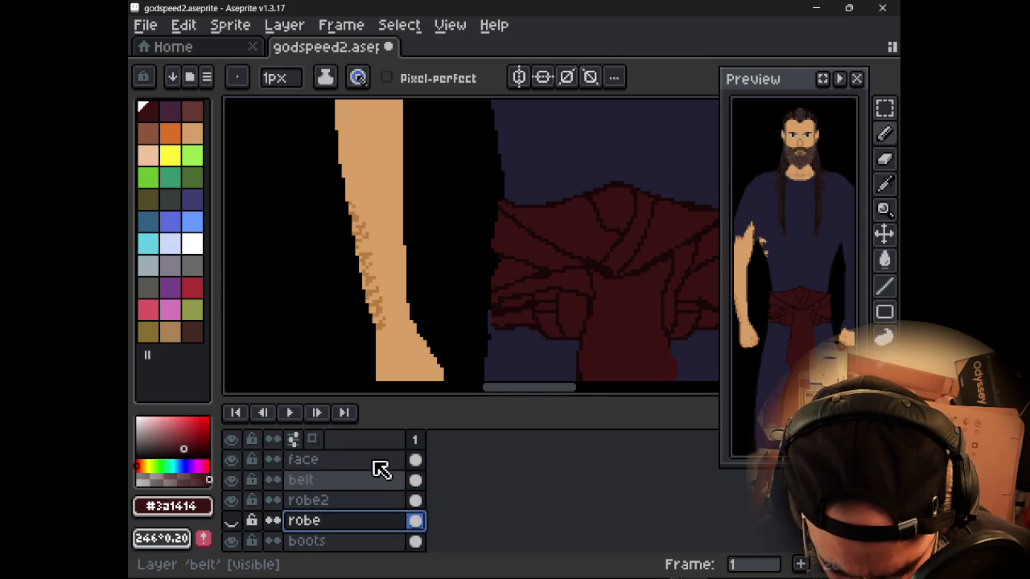
click(370, 484)
key(alt)
click(518, 77)
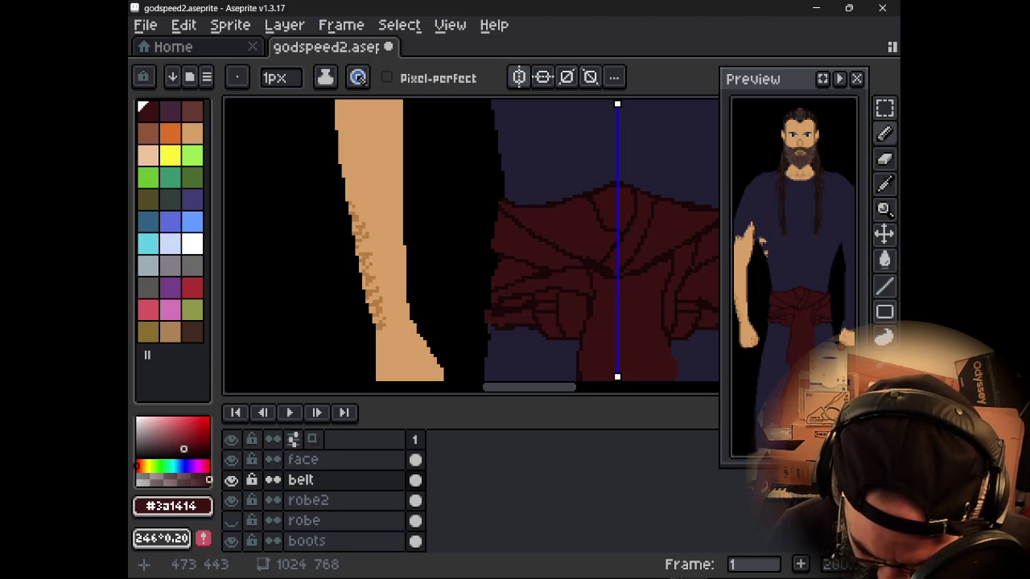
scroll(554, 246, down, 2)
scroll(491, 271, right, 3)
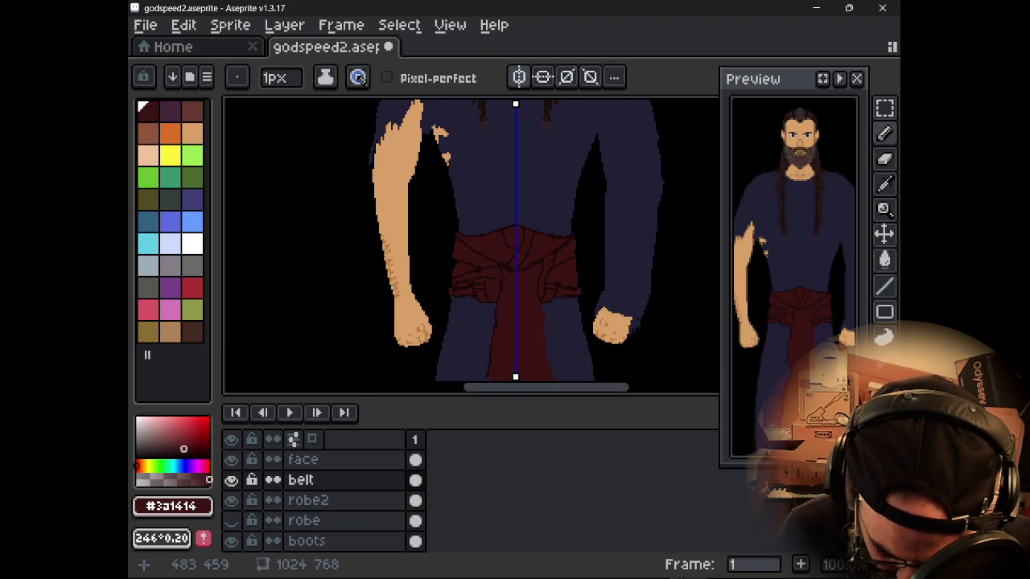
click(308, 500)
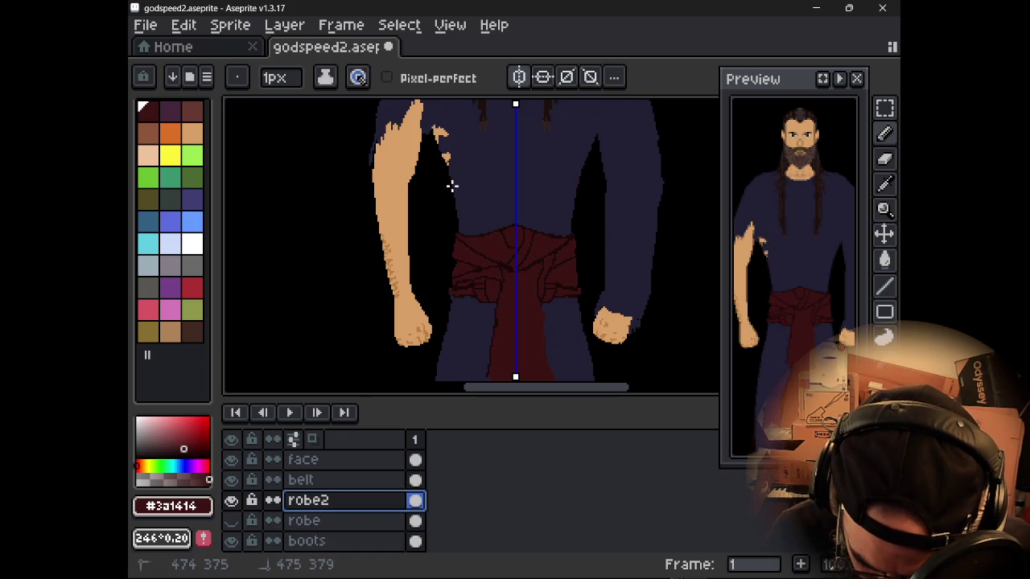
key(ctrl+z)
alt+click(467, 225)
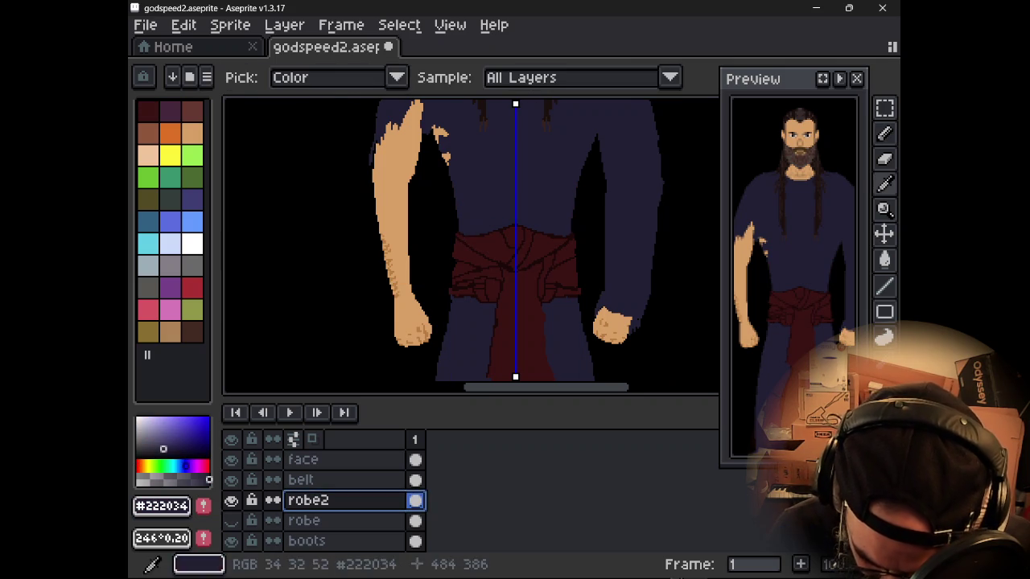
click(456, 229)
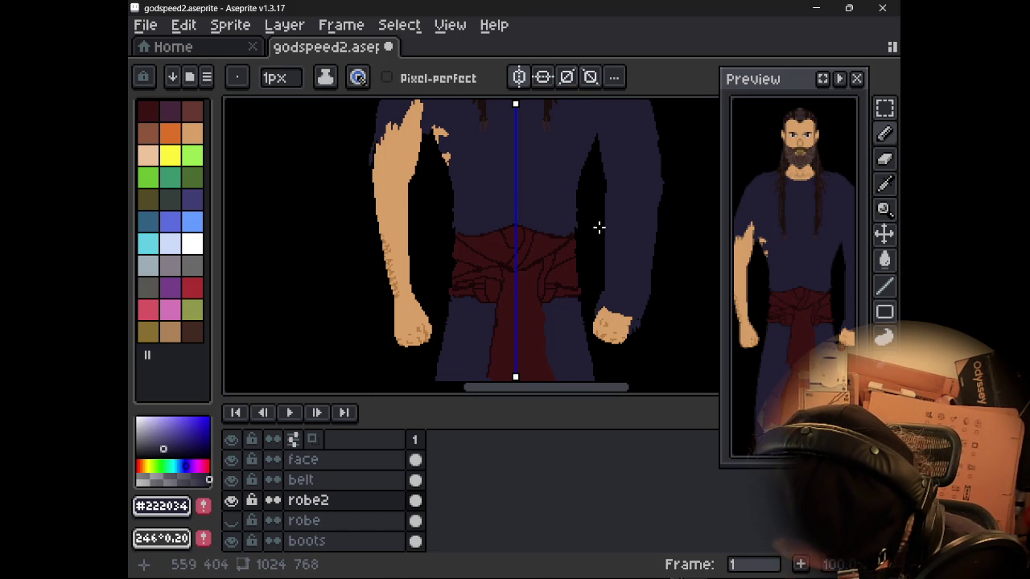
mouse_move(751, 253)
mouse_down()
mouse_move(766, 262)
mouse_move(756, 262)
mouse_up()
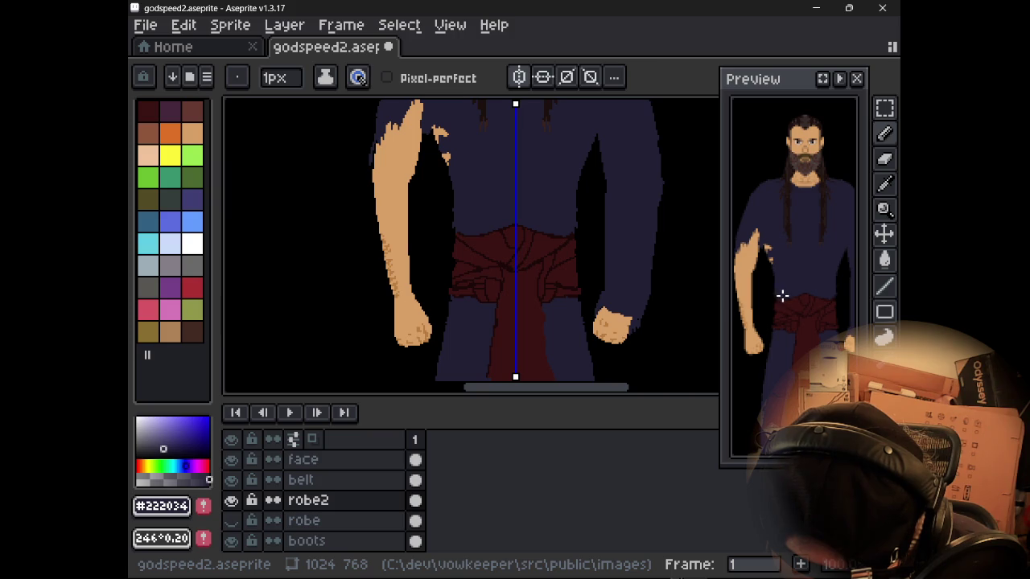
drag(782, 306, 780, 310)
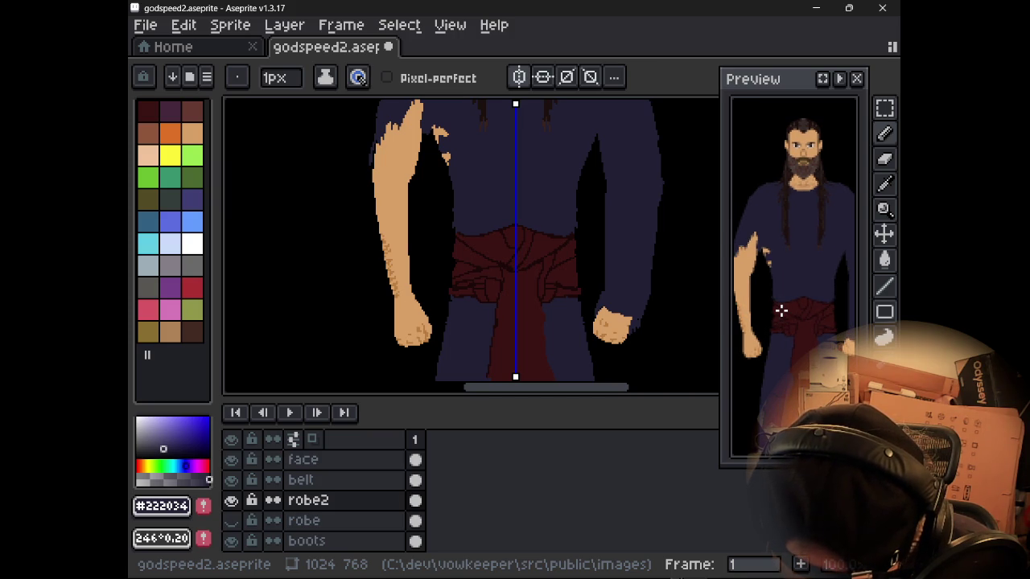
scroll(779, 309, up, 3)
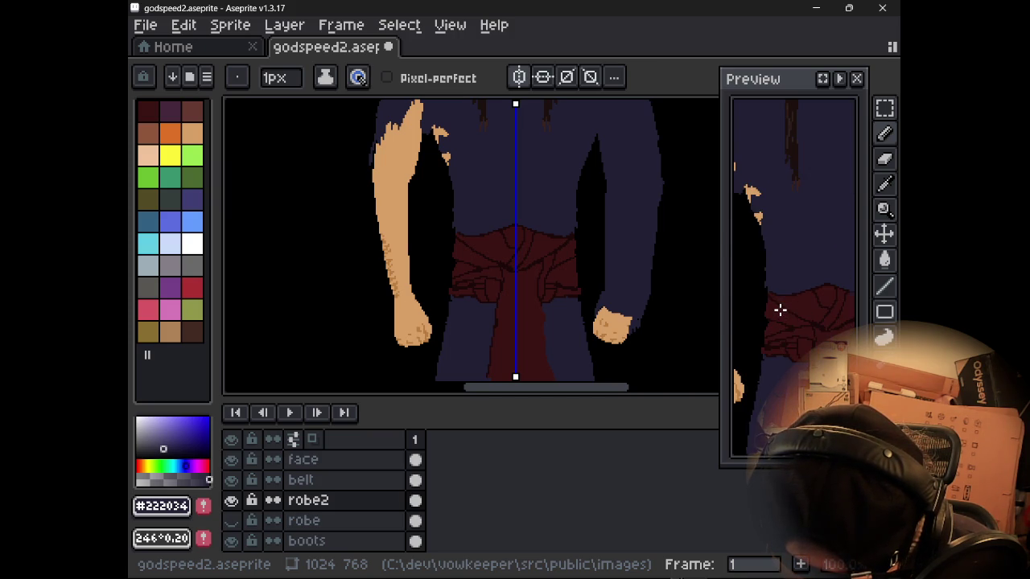
scroll(780, 310, down, 3)
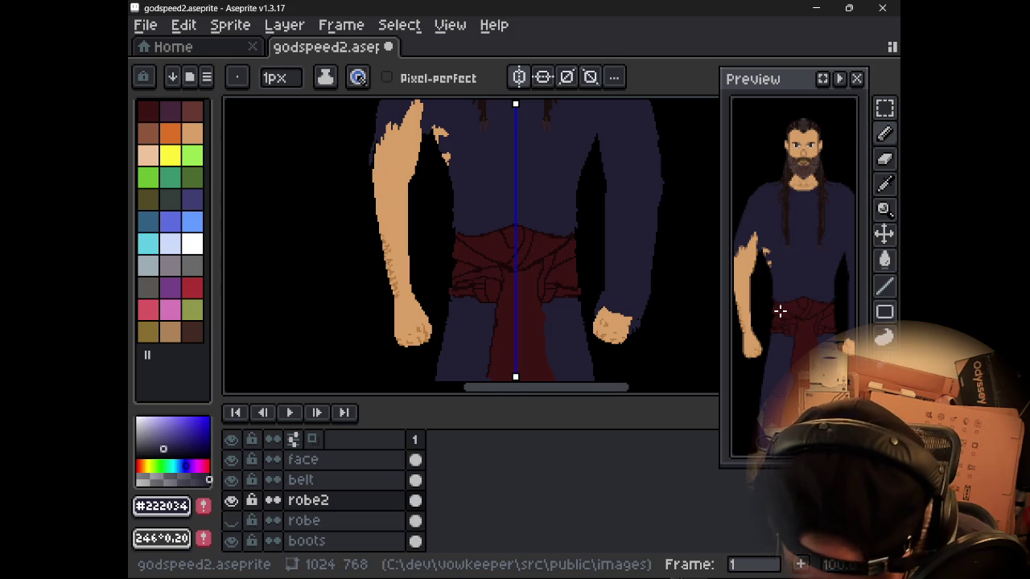
scroll(489, 234, up, 2)
scroll(490, 234, up, 1)
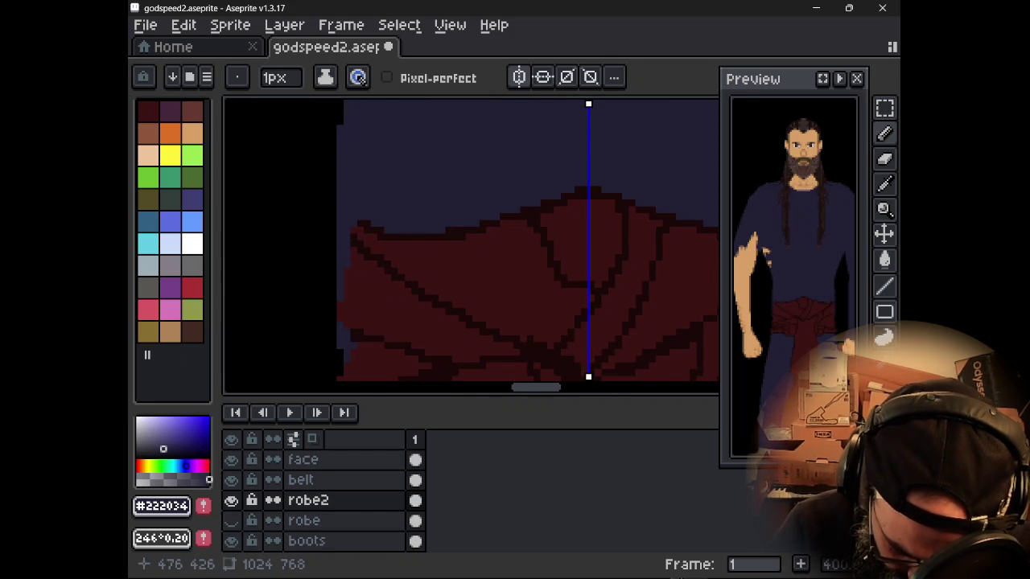
key(minus)
key(minus)
key(minus)
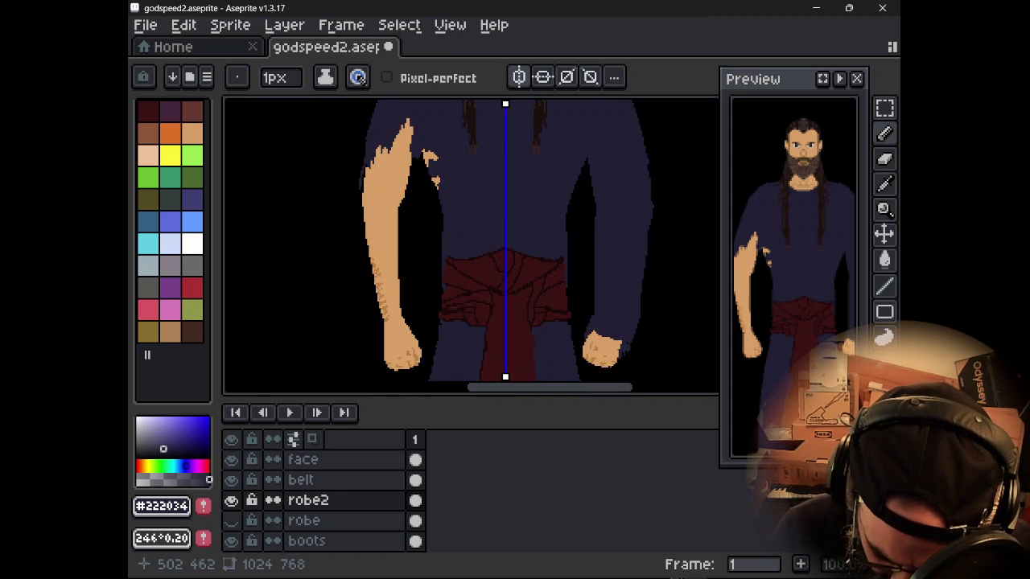
alt+click(482, 289)
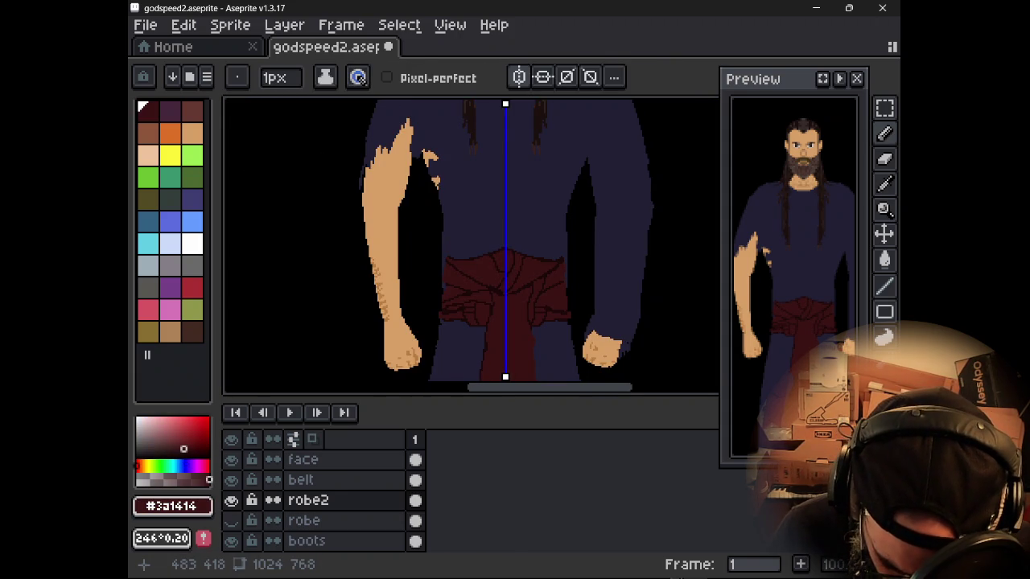
click(322, 480)
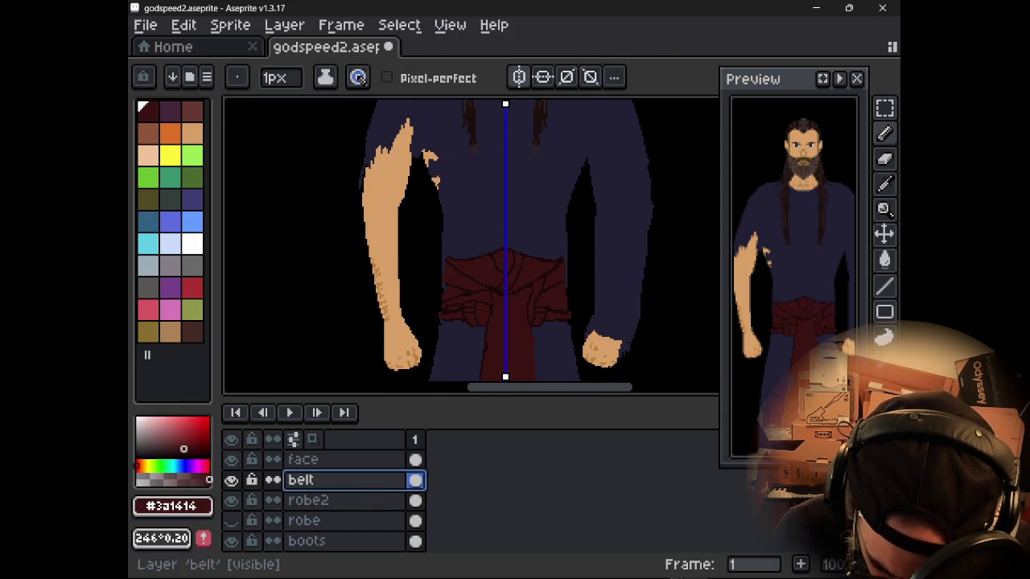
- Zoom in on the sash and sample its darker red #1c0909
scroll(483, 266, up, 3)
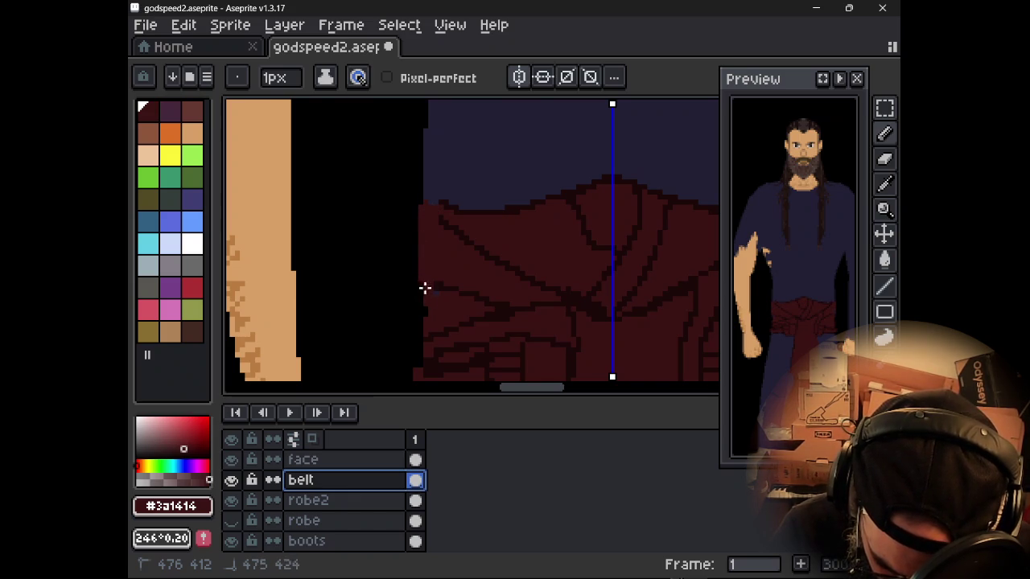
alt+click(432, 285)
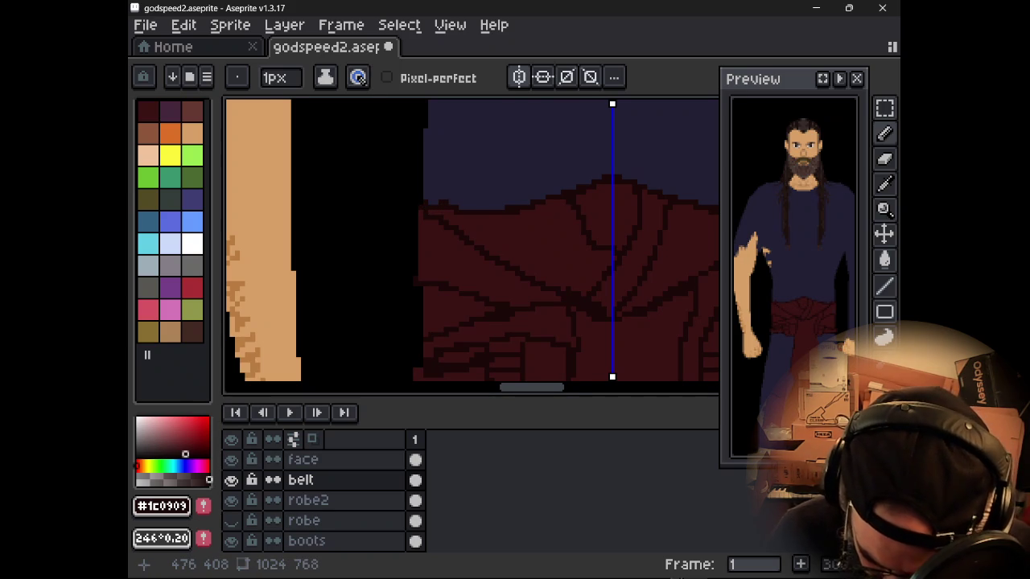
scroll(498, 253, down, 1)
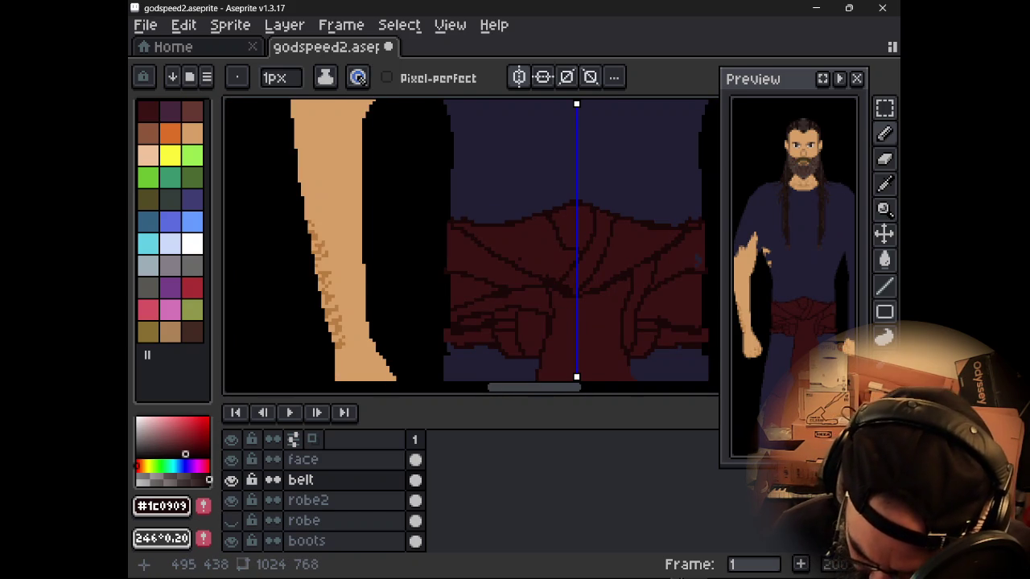
scroll(793, 274, down, 1)
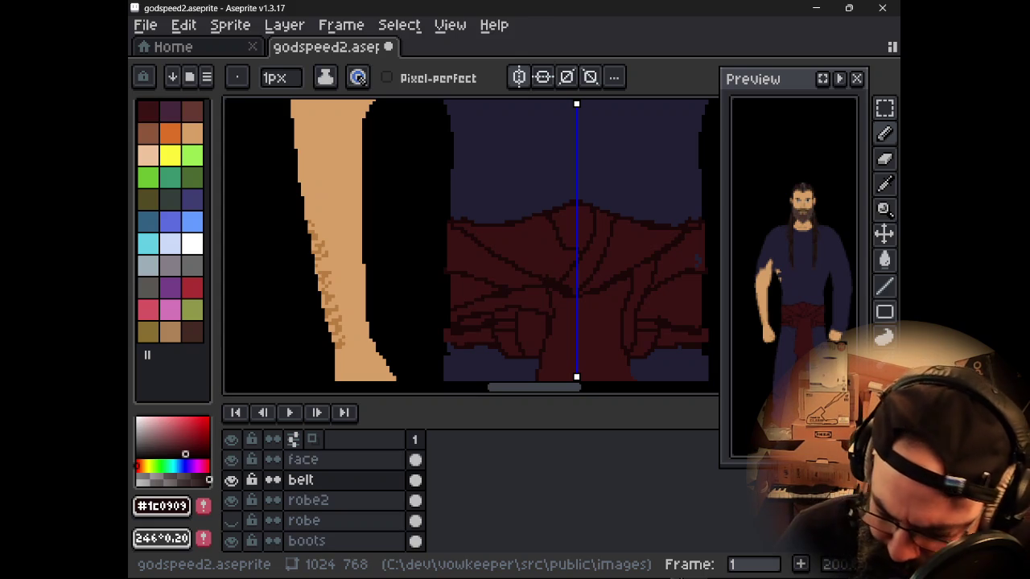
scroll(531, 266, down, 1)
scroll(528, 265, down, 1)
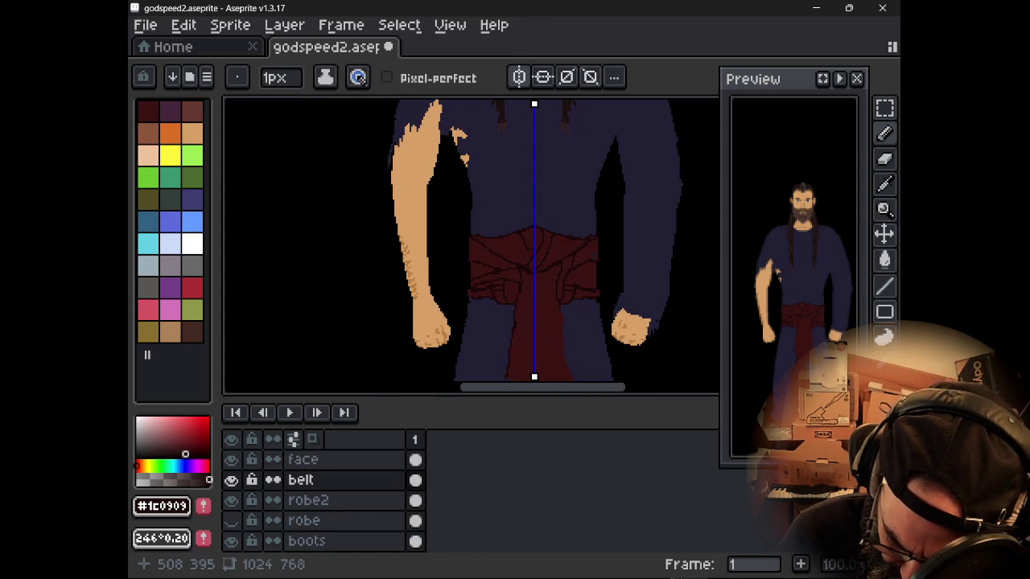
scroll(541, 262, up, 2)
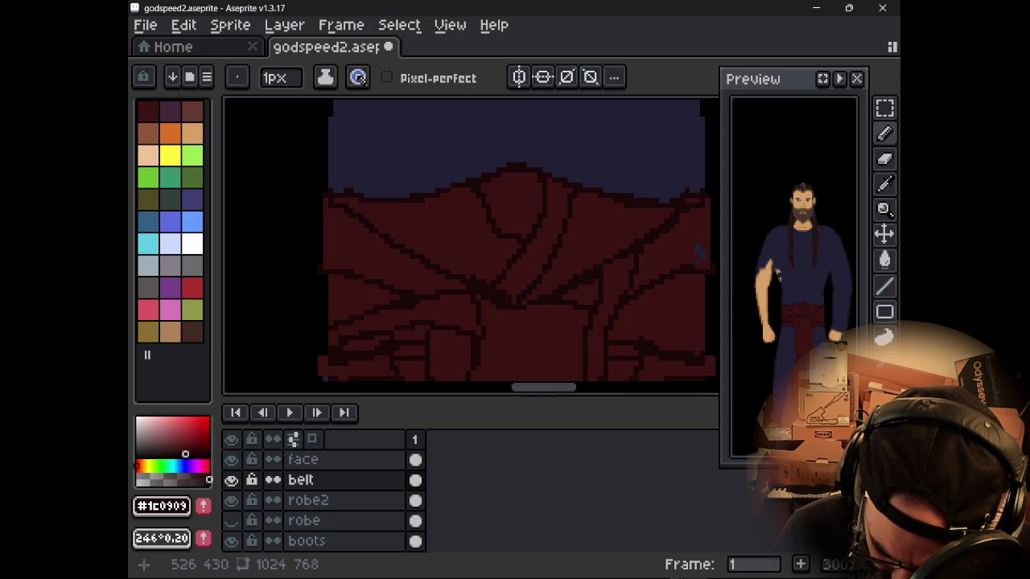
- Draw a dark #1c0909 fold line across the sash knot, then resample main red #3a1414
alt+click(391, 274)
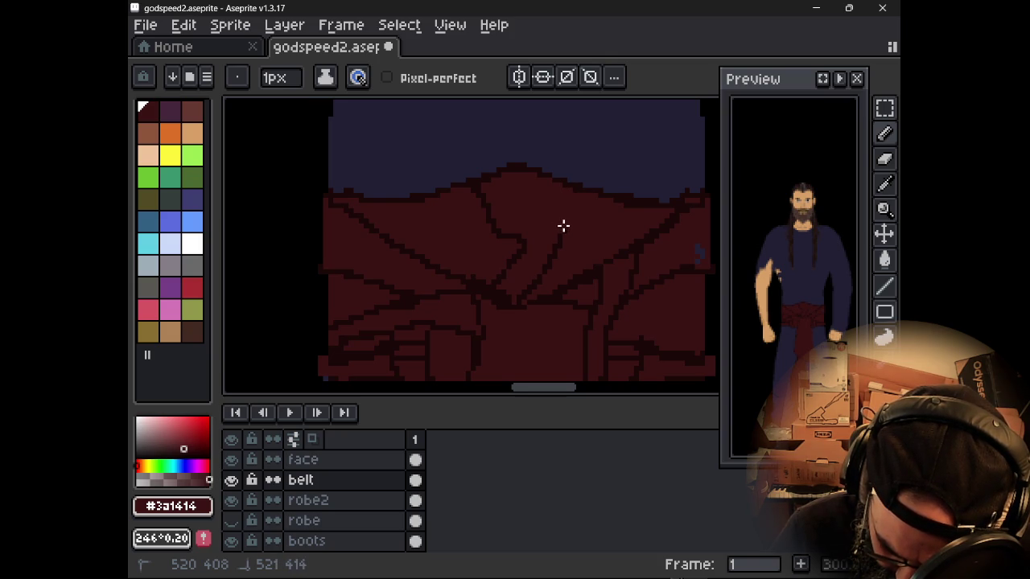
alt+click(564, 226)
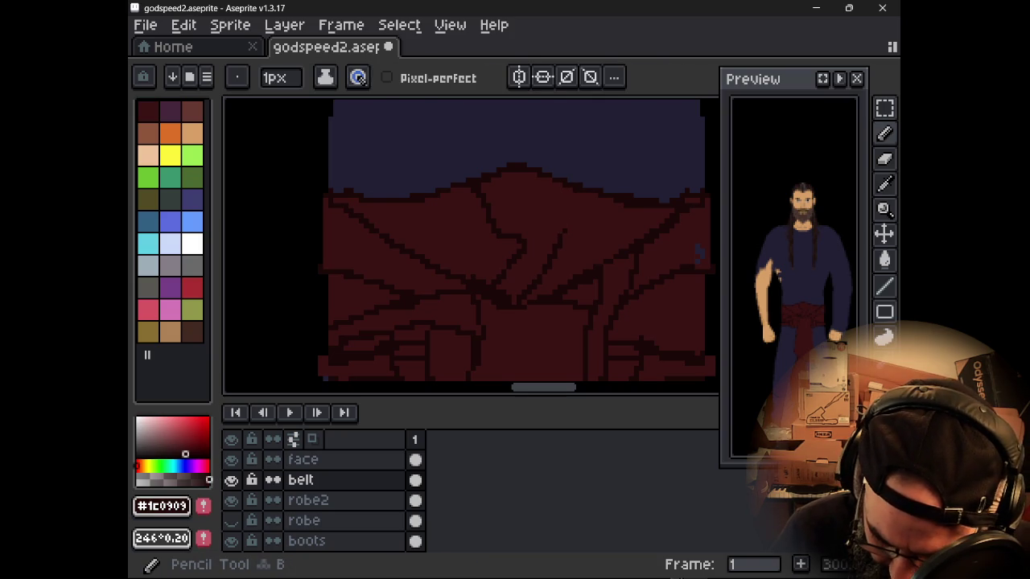
drag(515, 242, 599, 208)
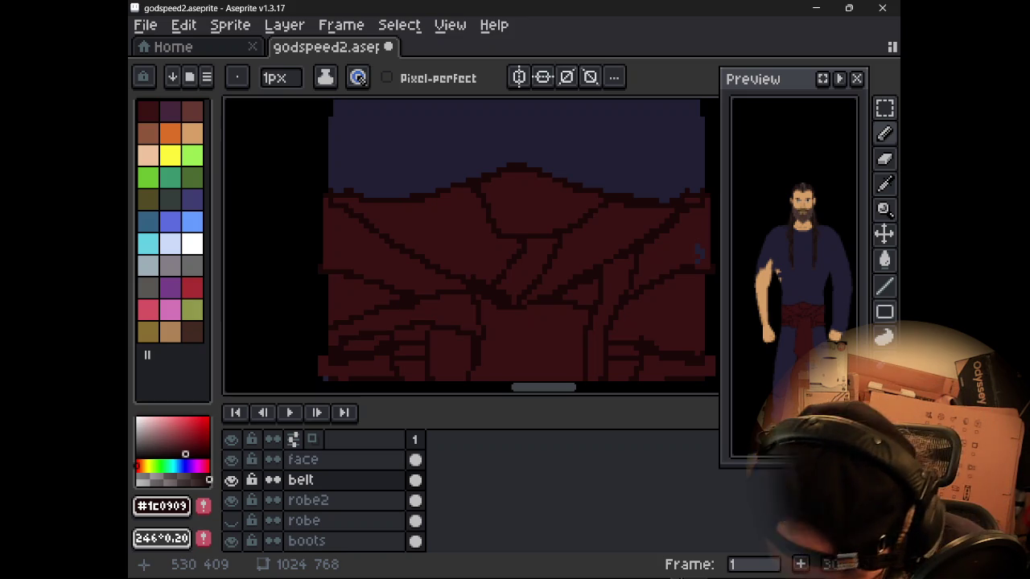
scroll(801, 292, up, 4)
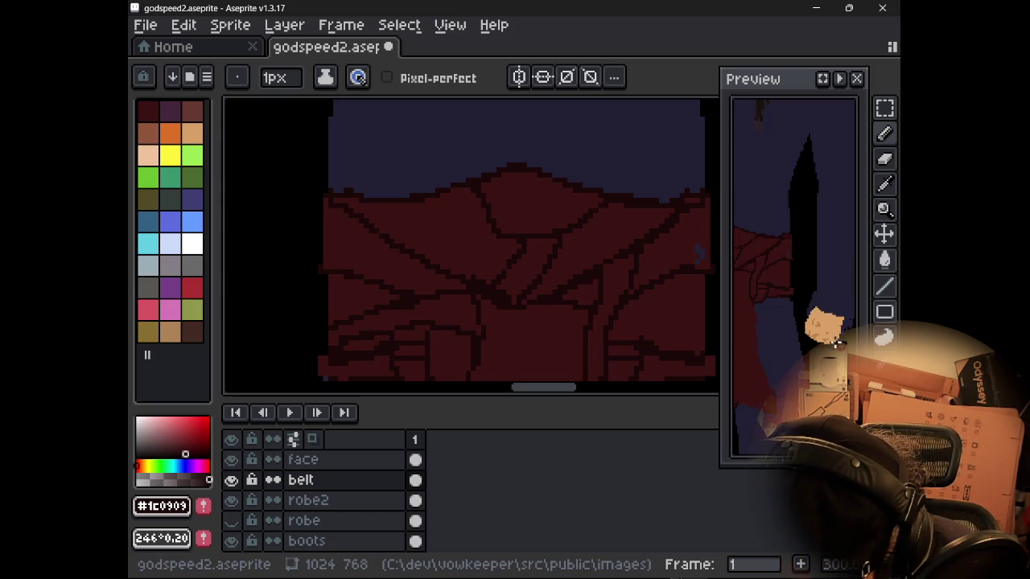
scroll(779, 318, down, 2)
drag(781, 316, 789, 327)
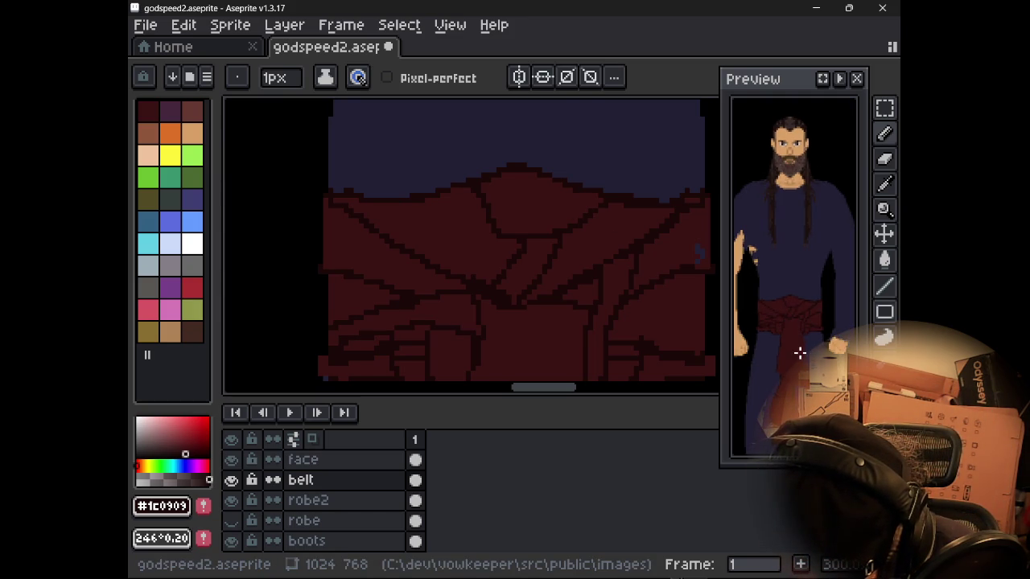
mouse_move(572, 297)
mouse_down()
mouse_move(542, 276)
mouse_move(563, 258)
mouse_up()
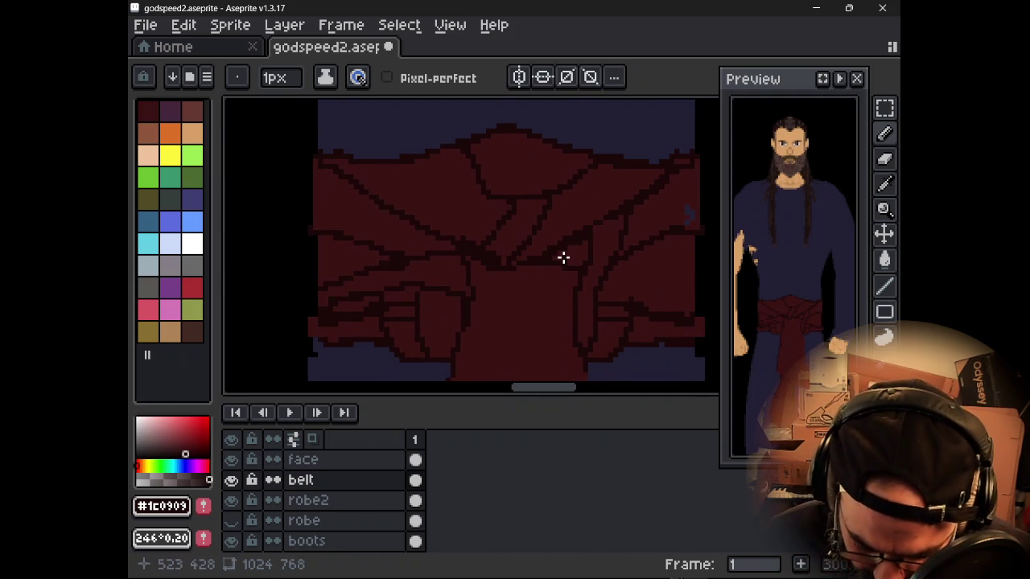
alt+click(563, 258)
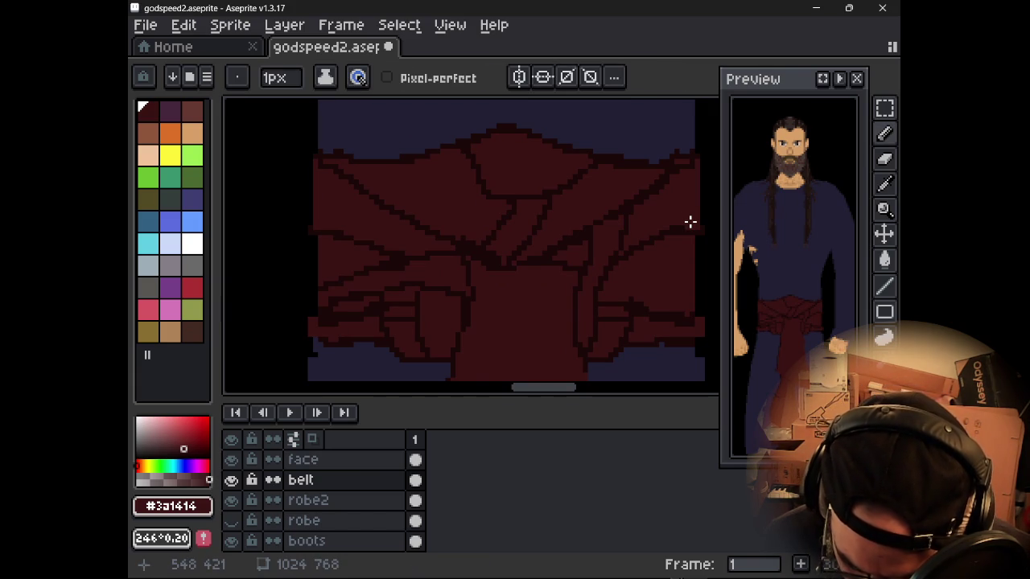
key(alt)
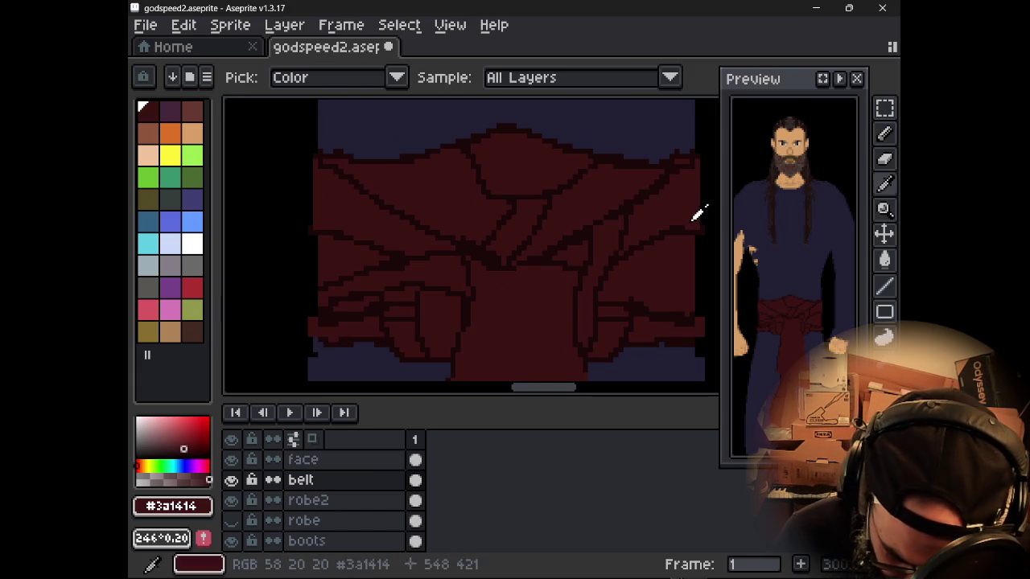
- Pick navy #222034 from the robe and enable left-right mirror symmetry
alt+click(697, 213)
click(314, 500)
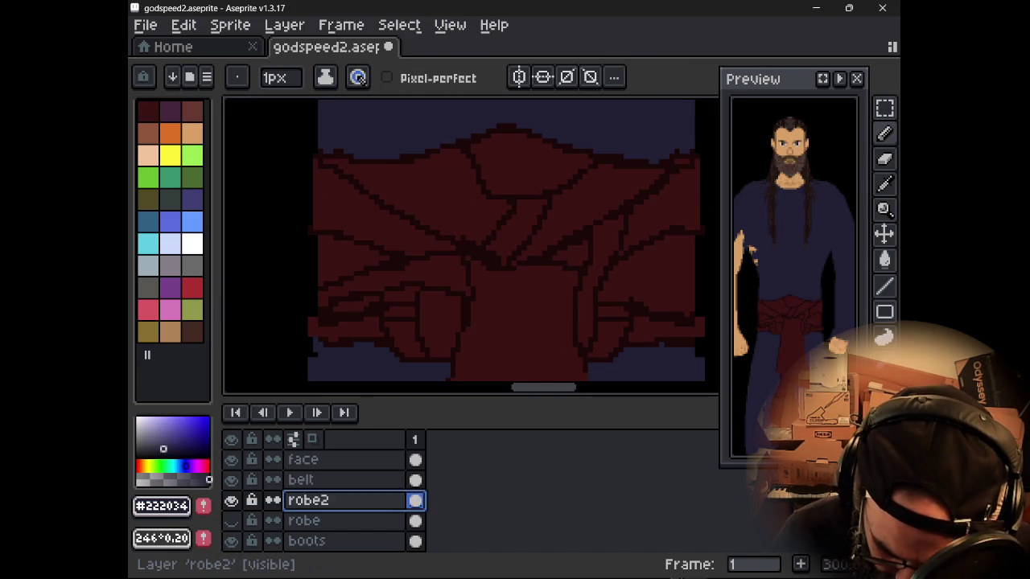
click(519, 76)
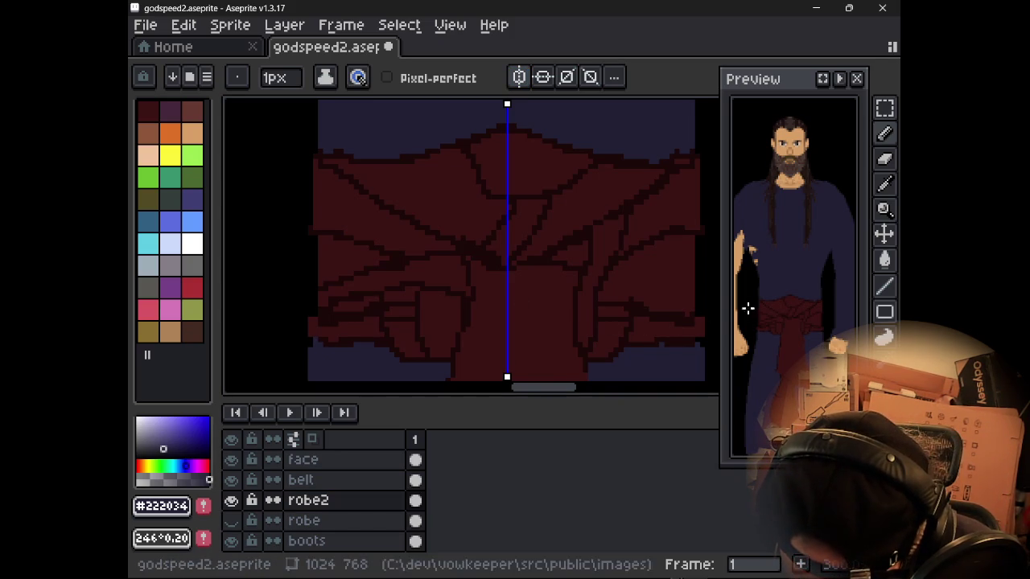
drag(635, 268, 615, 284)
scroll(614, 284, up, 2)
scroll(590, 260, up, 2)
scroll(568, 222, up, 2)
scroll(548, 229, down, 1)
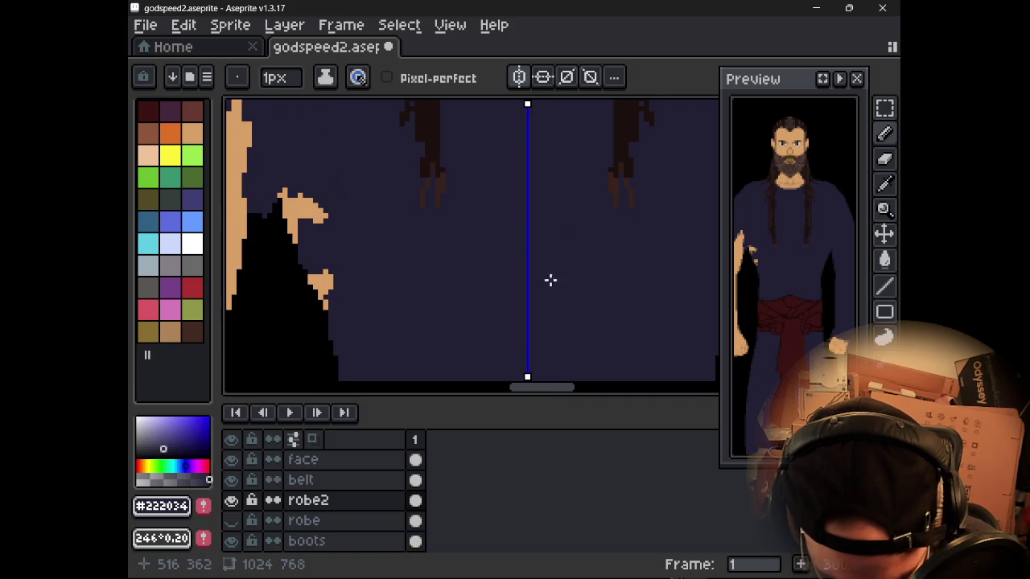
scroll(552, 310, down, 1)
scroll(519, 373, down, 1)
scroll(471, 276, down, 1)
- Pan down from the face through torso and belt to a close-up of the boot
mouse_move(448, 236)
mouse_down()
mouse_move(438, 325)
mouse_move(458, 353)
mouse_up()
drag(435, 275, 432, 165)
scroll(432, 249, down, 2)
scroll(432, 303, up, 2)
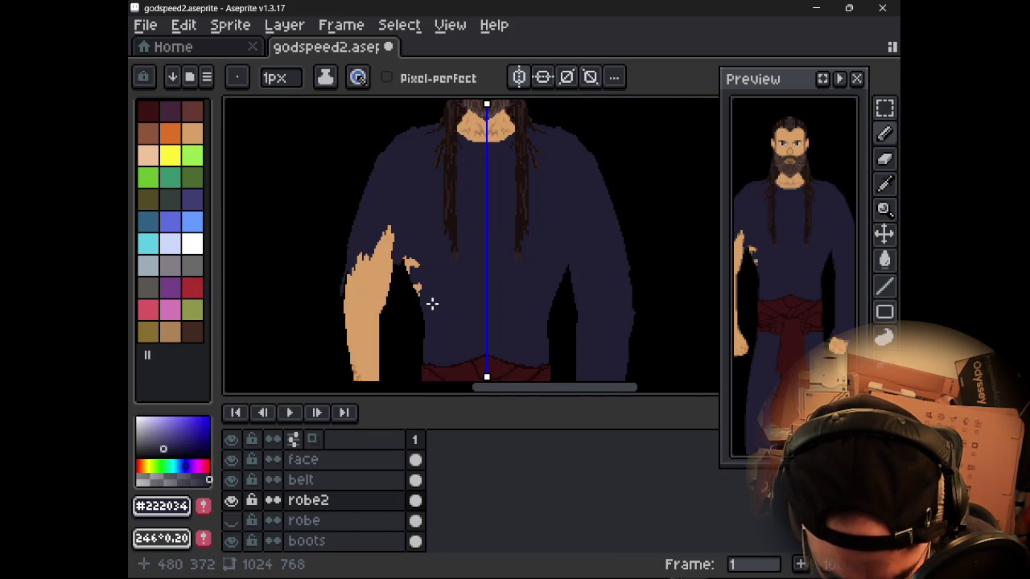
drag(429, 299, 453, 128)
scroll(434, 210, down, 2)
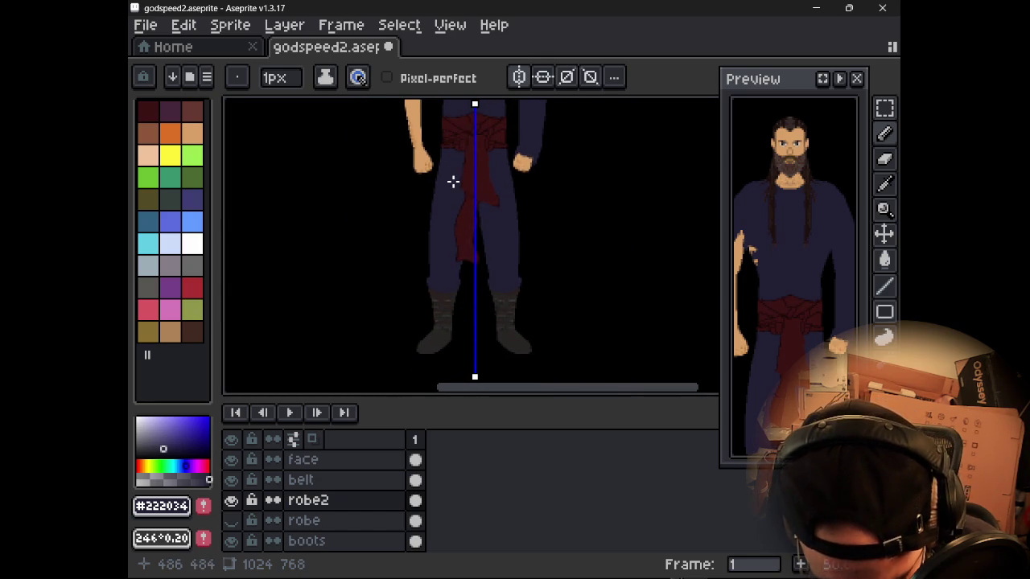
scroll(443, 298, up, 3)
drag(444, 298, 333, 165)
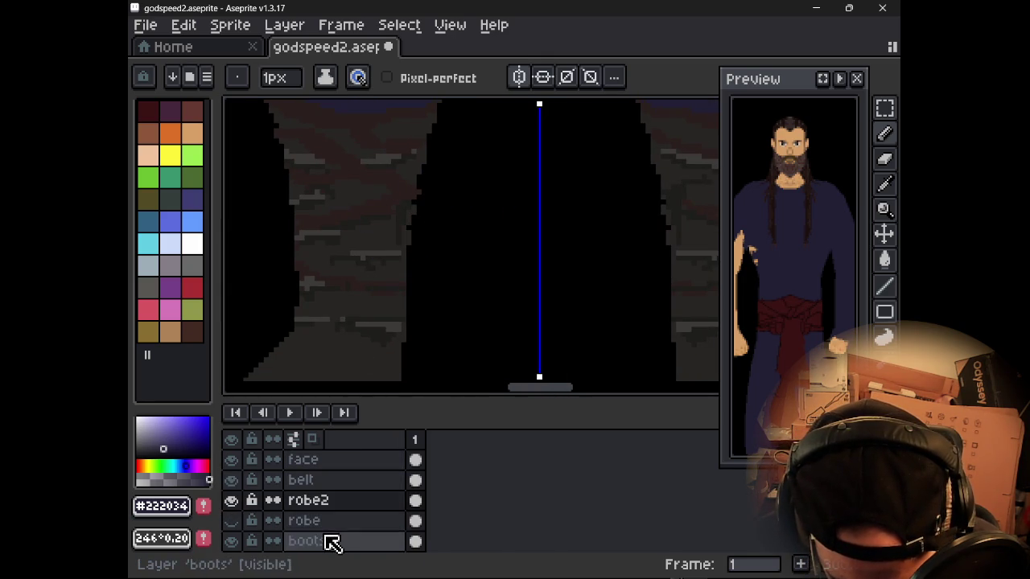
- On the boots layer, paint mirrored dark and lighter grey #272524 pixels along the boot edges
click(333, 544)
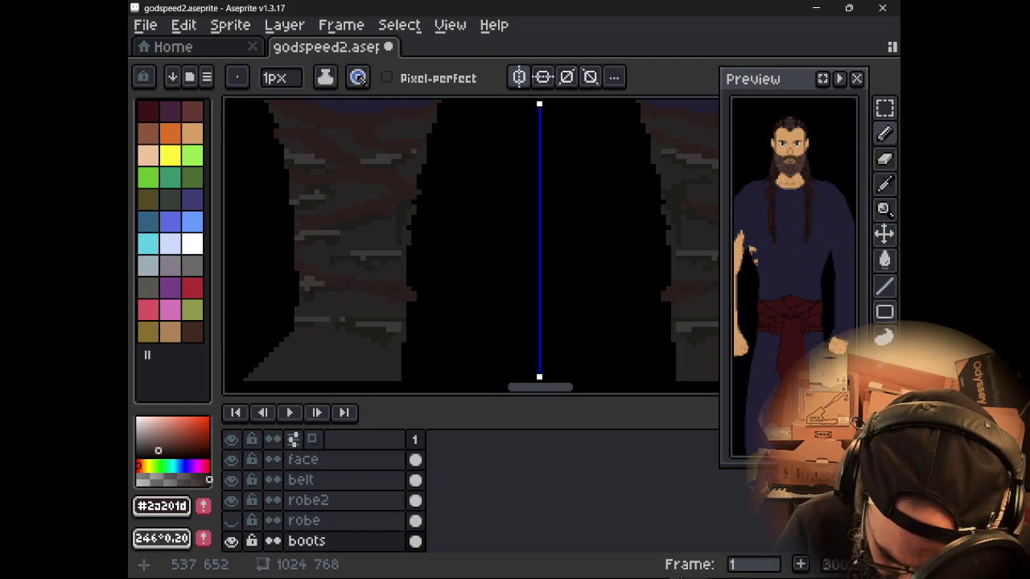
drag(410, 224, 411, 216)
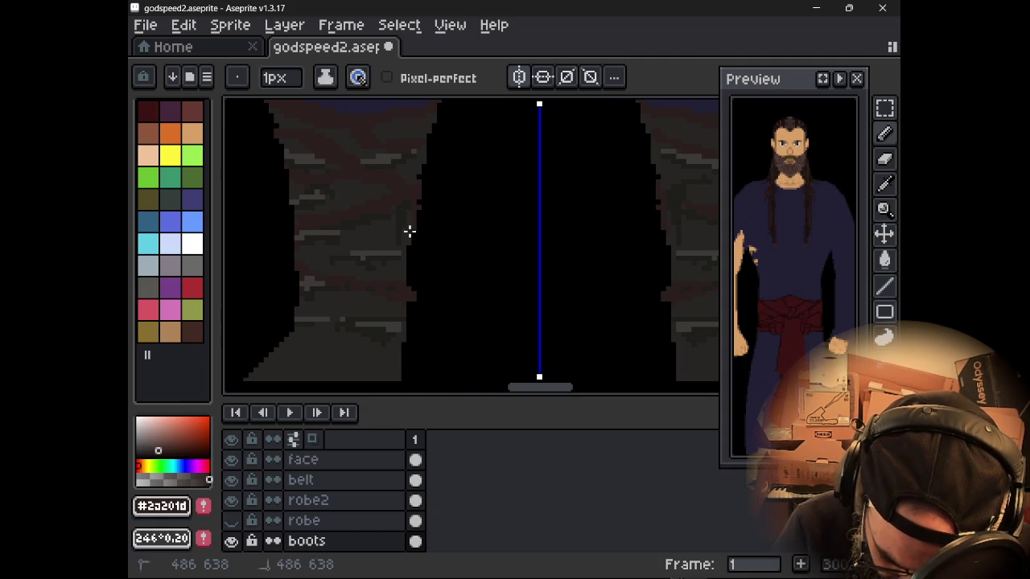
alt+click(413, 236)
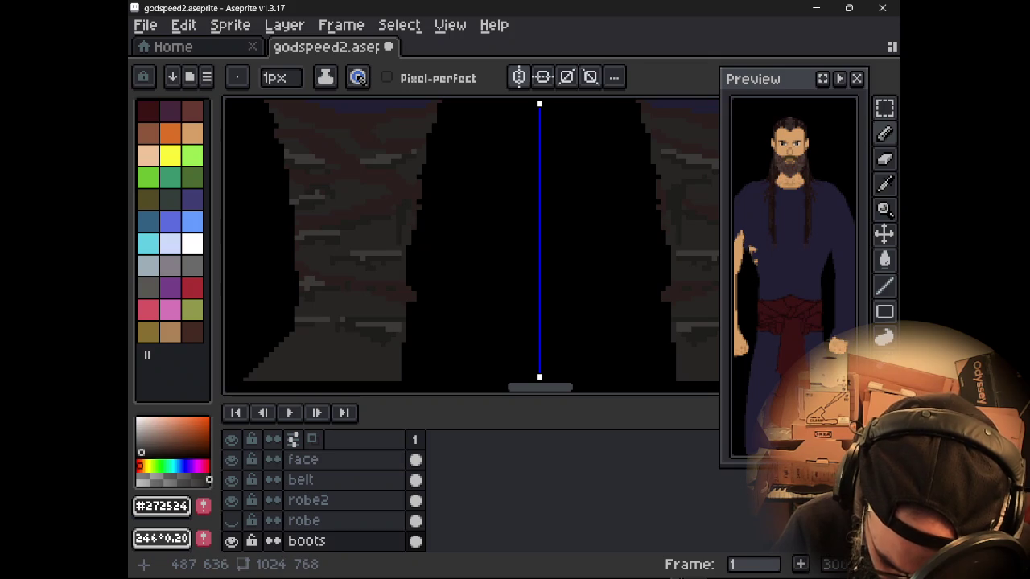
drag(425, 179, 423, 156)
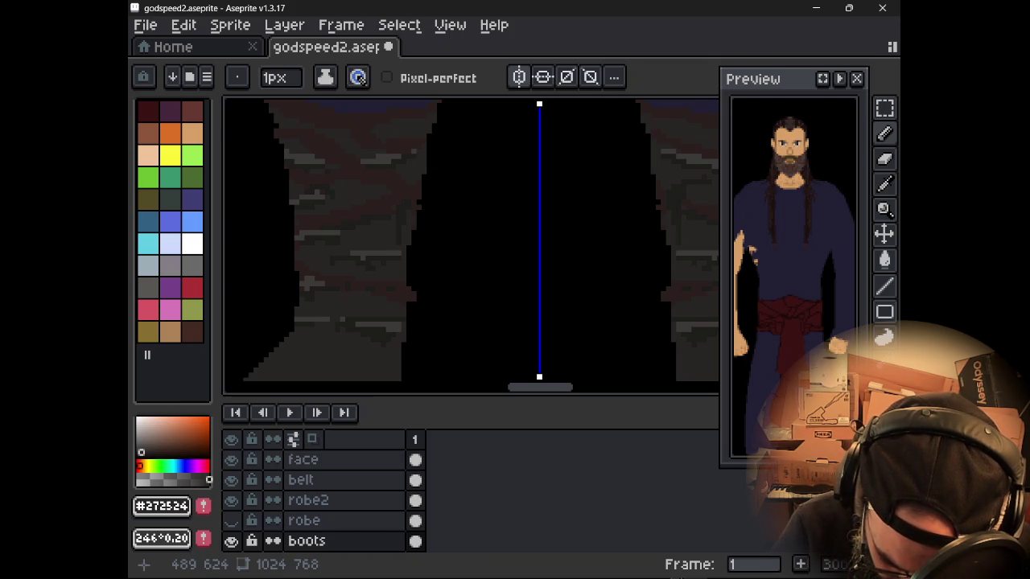
alt+click(421, 143)
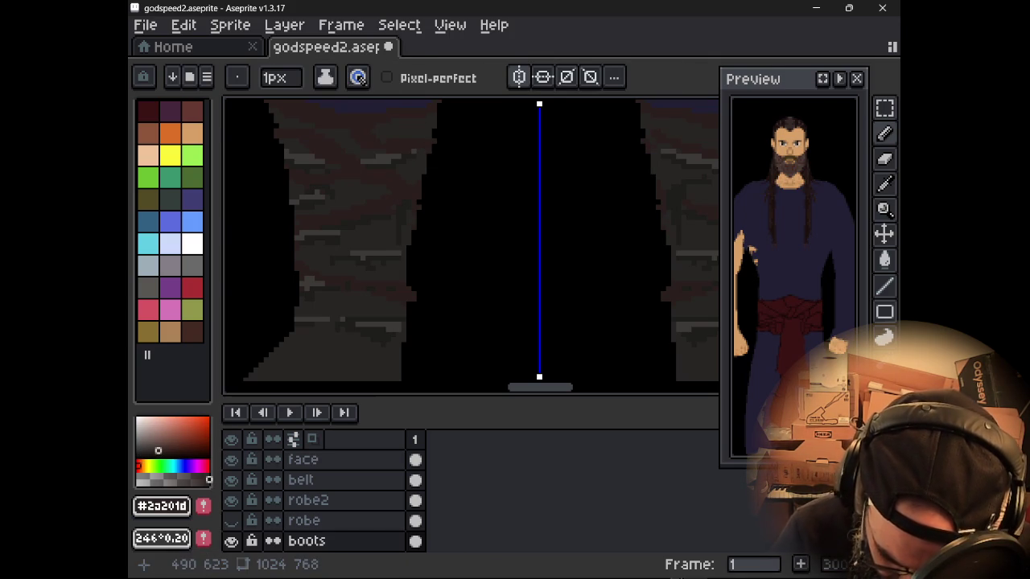
alt+click(451, 154)
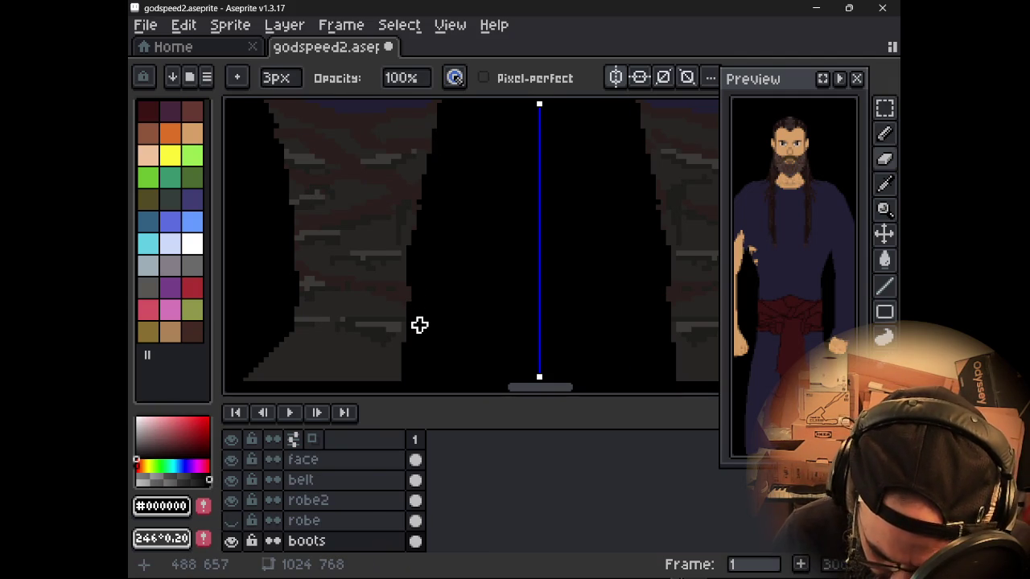
- With a 1px pencil in shade #1c1d1c, draw a faint dark line across the boot foot
drag(413, 354, 525, 240)
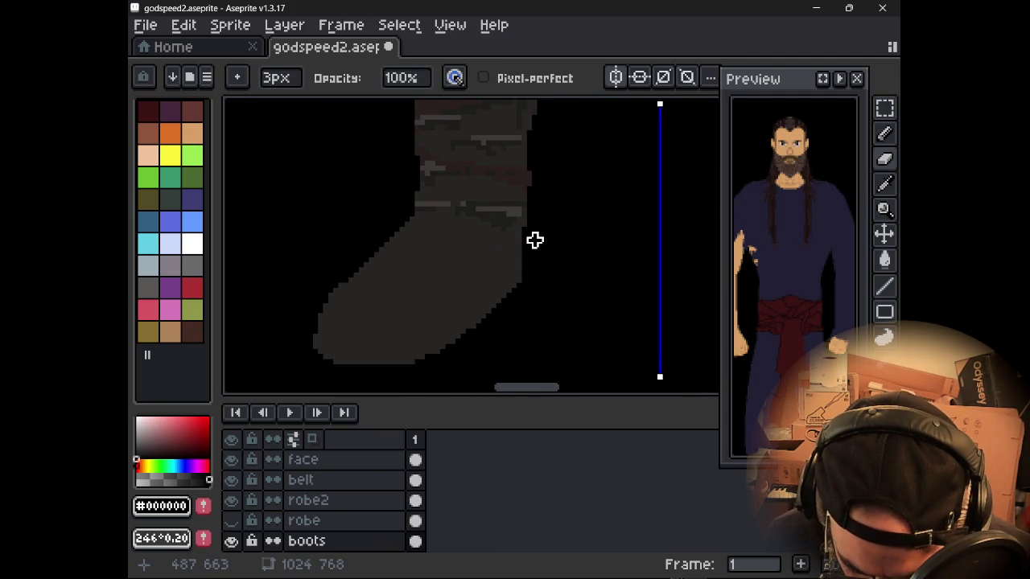
alt+click(498, 230)
key(b)
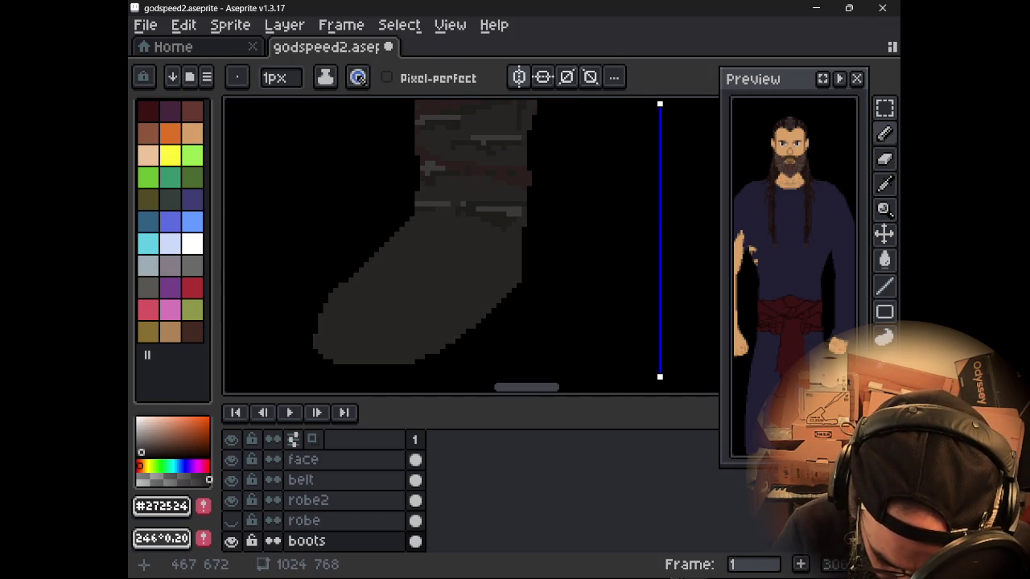
alt+click(505, 213)
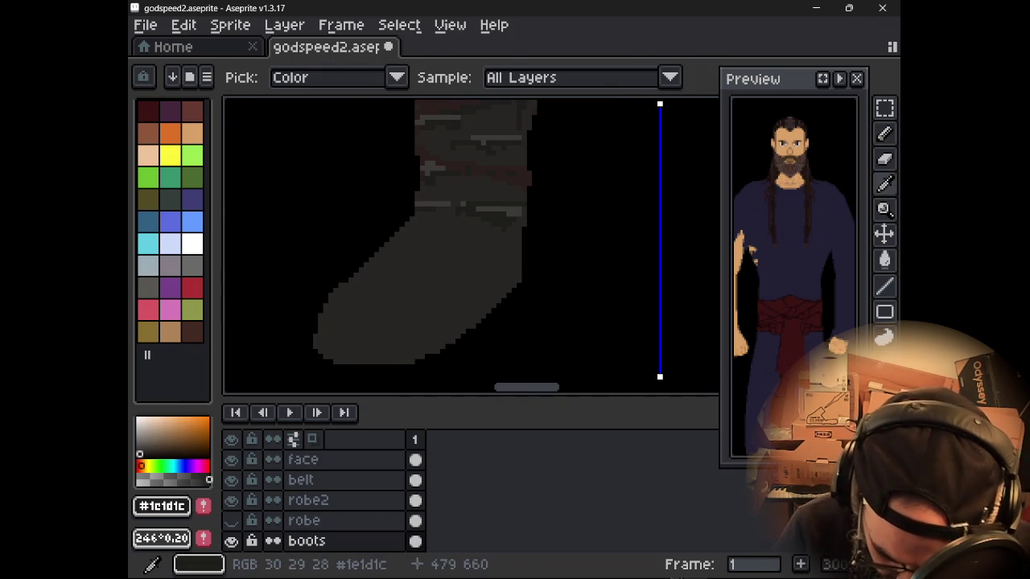
drag(384, 280, 434, 284)
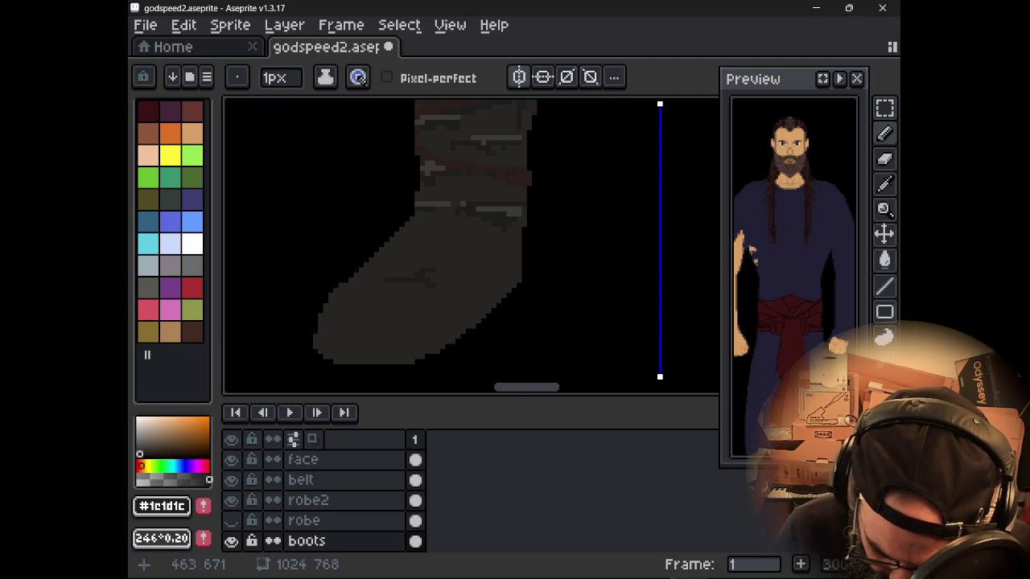
- Try the 8px Jumble and Contour tools on the boot and undo their strokes
scroll(465, 270, down, 2)
scroll(465, 271, up, 1)
scroll(568, 256, up, 2)
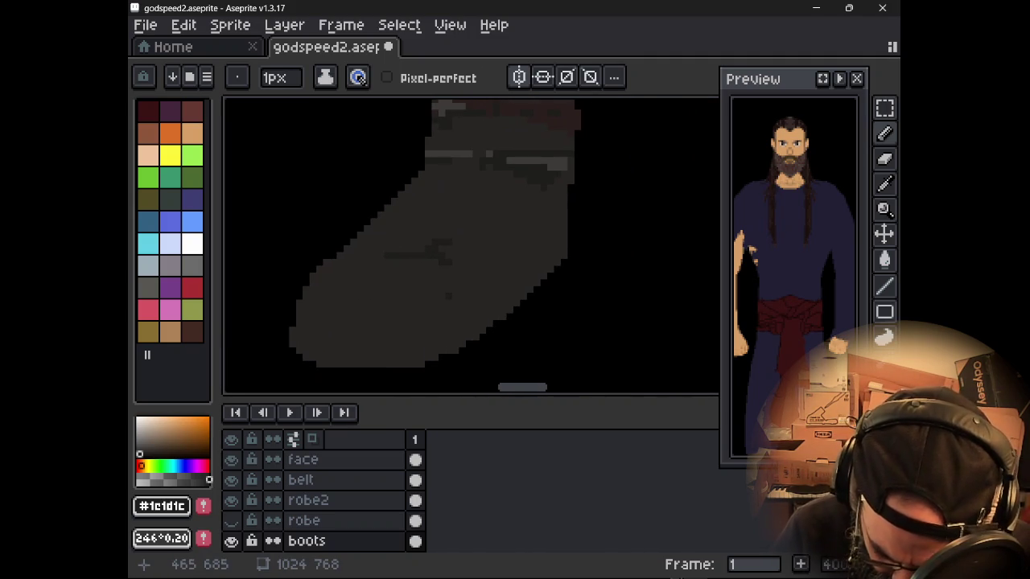
key(b)
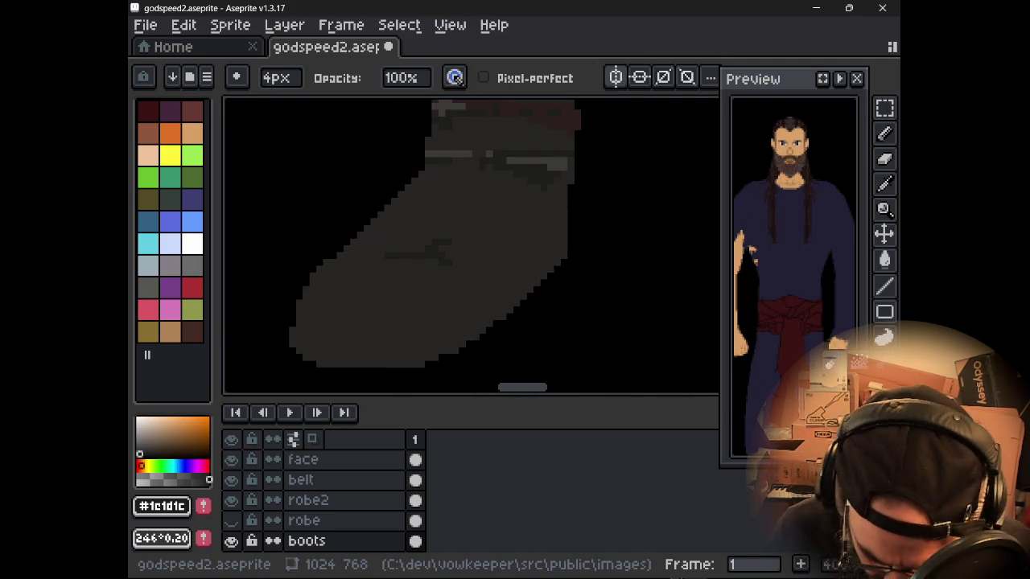
key(shift+r)
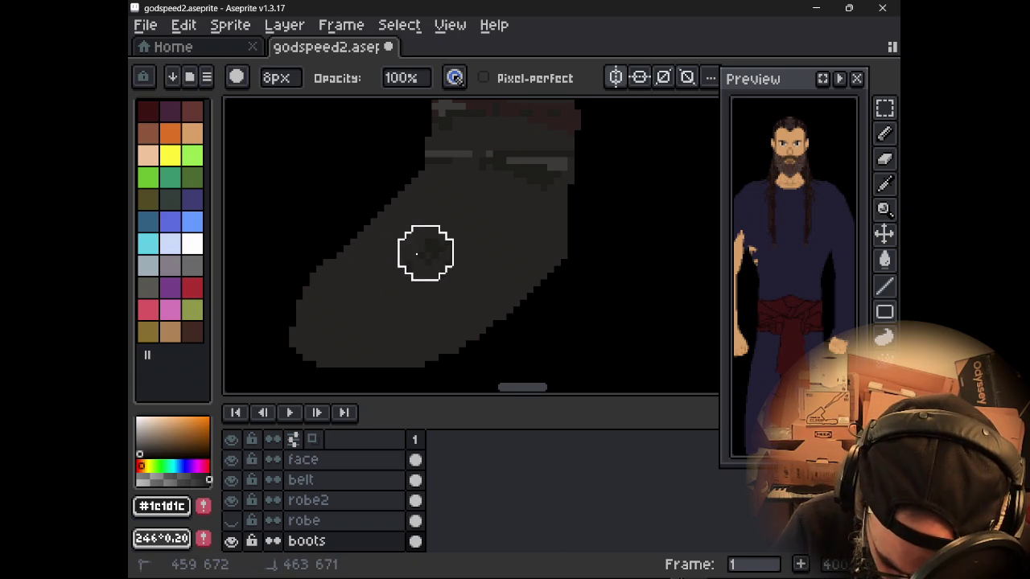
key(ctrl+z)
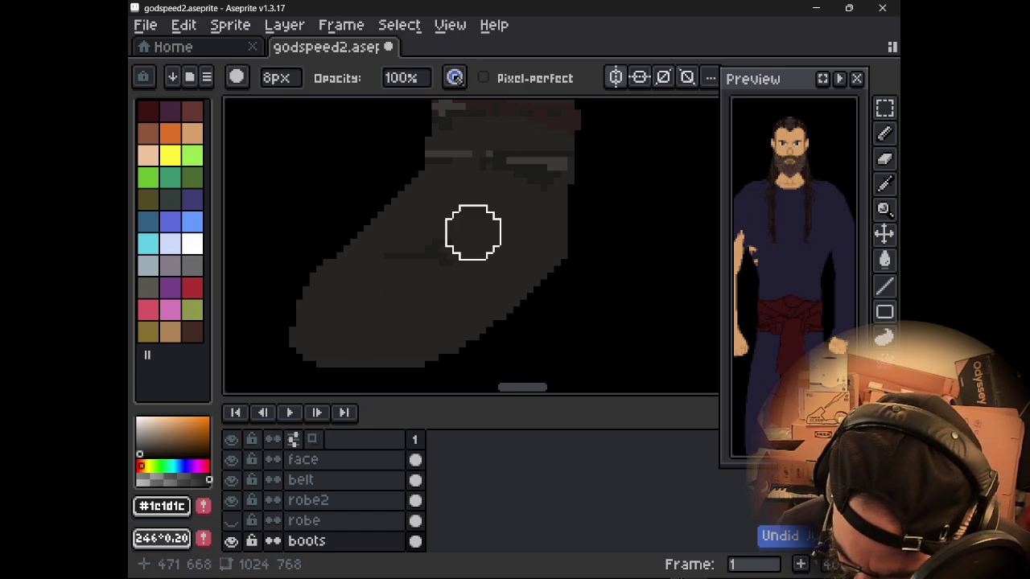
key(shift+r)
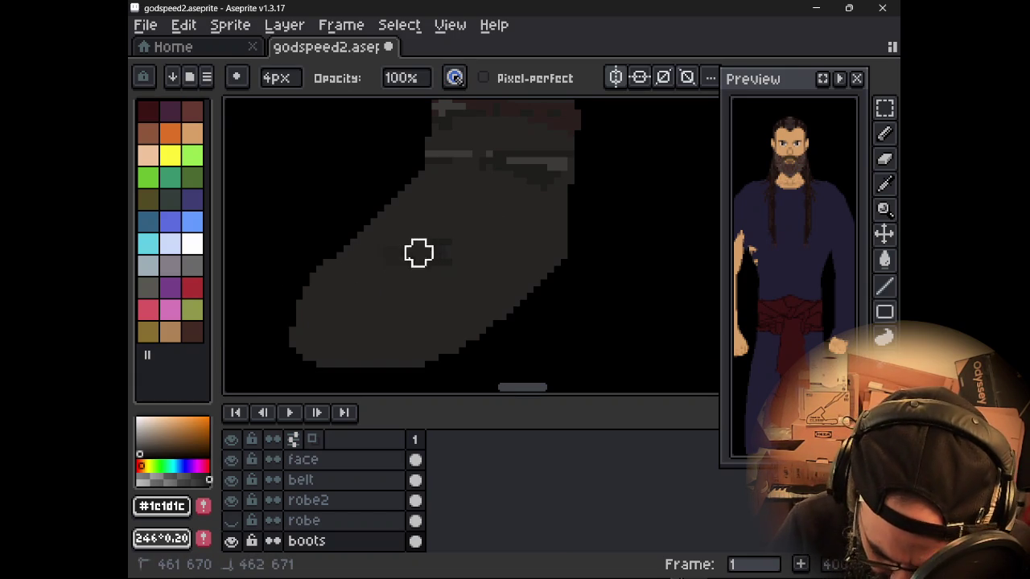
key(shift+r)
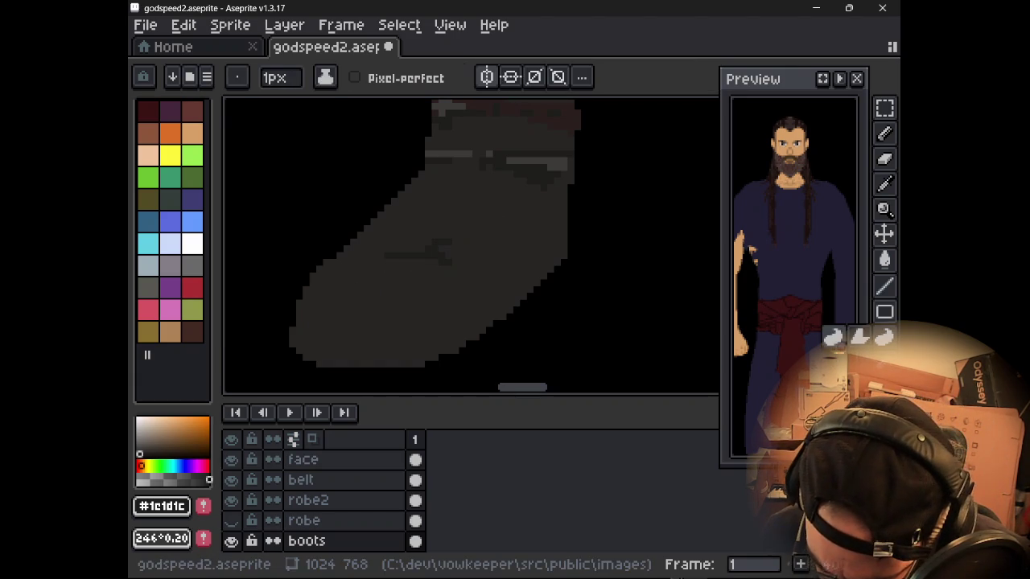
key(d)
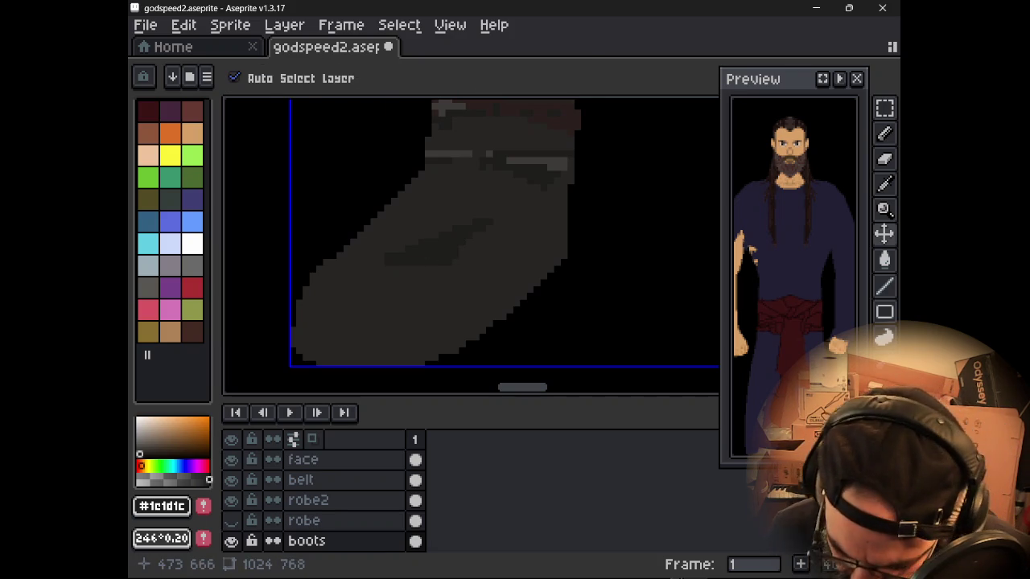
key(ctrl+z)
- Try Jumble and Blur again, undoing the jumble stroke on the boot
key(r)
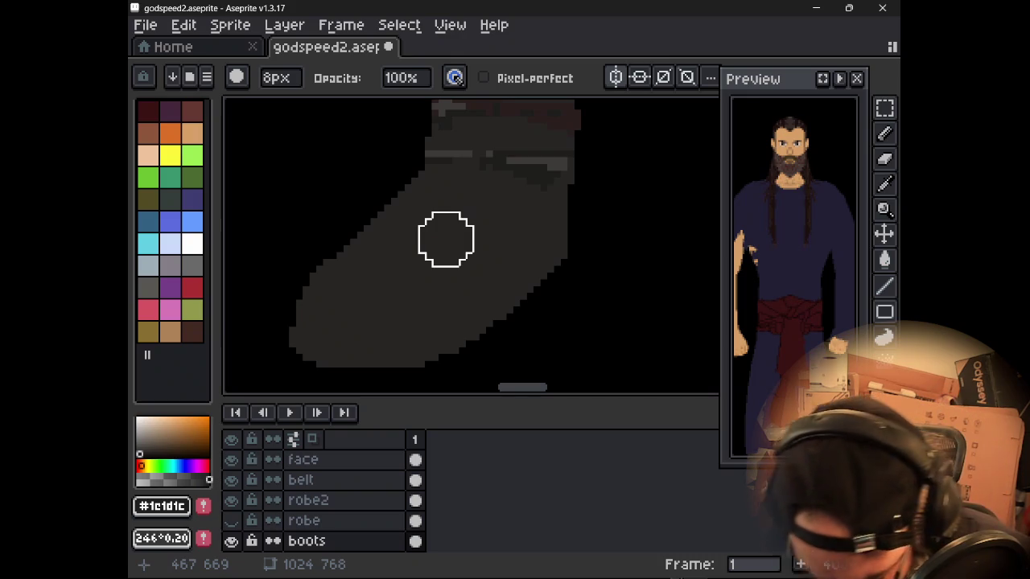
key(ctrl+z)
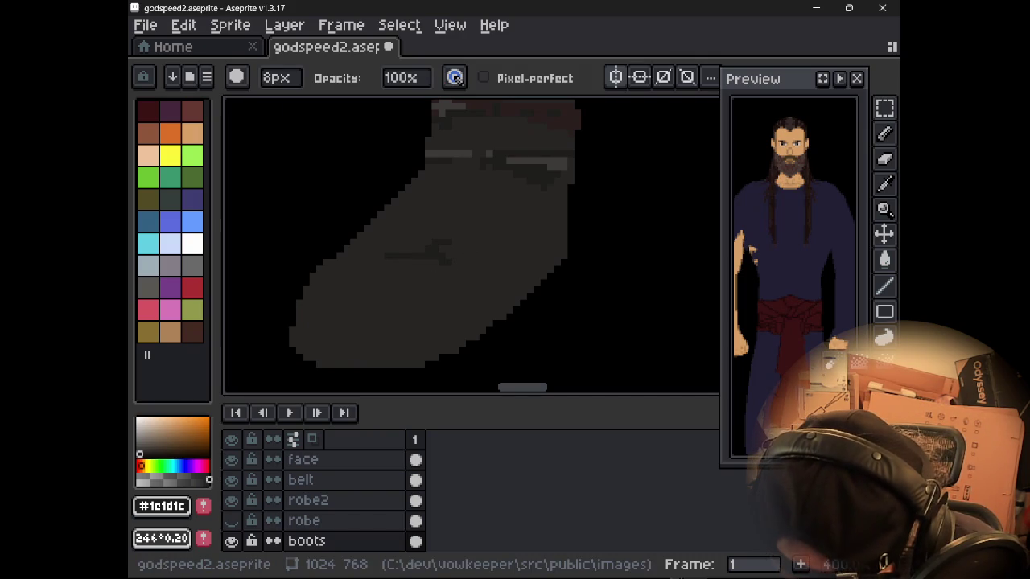
key(shift+r)
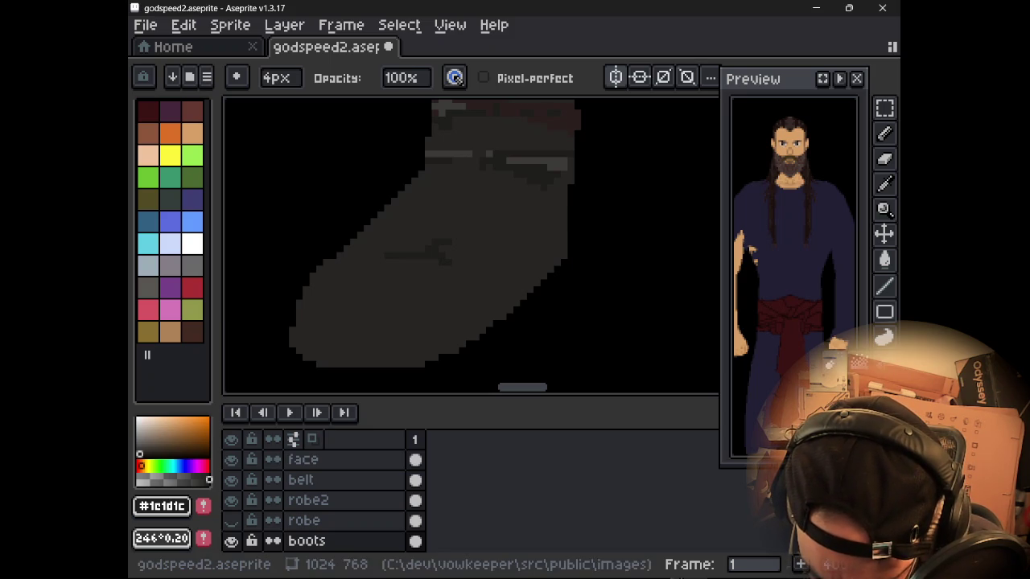
key(shift+r)
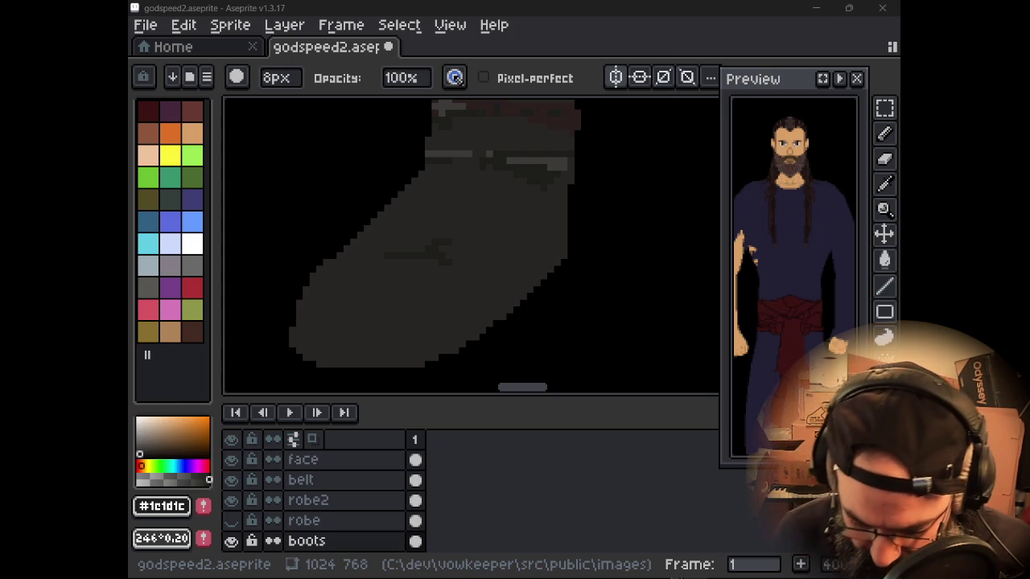
scroll(554, 267, down, 1)
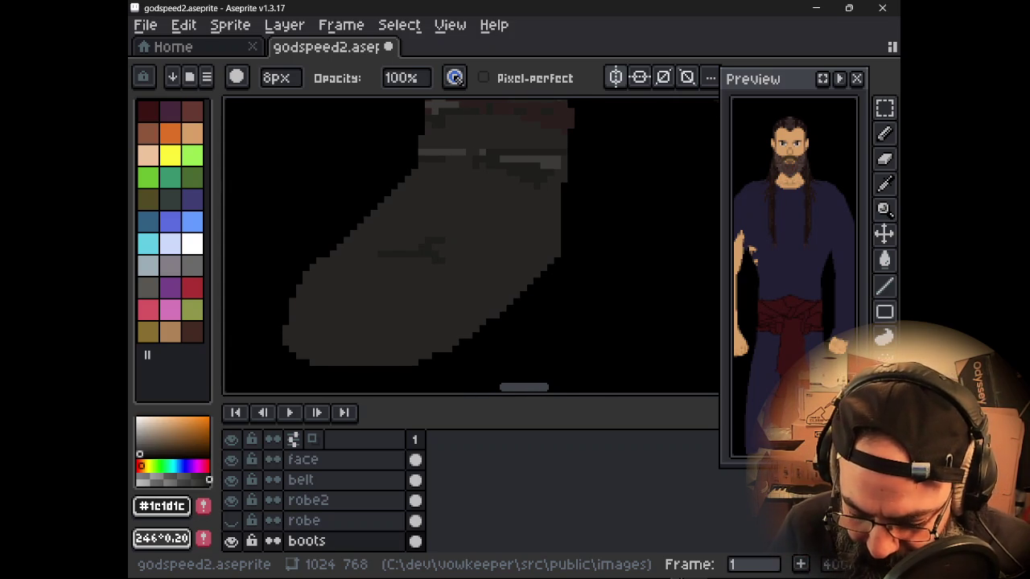
scroll(554, 268, down, 3)
scroll(554, 267, up, 2)
scroll(588, 281, up, 2)
scroll(590, 283, down, 4)
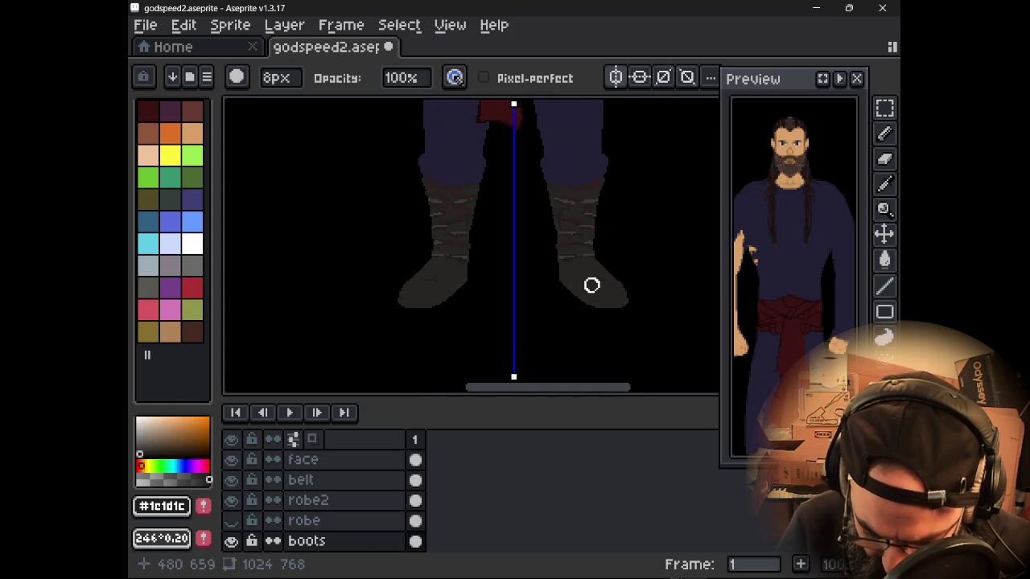
scroll(590, 286, up, 2)
scroll(587, 294, up, 1)
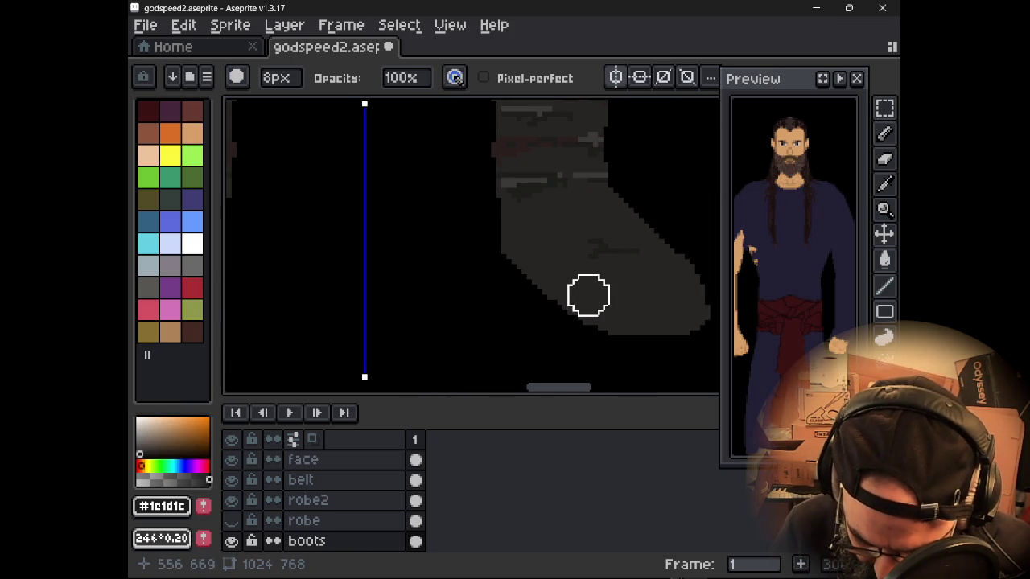
scroll(583, 270, down, 1)
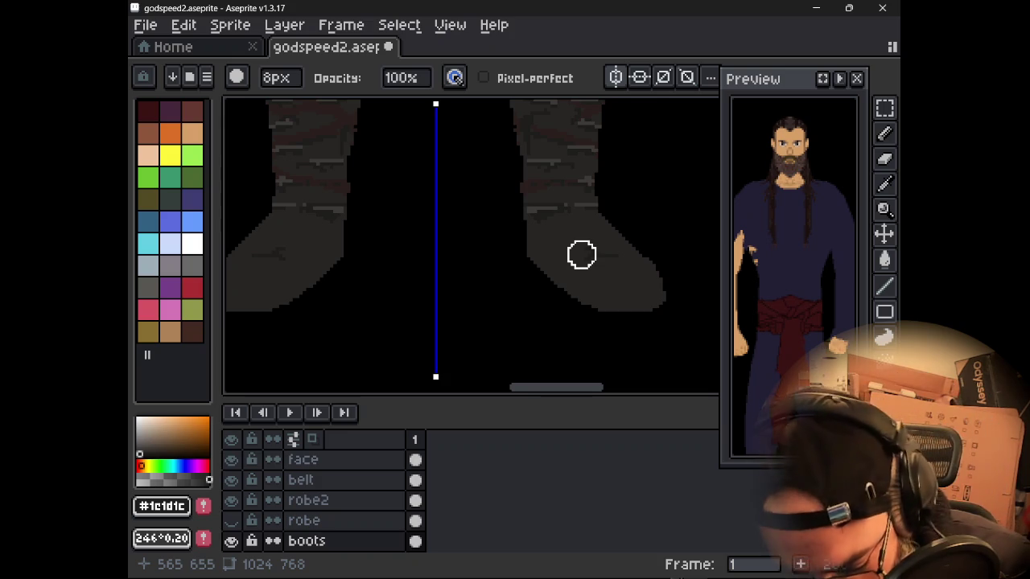
drag(400, 227, 511, 305)
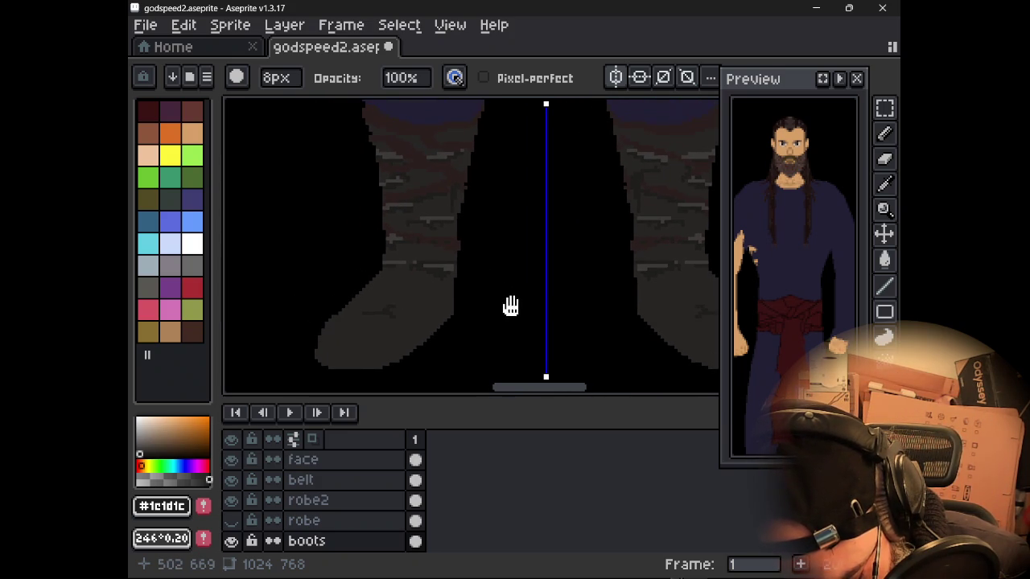
scroll(512, 305, down, 2)
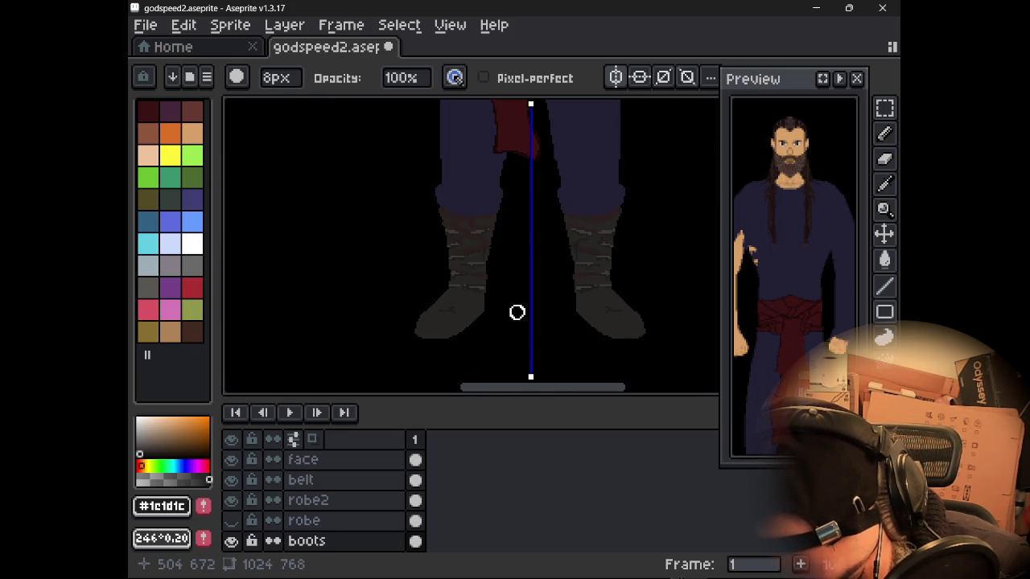
scroll(516, 278, down, 1)
mouse_move(519, 283)
mouse_down()
mouse_move(519, 328)
mouse_move(512, 297)
mouse_move(528, 324)
mouse_up()
scroll(515, 290, down, 1)
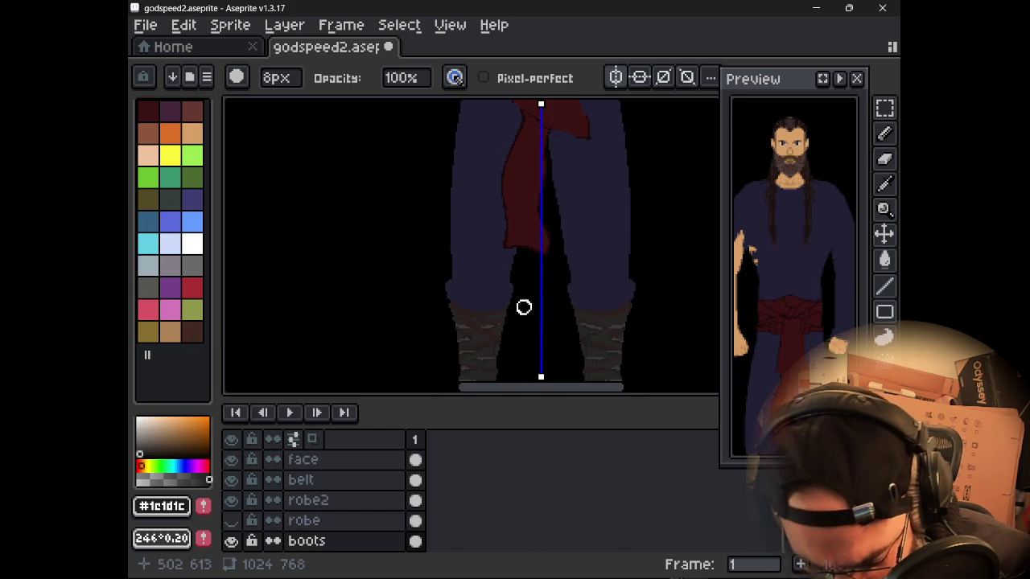
drag(535, 289, 536, 324)
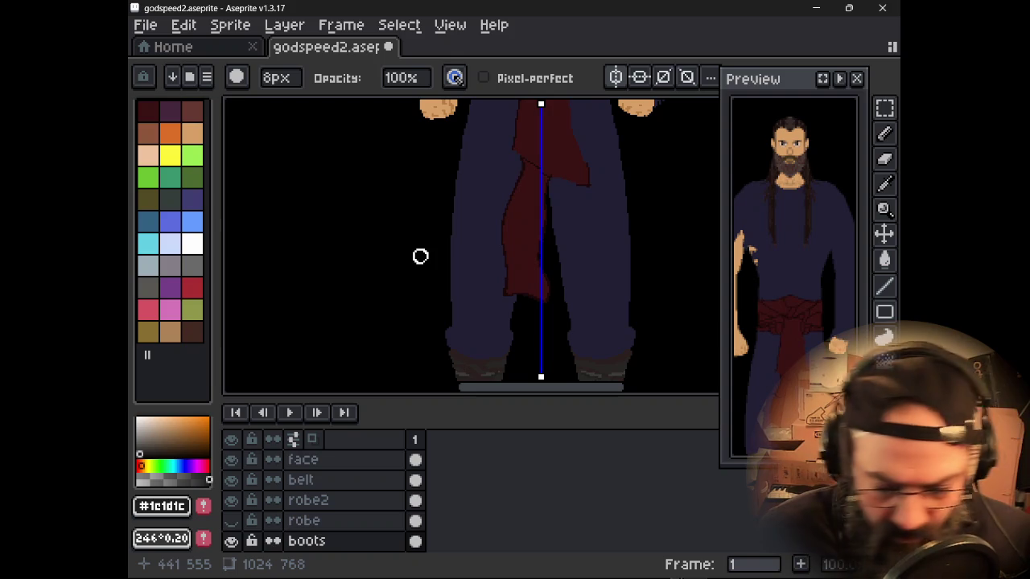
drag(420, 256, 370, 241)
mouse_move(375, 298)
mouse_down()
mouse_move(480, 121)
mouse_move(471, 155)
mouse_up()
scroll(475, 226, up, 3)
drag(483, 252, 482, 119)
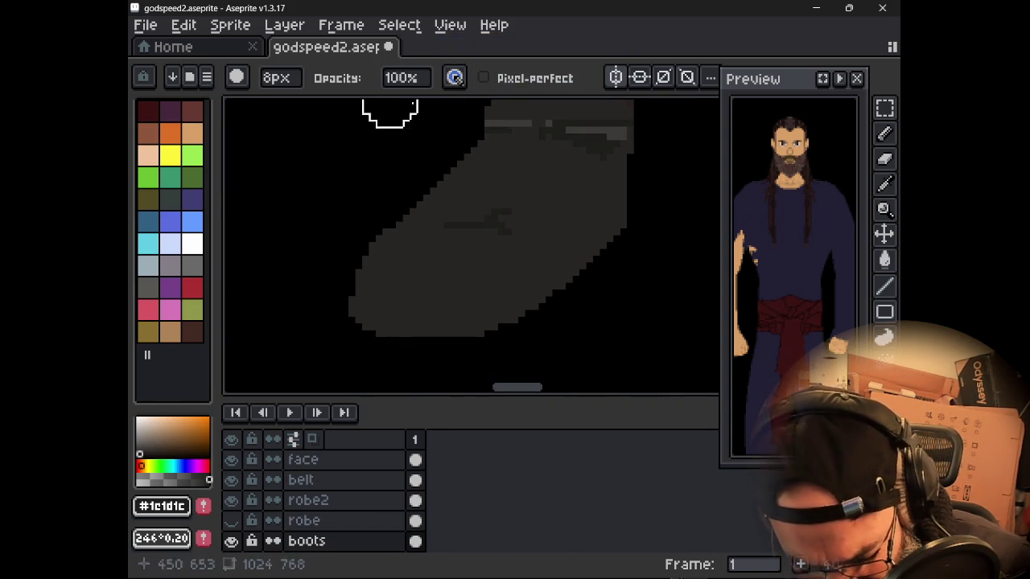
- With a smaller brush, draw a short dark stroke on the left boot
key(minus)
key(minus)
key(minus)
drag(440, 232, 481, 226)
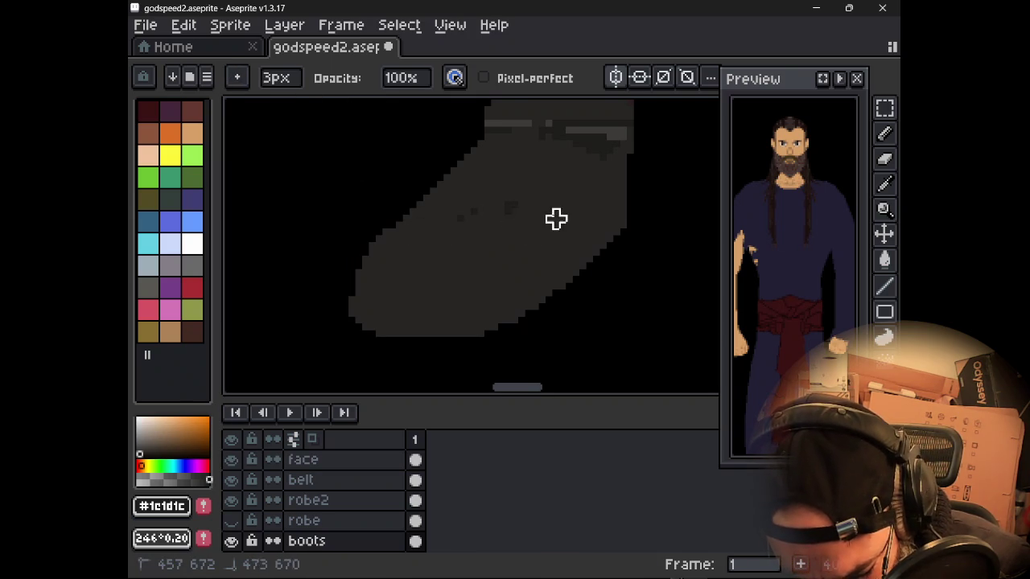
scroll(528, 230, down, 1)
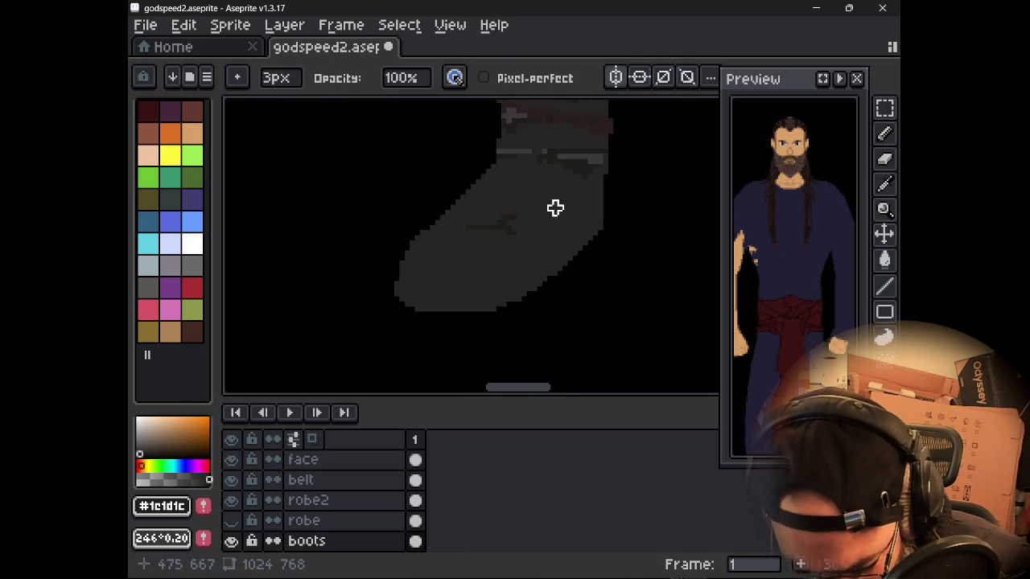
scroll(554, 207, down, 1)
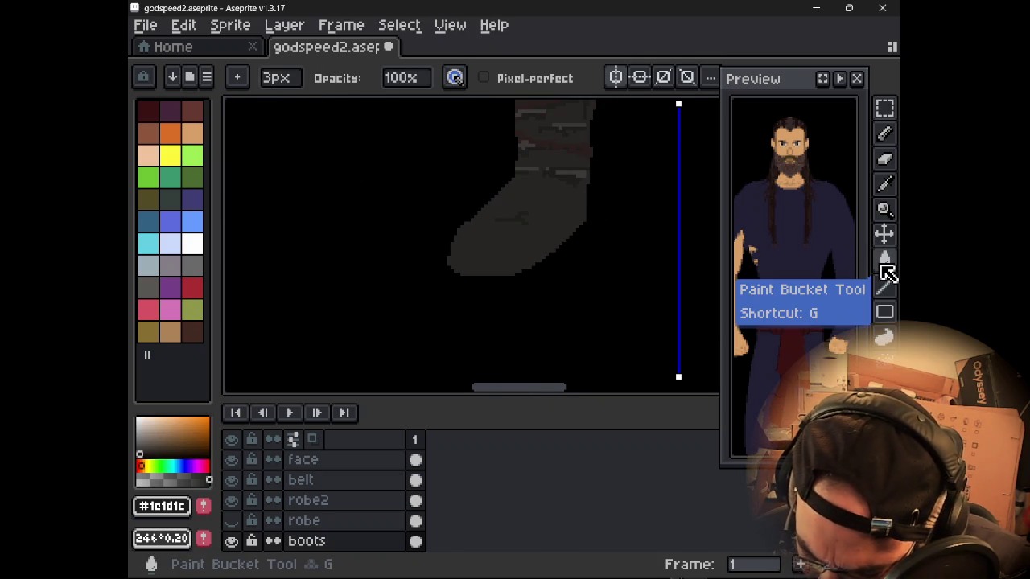
- Try Paint Bucket and Contour, undo a 6px dark blob, and return to the 1px pencil
click(883, 265)
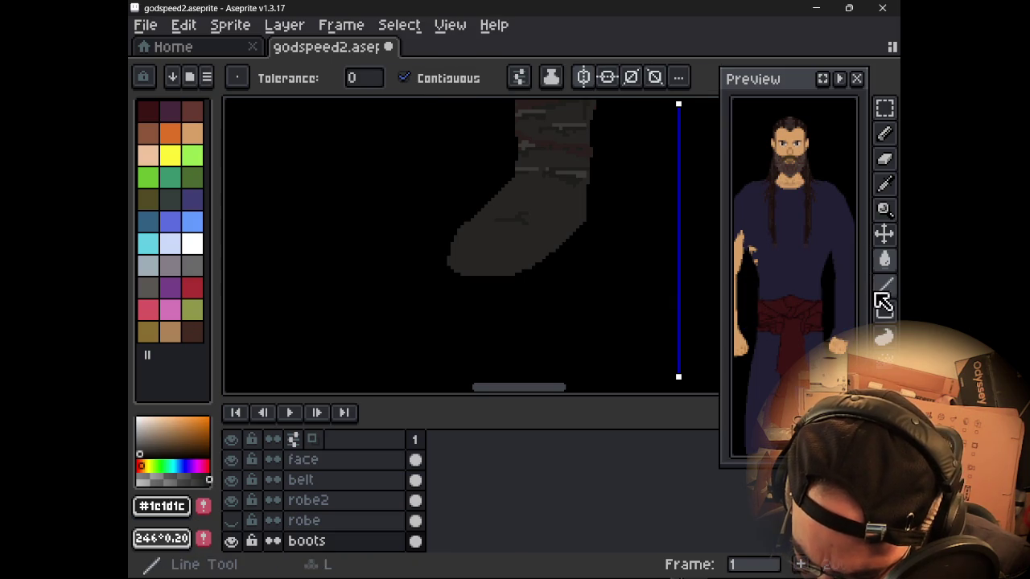
click(887, 340)
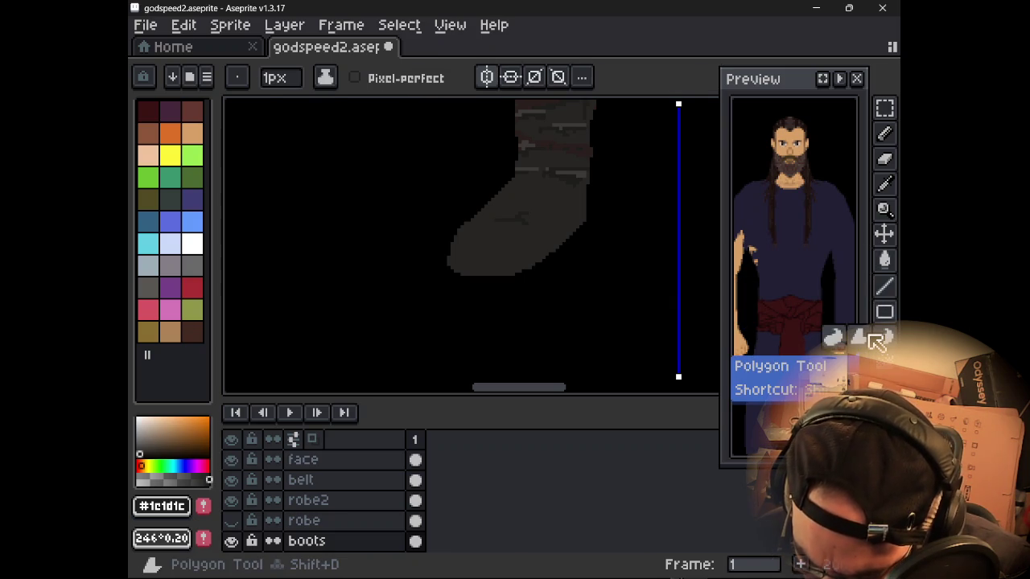
click(836, 338)
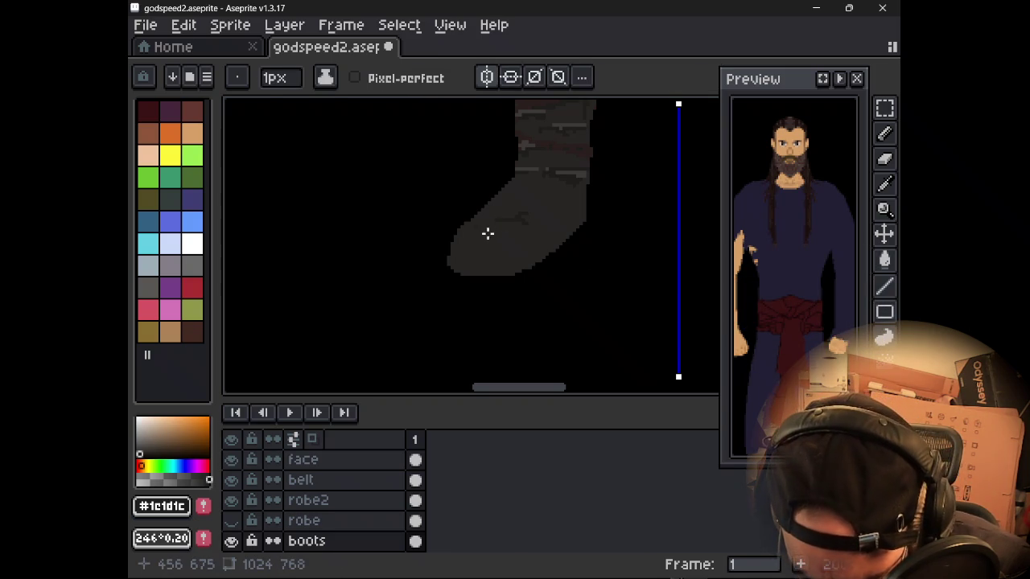
scroll(499, 222, up, 3)
key(plus)
key(plus)
key(plus)
drag(507, 215, 528, 212)
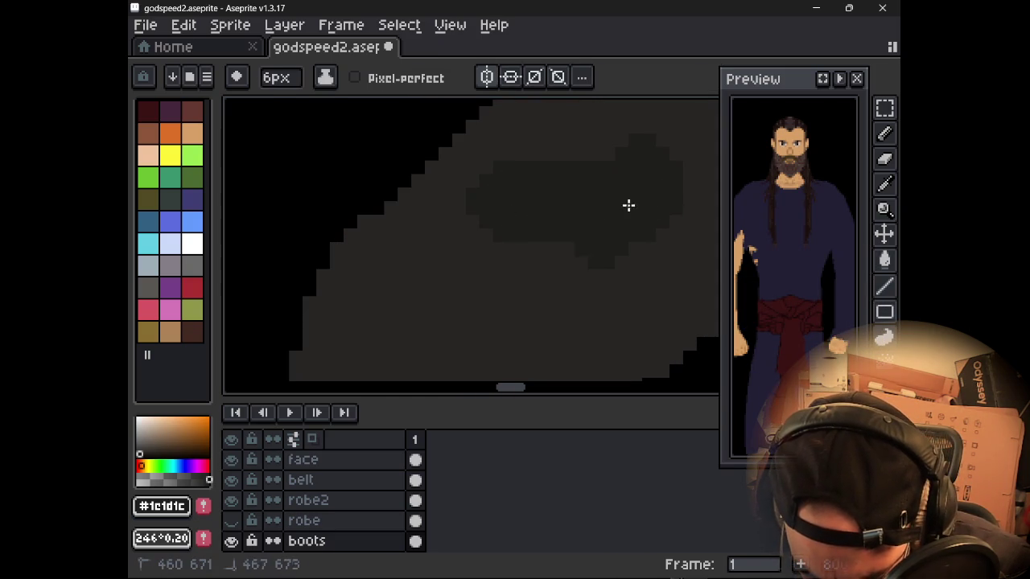
key(ctrl+z)
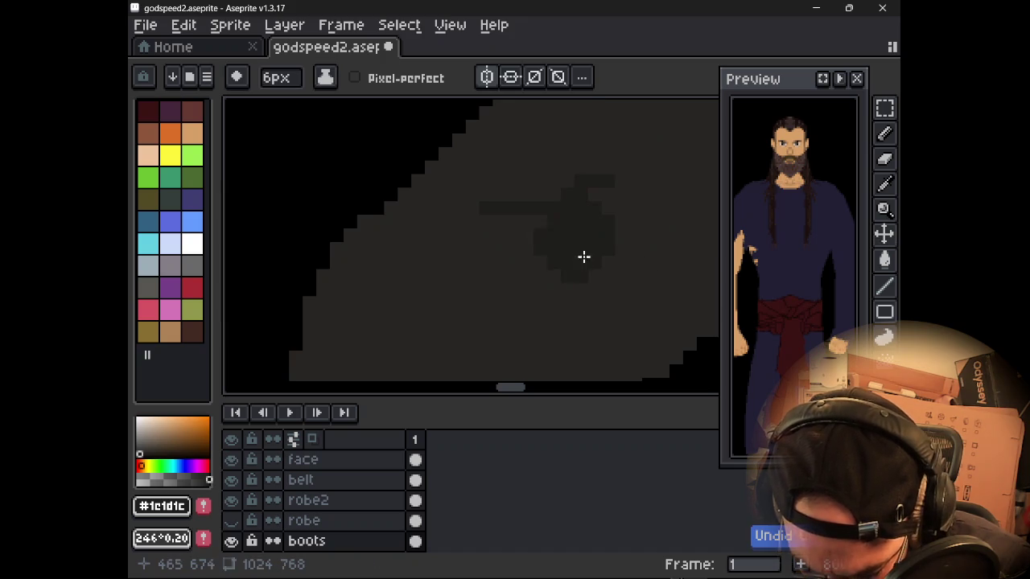
scroll(542, 214, down, 1)
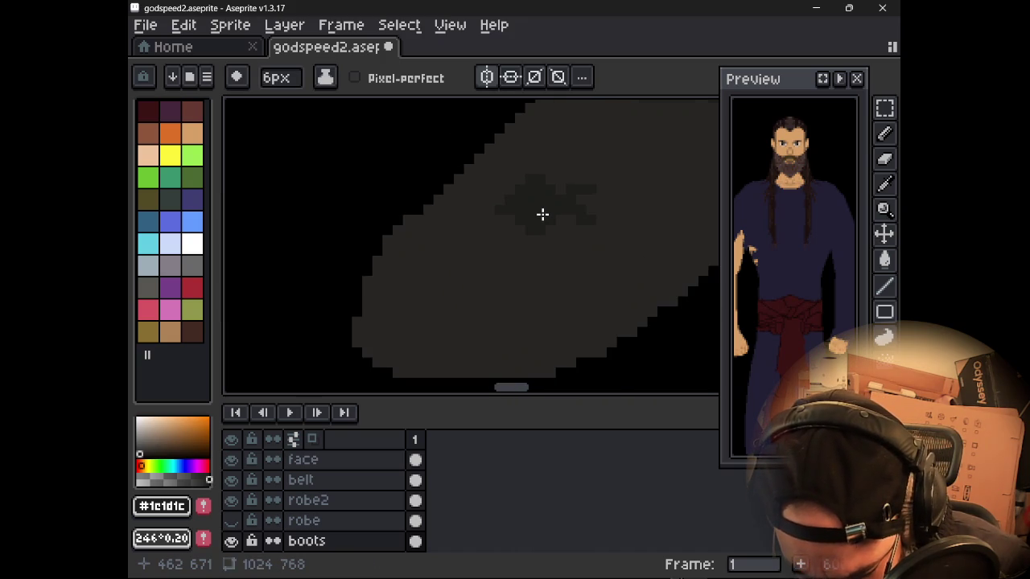
scroll(542, 214, down, 1)
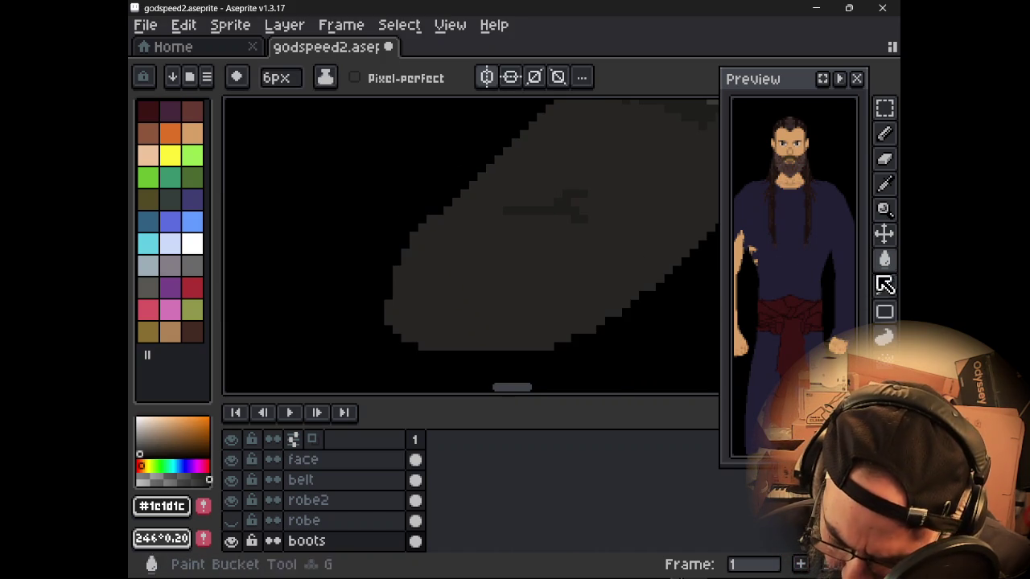
click(891, 341)
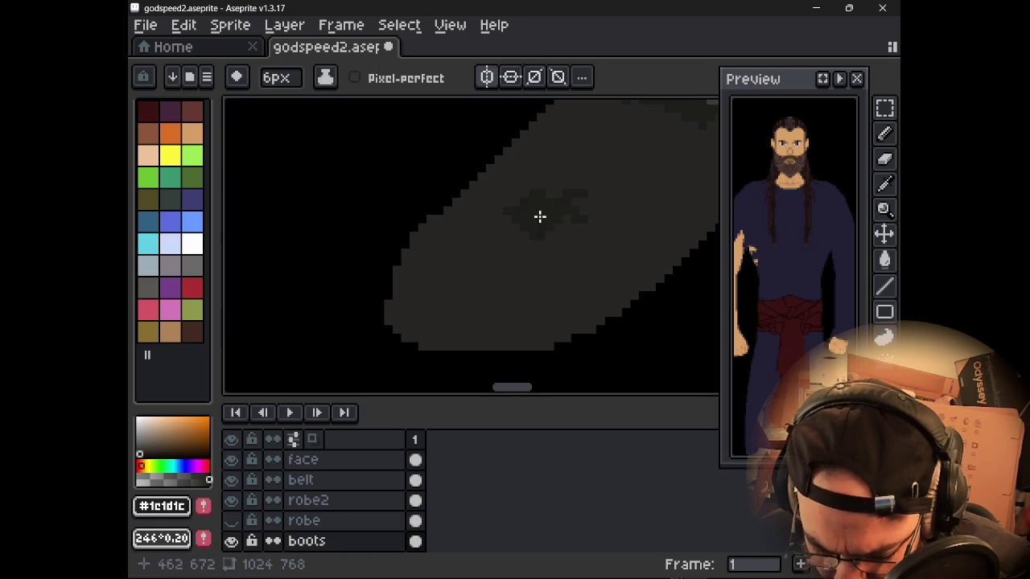
scroll(549, 217, up, 2)
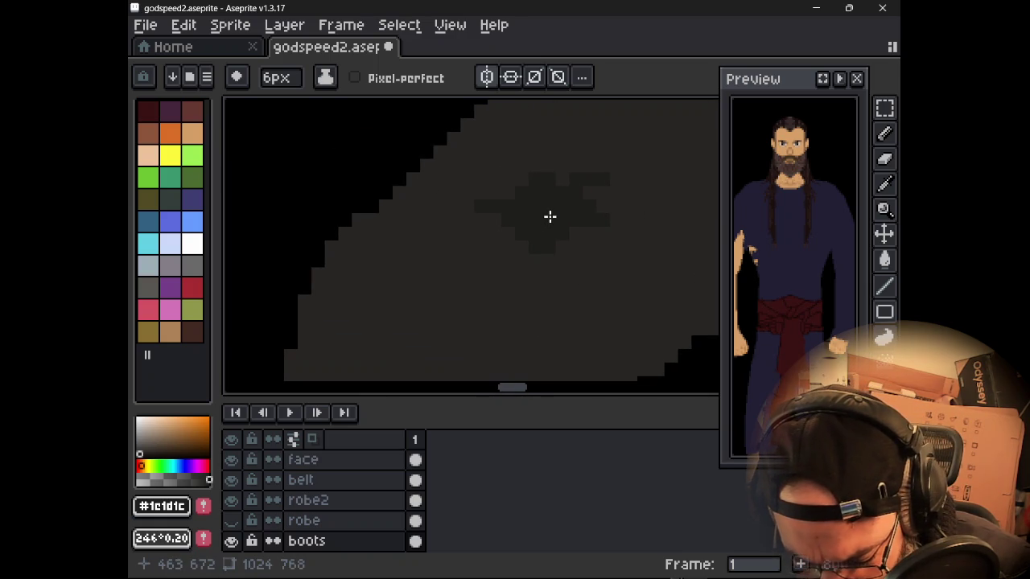
key(b)
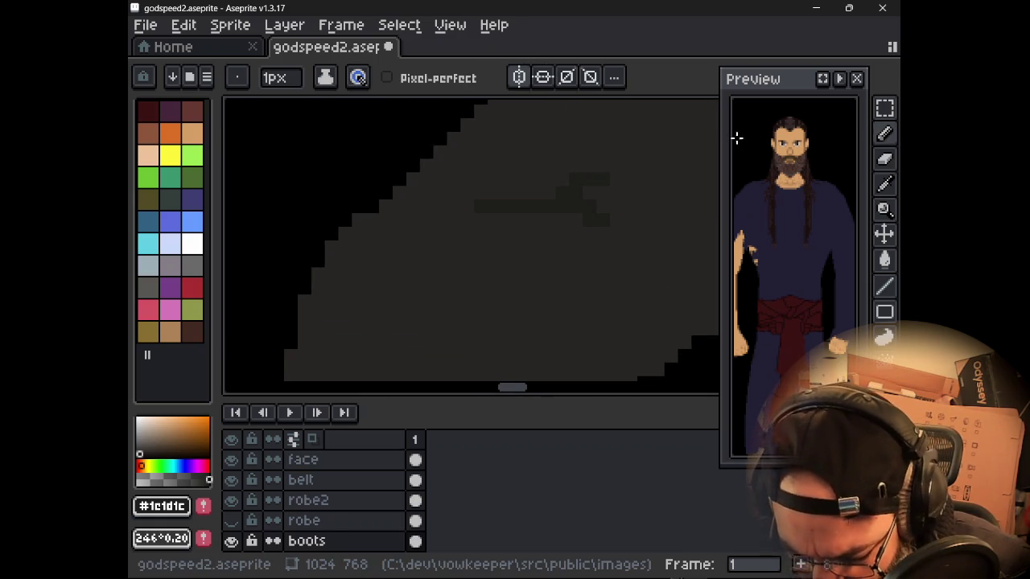
- Shade darker patches on the boot with Shading ink and a 4px brush
click(358, 78)
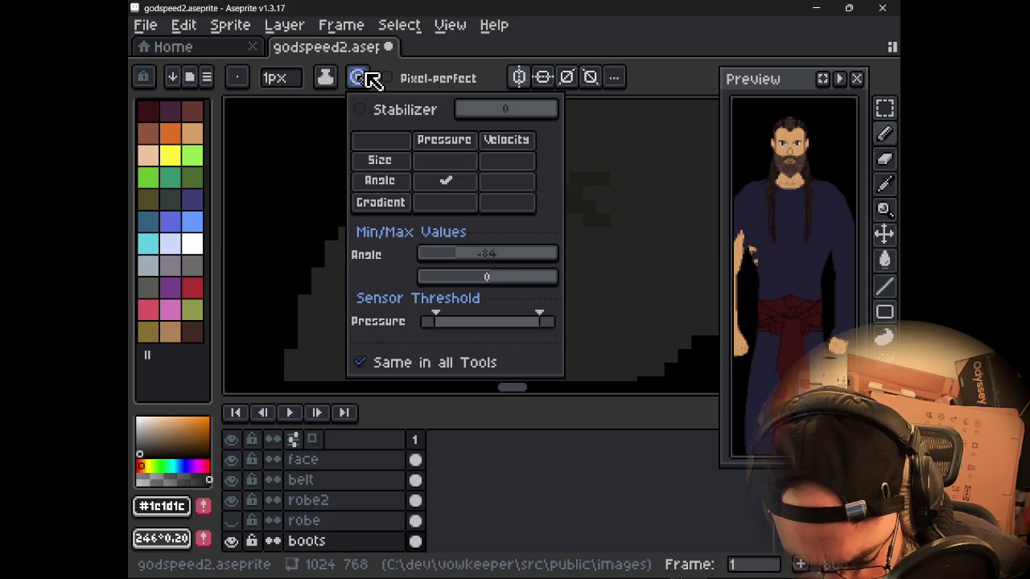
click(367, 75)
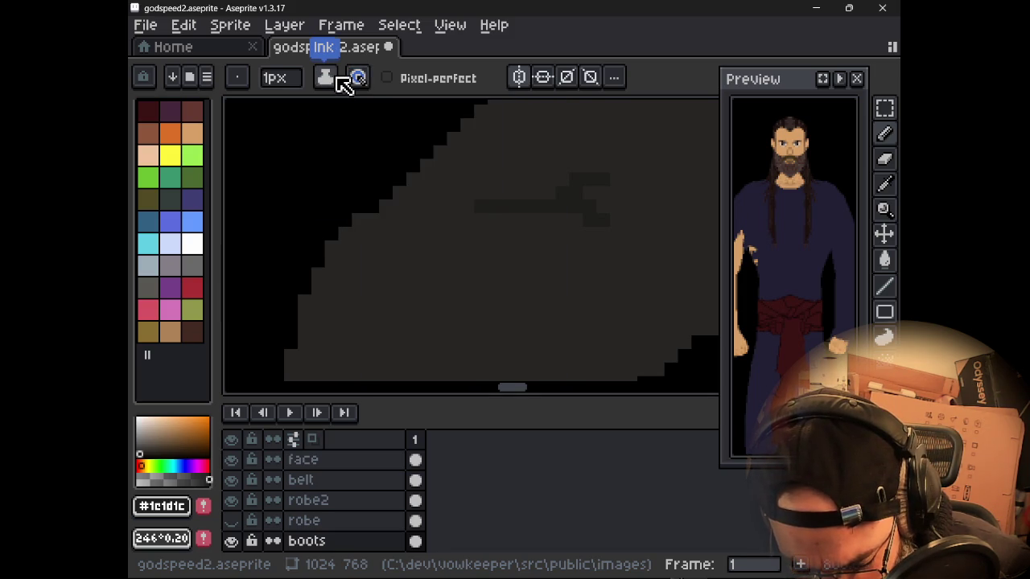
click(343, 85)
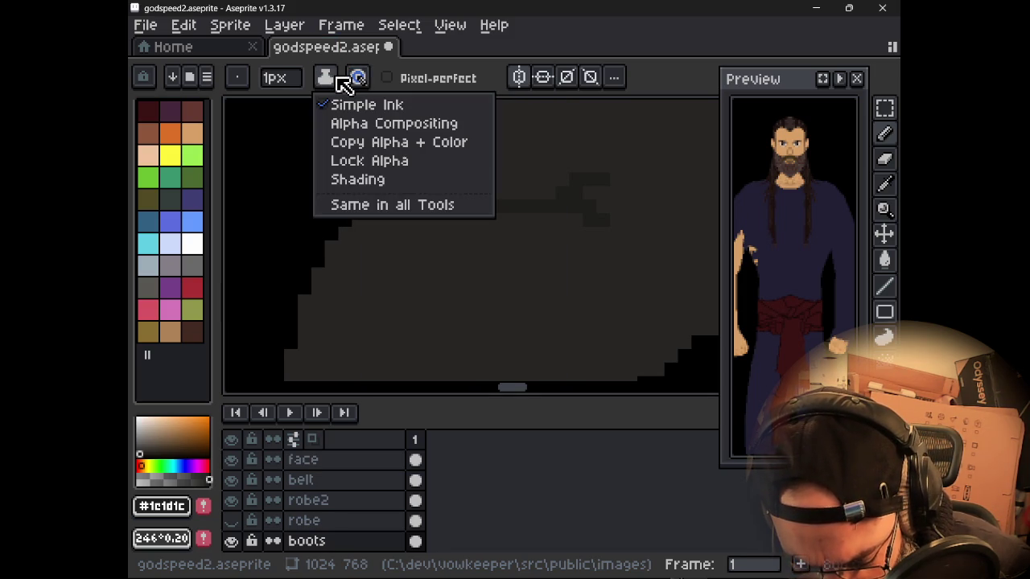
click(372, 180)
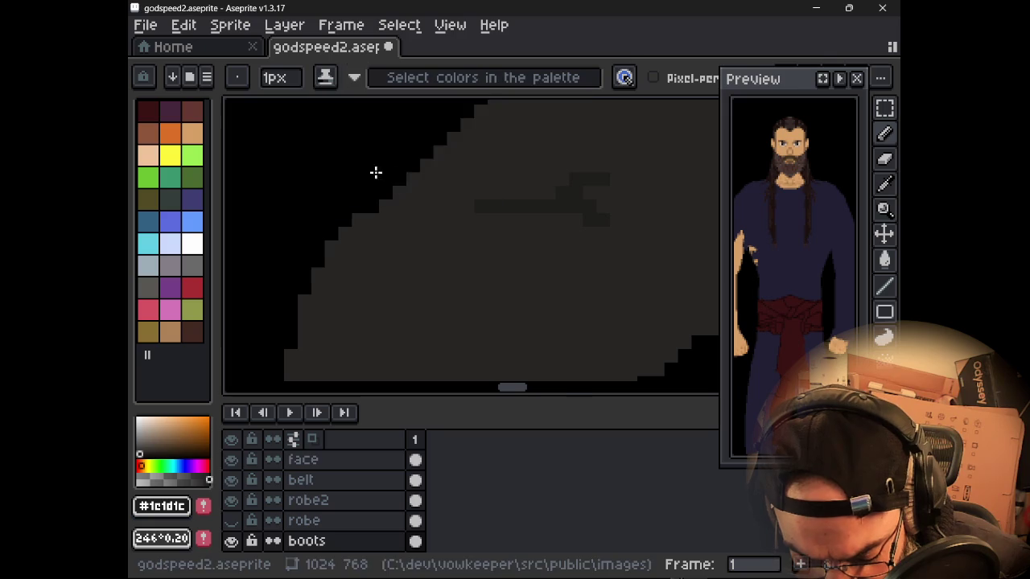
drag(486, 205, 492, 206)
key(plus)
key(plus)
key(plus)
key(ctrl+d)
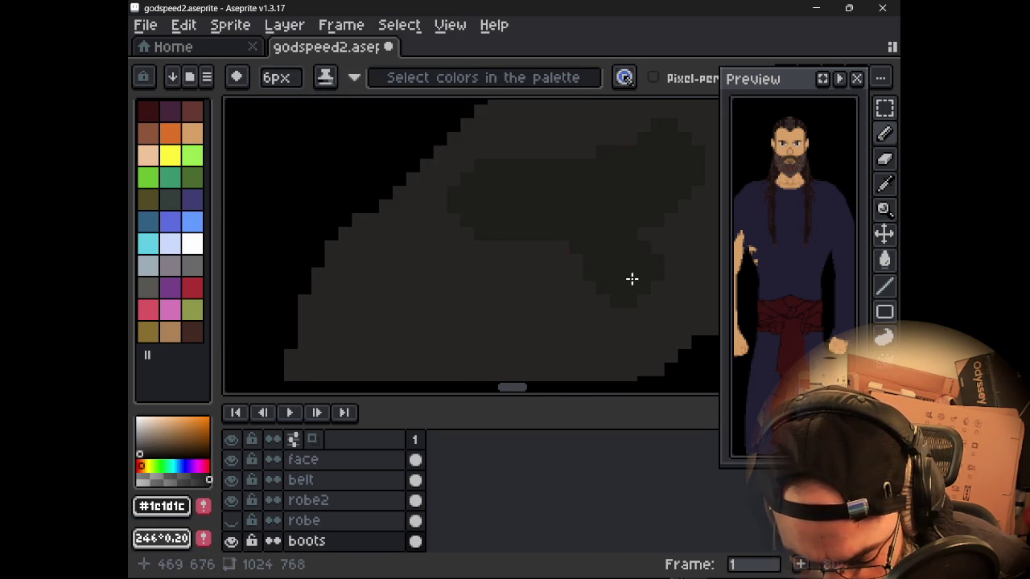
click(577, 274)
key(ctrl+z)
click(444, 155)
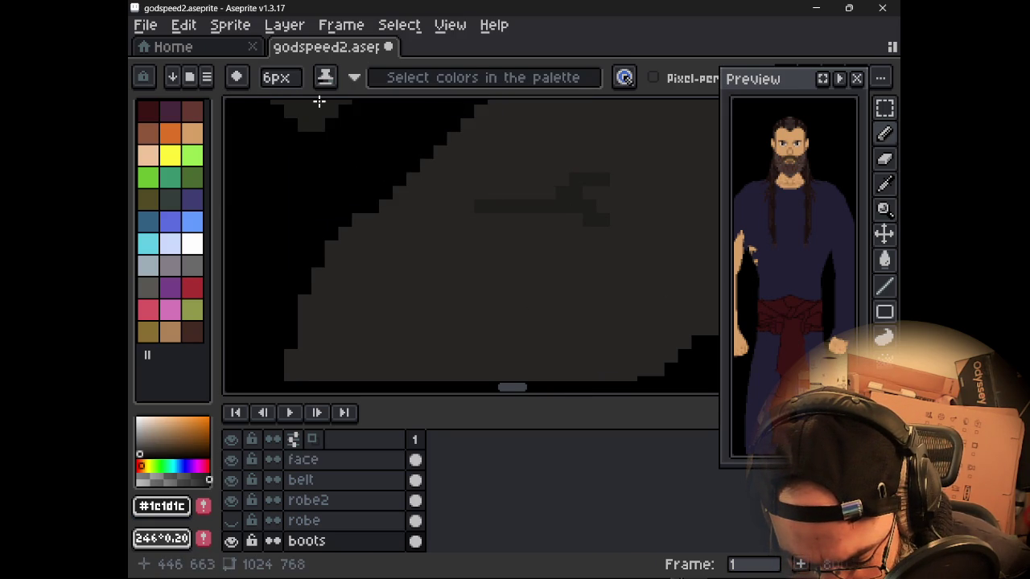
- Cycle through Simple, Copy Alpha + Color and Alpha Compositing inks, ending on Shading
click(325, 77)
click(354, 104)
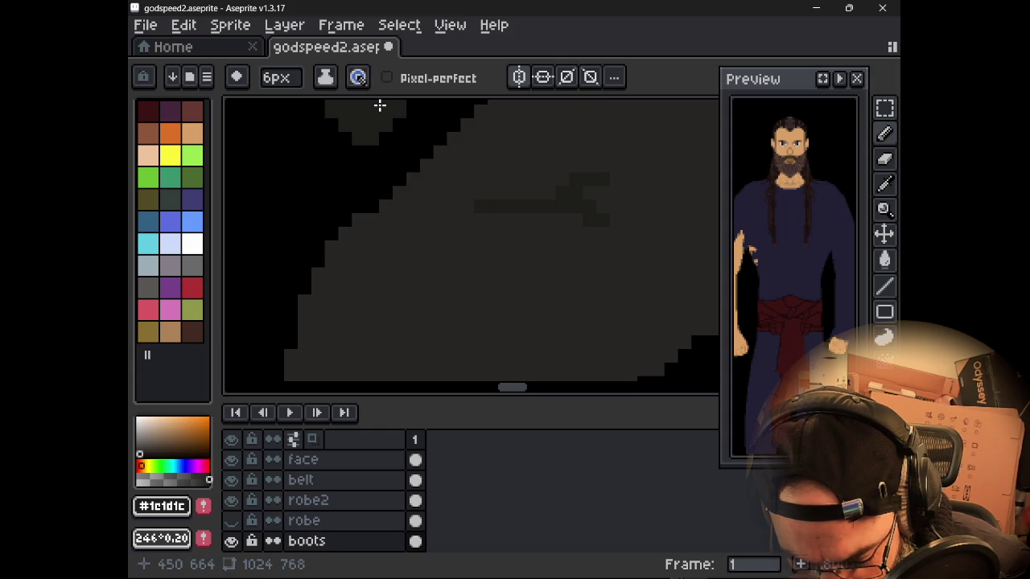
click(325, 79)
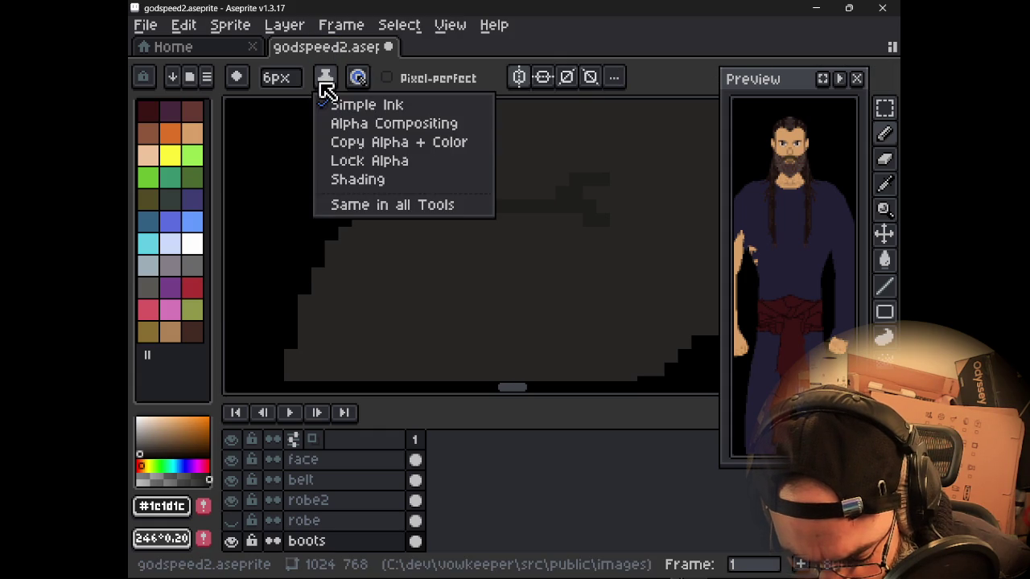
click(351, 150)
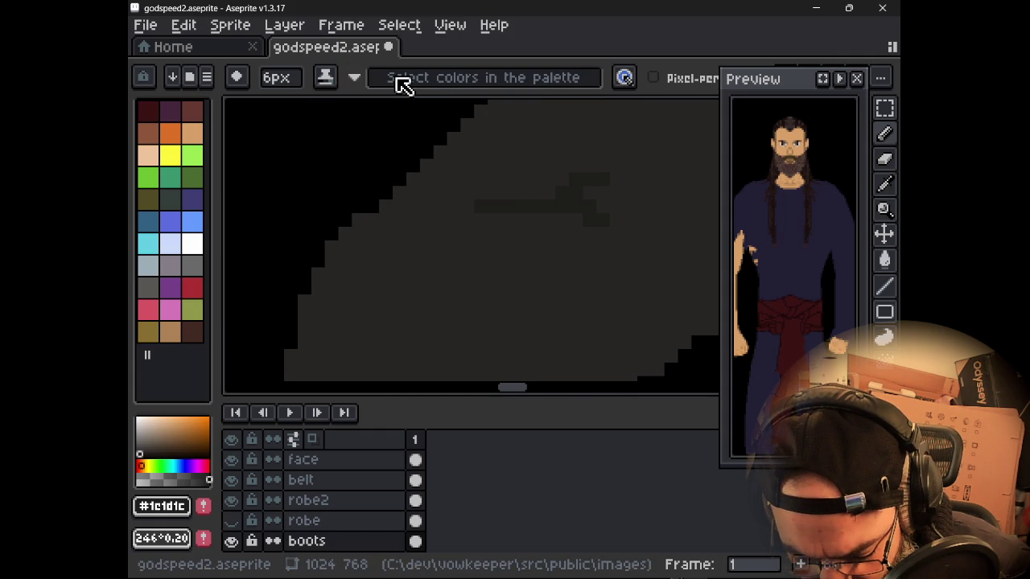
click(355, 78)
click(354, 83)
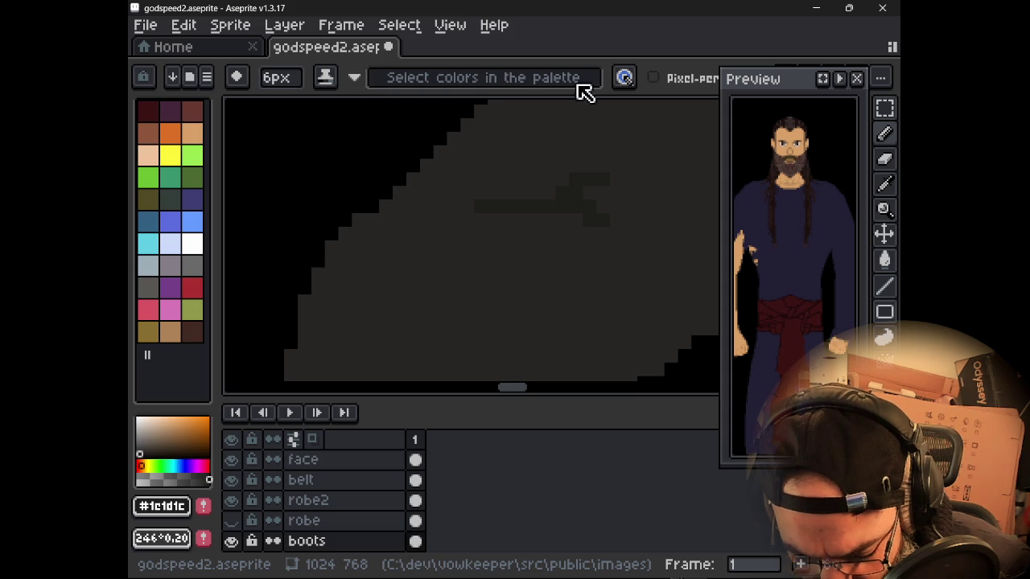
click(326, 77)
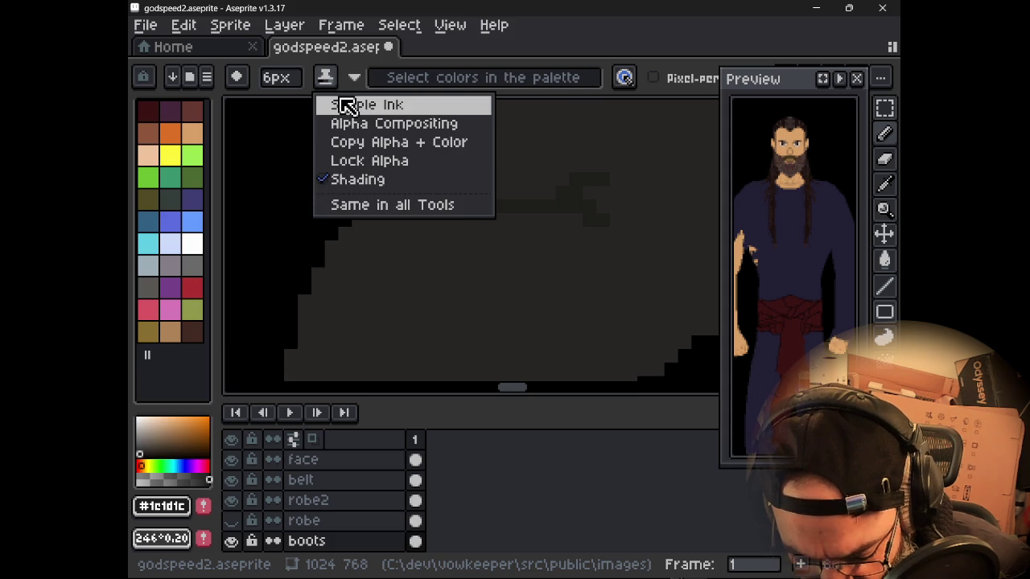
click(359, 124)
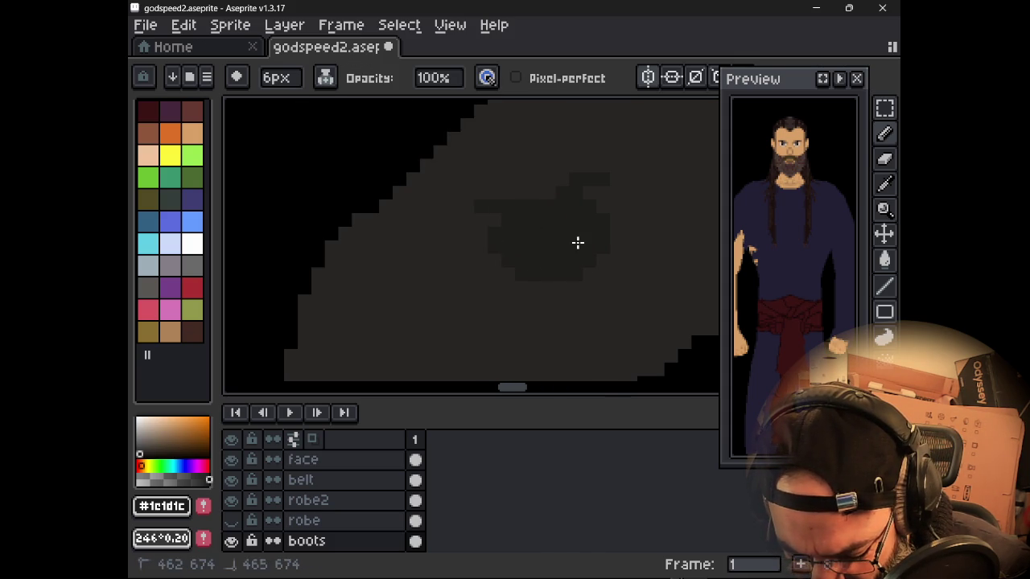
click(328, 80)
click(362, 179)
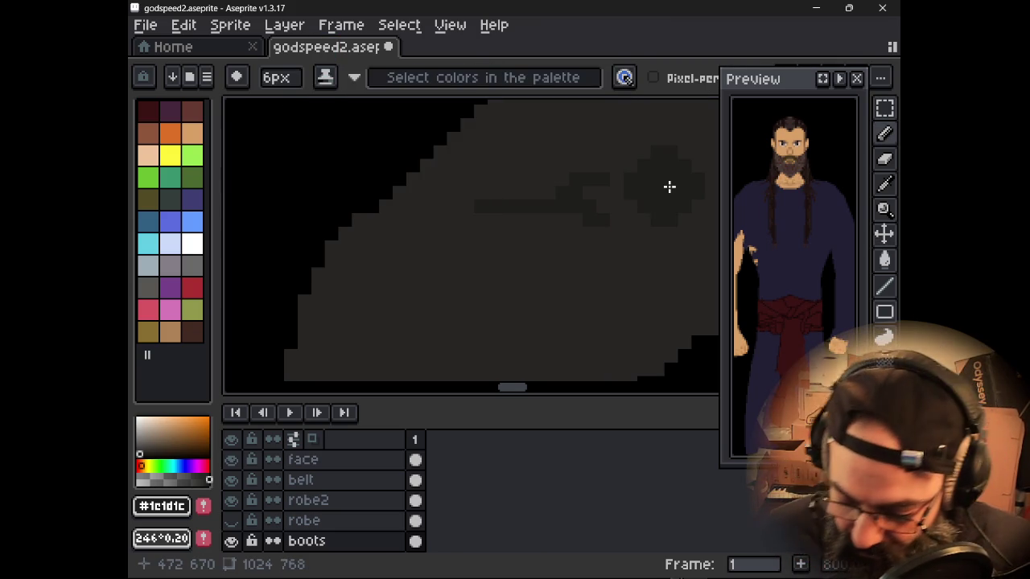
- Darken a patch on the robe with shading and move the Preview window aside
scroll(668, 185, down, 1)
mouse_move(669, 186)
mouse_down()
mouse_move(593, 238)
mouse_move(501, 247)
mouse_up()
scroll(623, 244, down, 1)
click(500, 250)
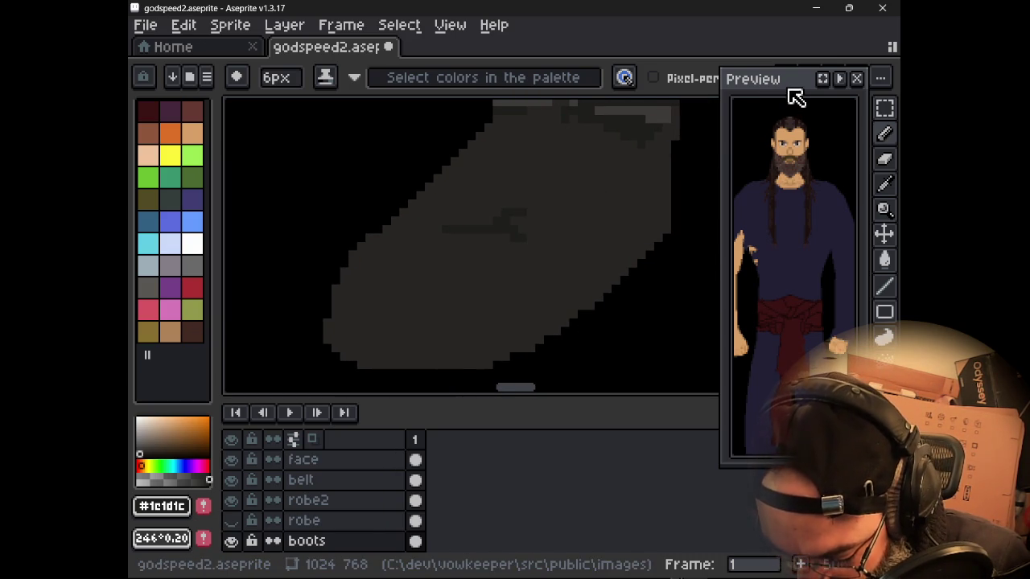
drag(789, 94, 770, 143)
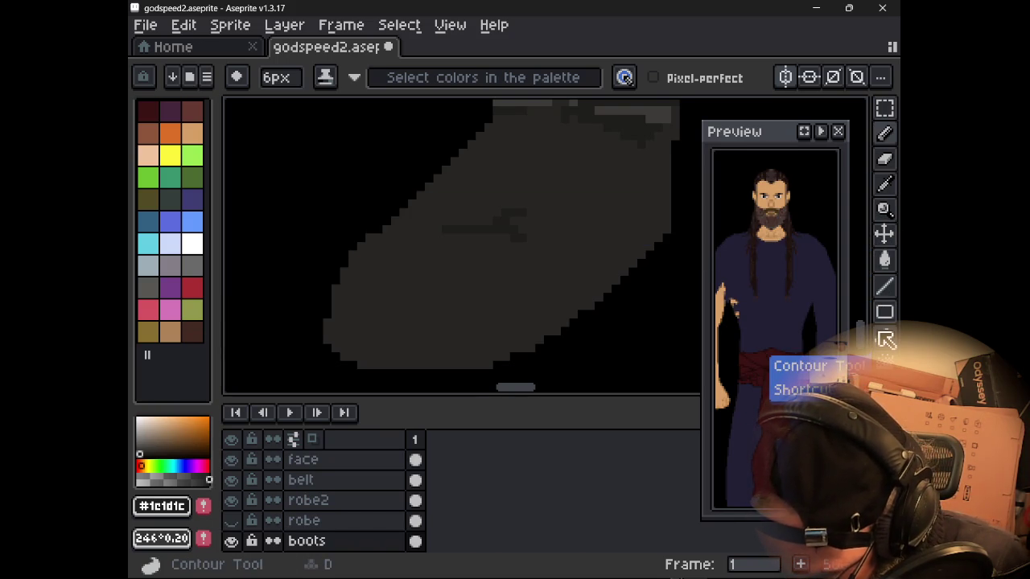
- Pick the Jumble tool, then switch to Brave and open a new tab
click(884, 338)
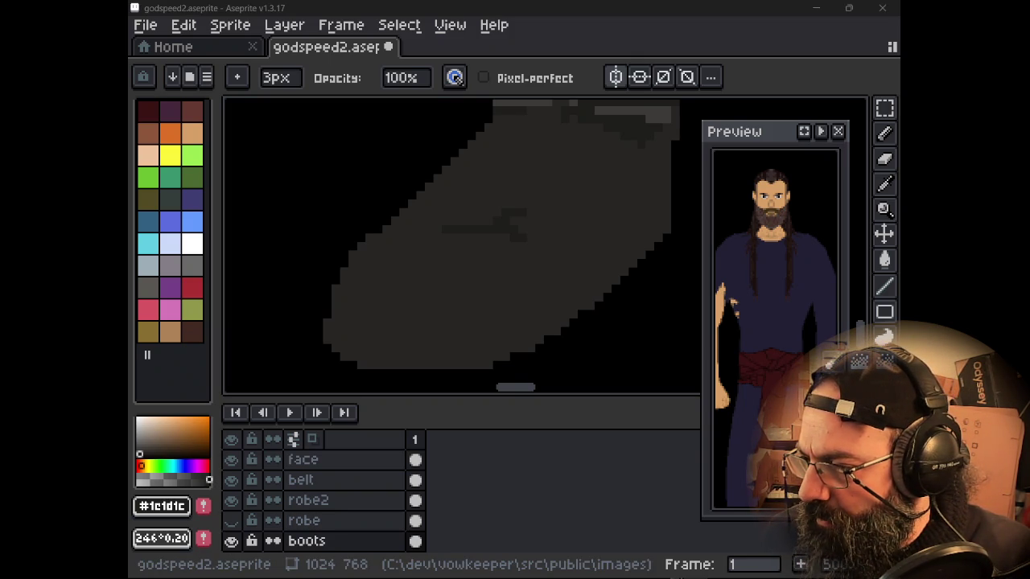
key(alt+Tab)
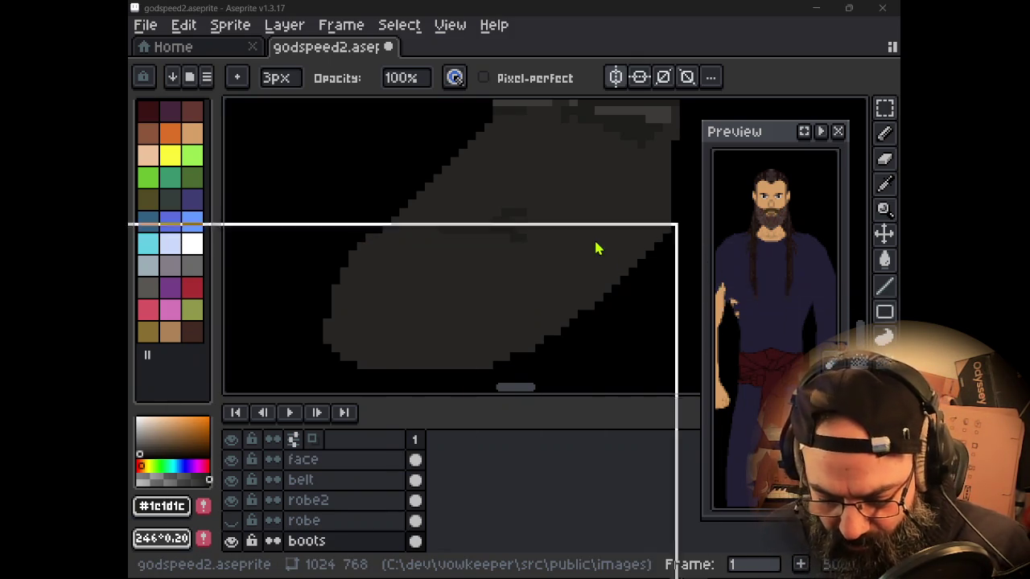
key(ctrl+t)
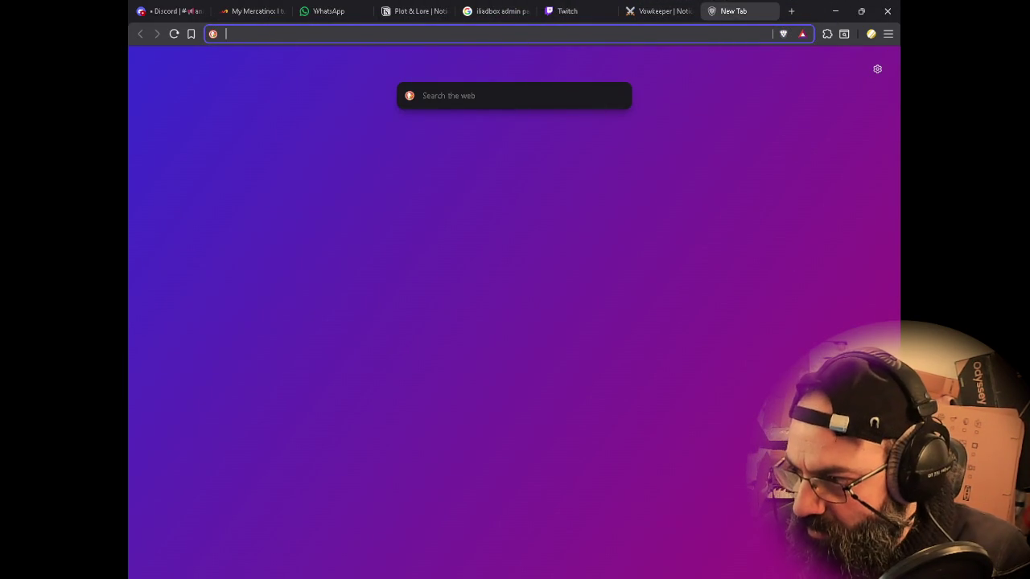
- Search 'aseprite darken tool' and open the Aseprite Community "Darken/Lighten tool?" thread
key(alt+Tab)
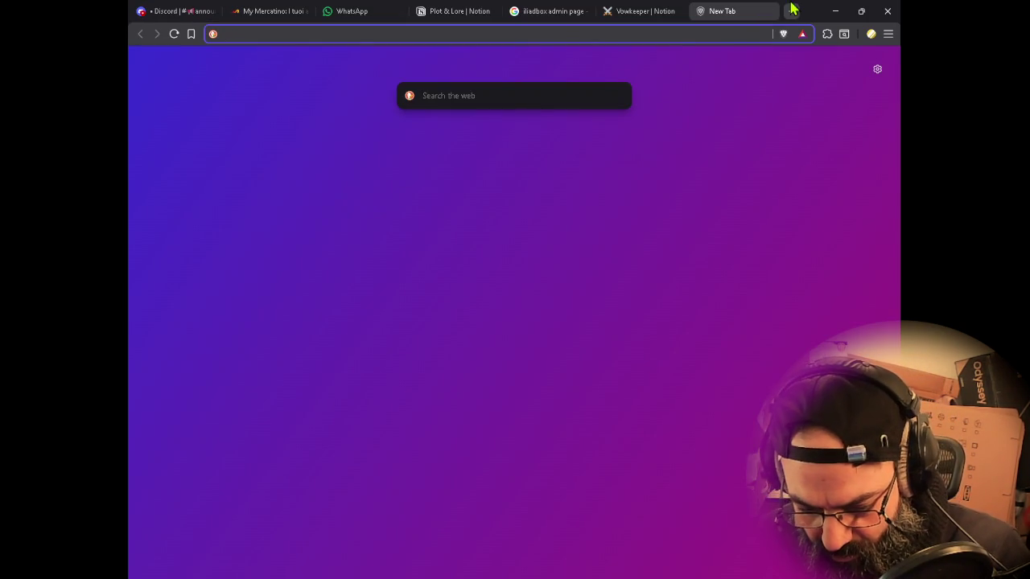
text(aseprite darken )
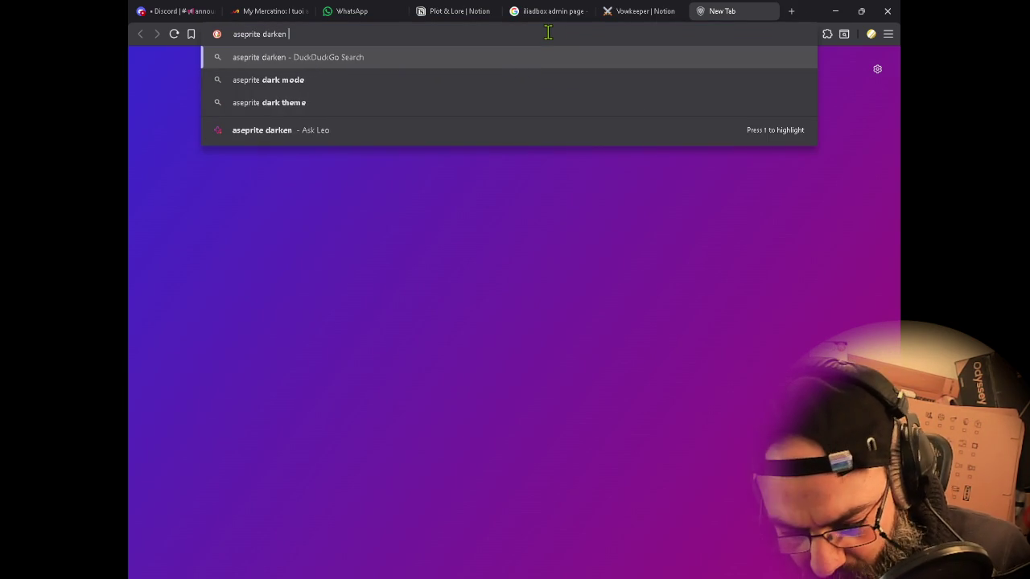
text(tool)
key(Return)
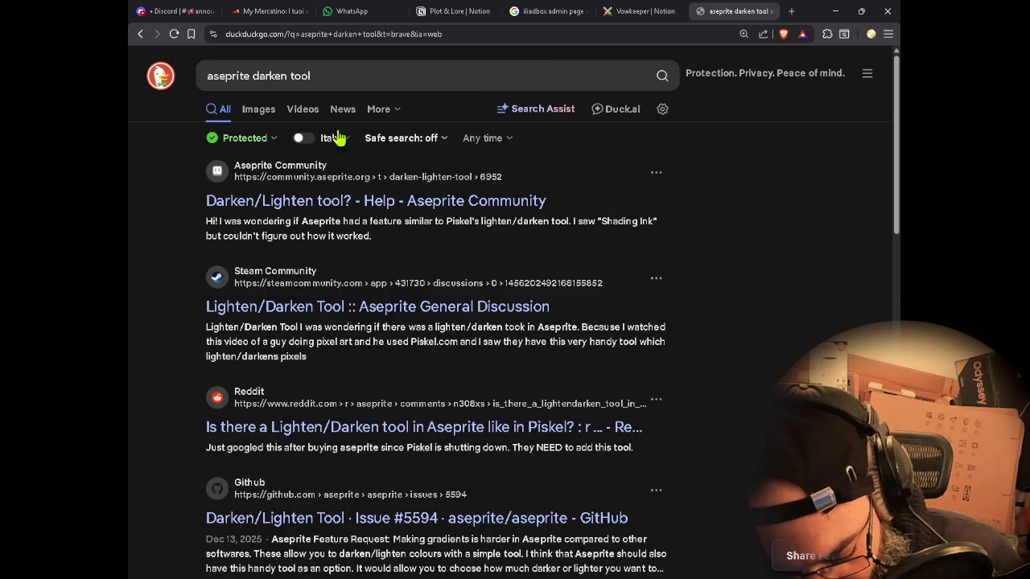
click(318, 208)
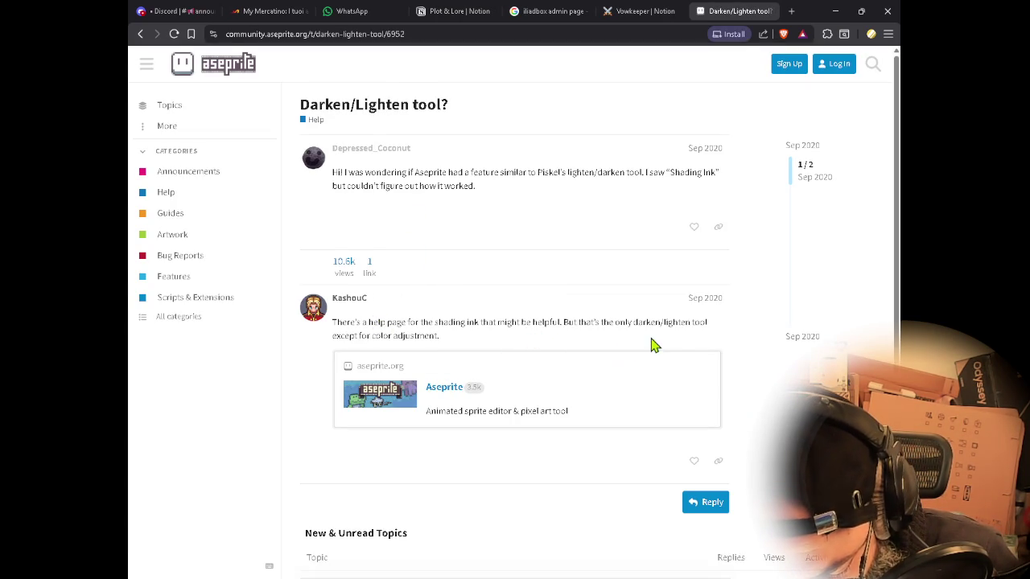
- Skim the Darken/Lighten thread and open its linked Shading documentation page
scroll(480, 318, down, 3)
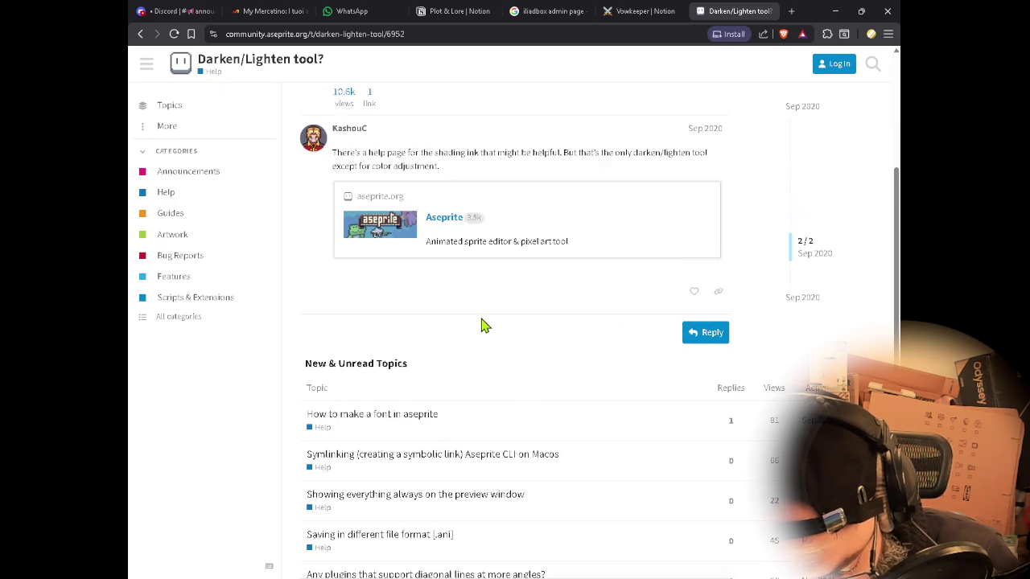
scroll(482, 322, up, 3)
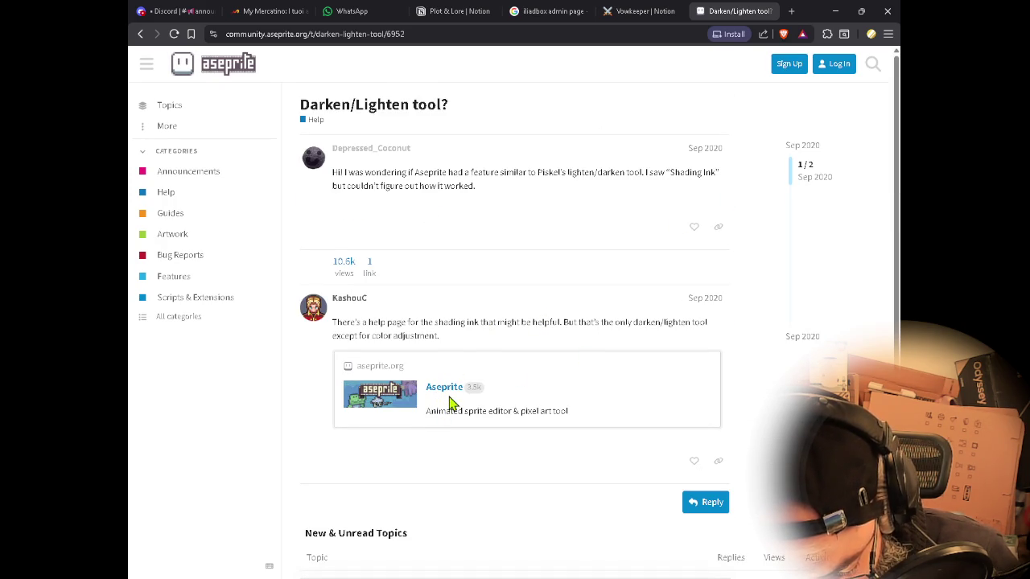
click(366, 369)
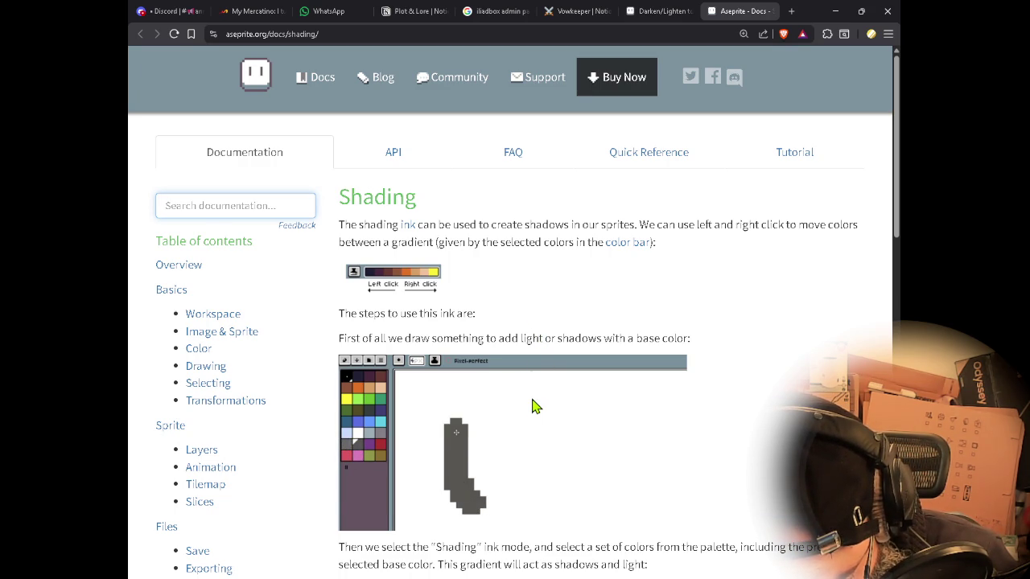
scroll(534, 405, down, 1)
scroll(533, 410, down, 2)
scroll(533, 410, down, 2)
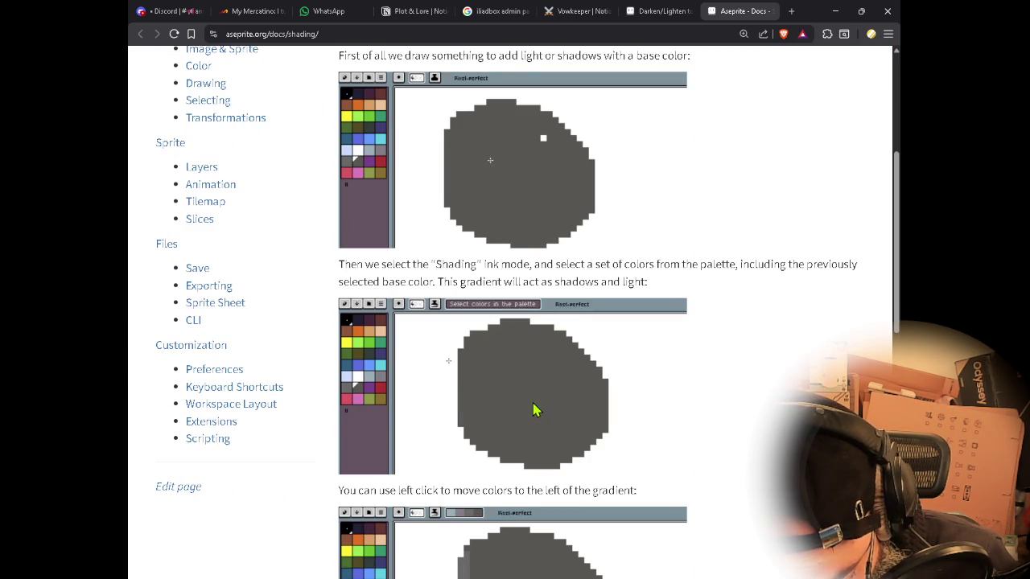
scroll(533, 411, down, 1)
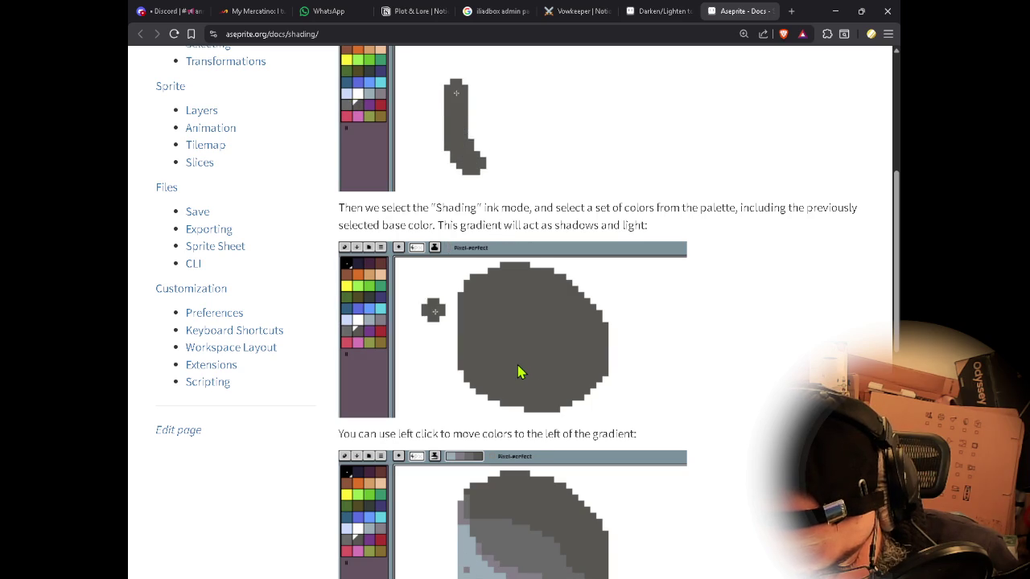
scroll(519, 371, down, 3)
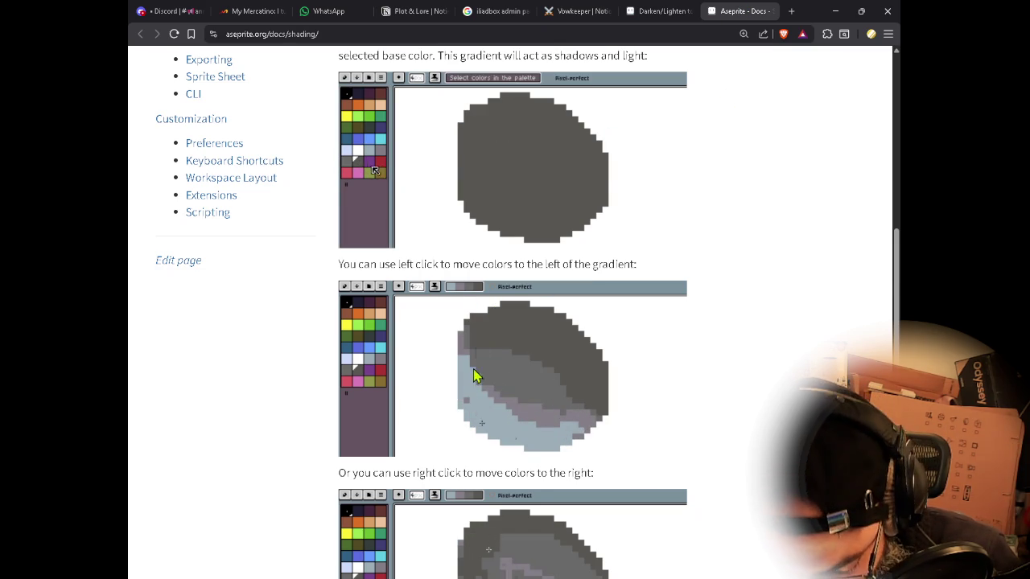
scroll(481, 322, down, 2)
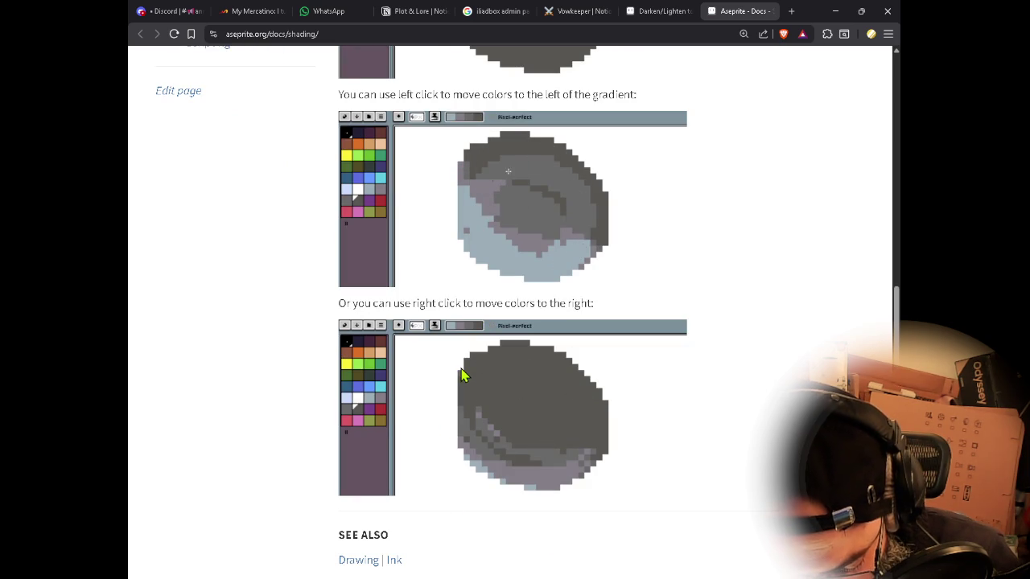
scroll(563, 337, down, 2)
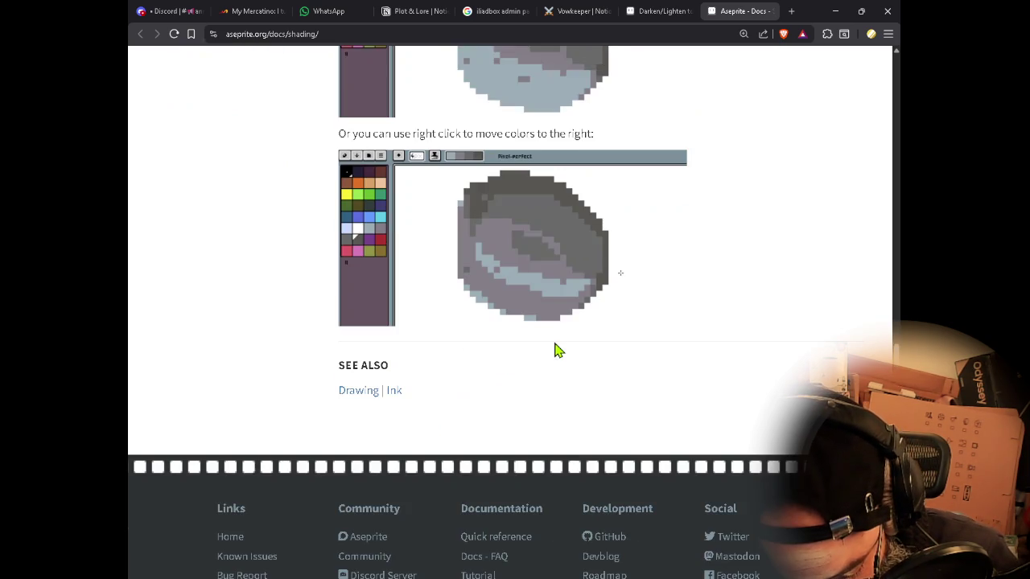
scroll(555, 349, up, 3)
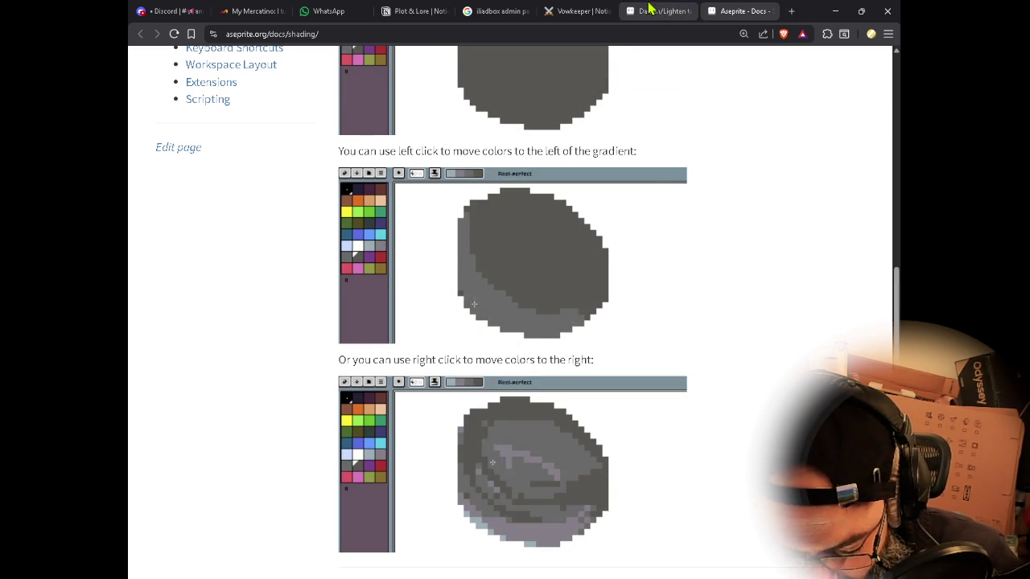
key(alt+Tab)
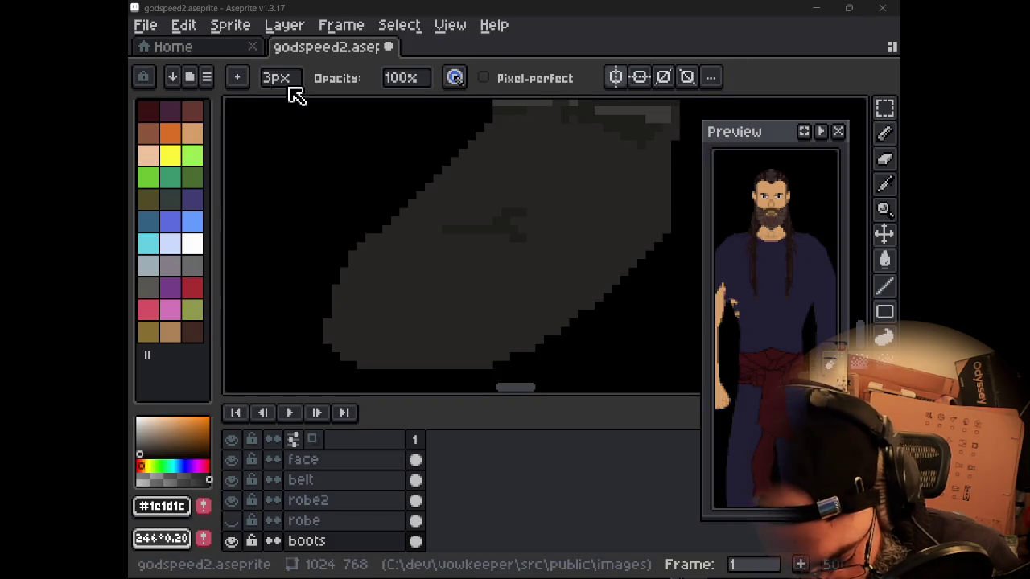
- Set the pencil to Shading ink and add the robe's #272524 as a palette swatch
click(883, 134)
click(326, 76)
click(333, 168)
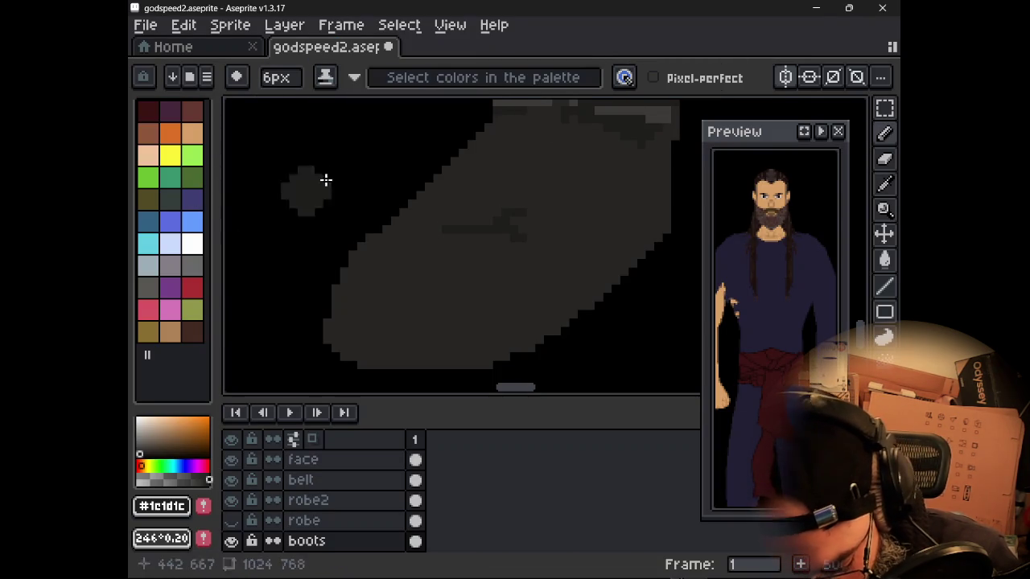
key(alt)
alt+click(481, 281)
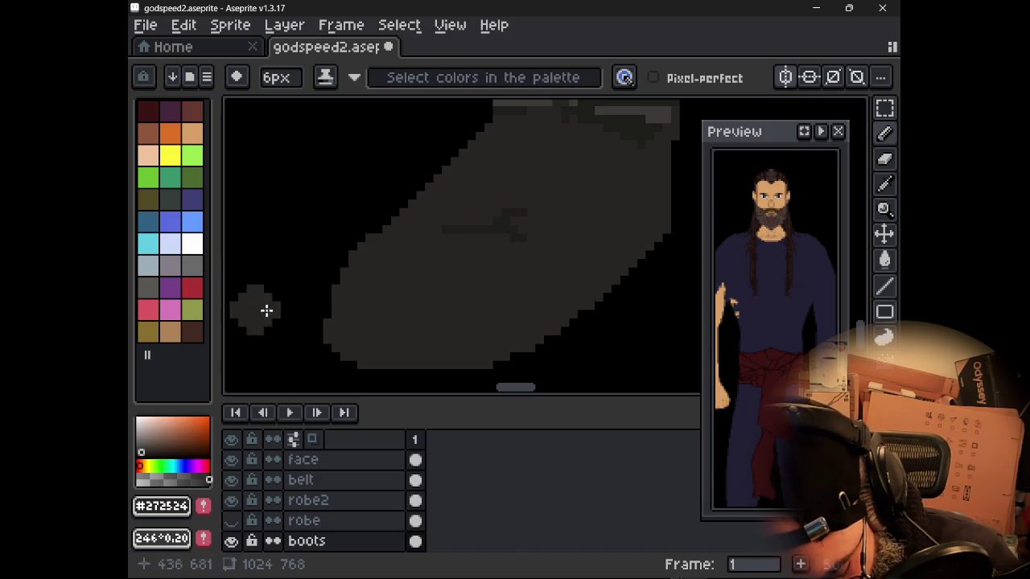
drag(217, 373, 241, 370)
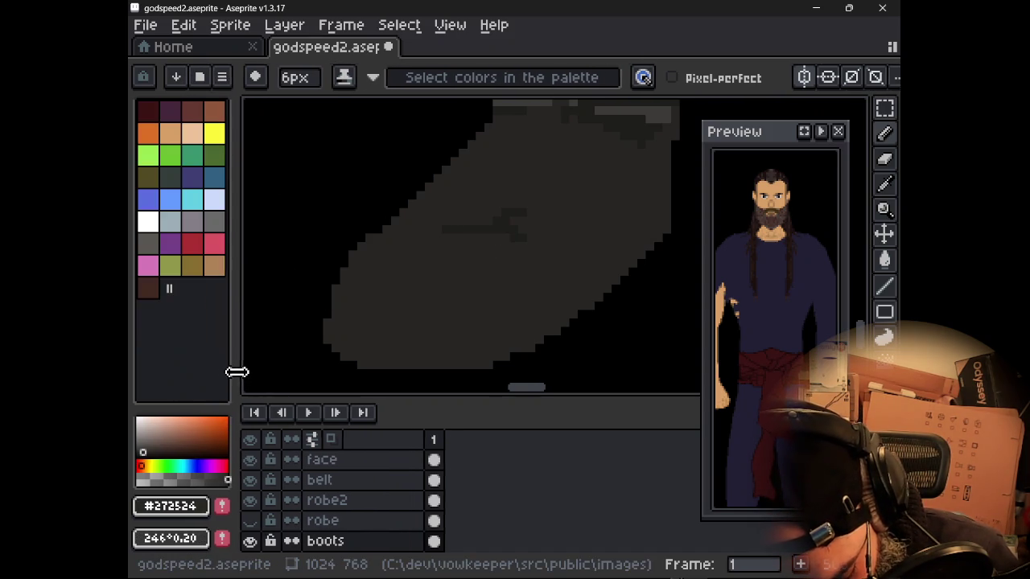
click(232, 505)
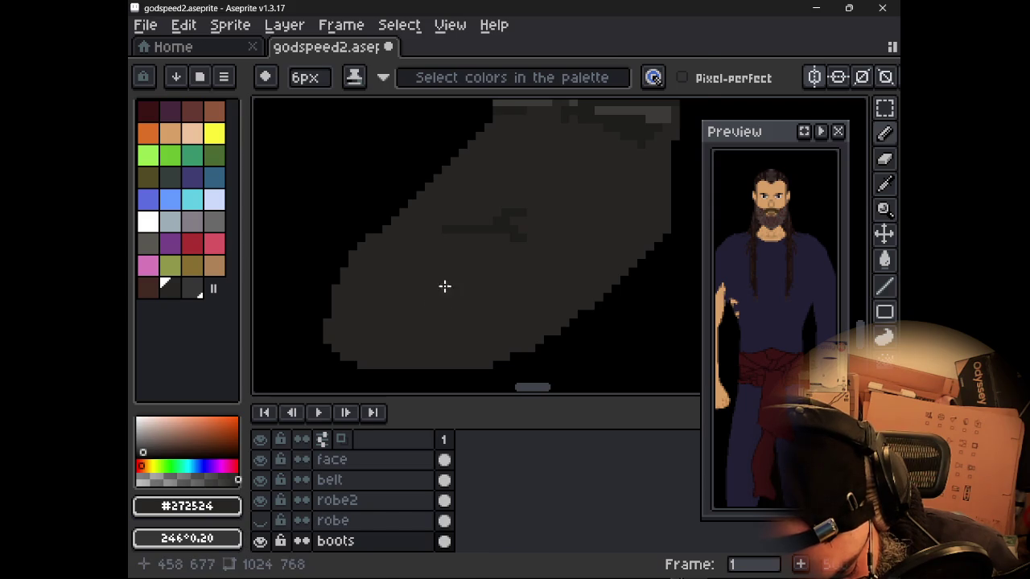
- Make #272524 the background colour and dark grey swatch Idx-34 the drawing colour
key(i)
right_click(478, 262)
key(b)
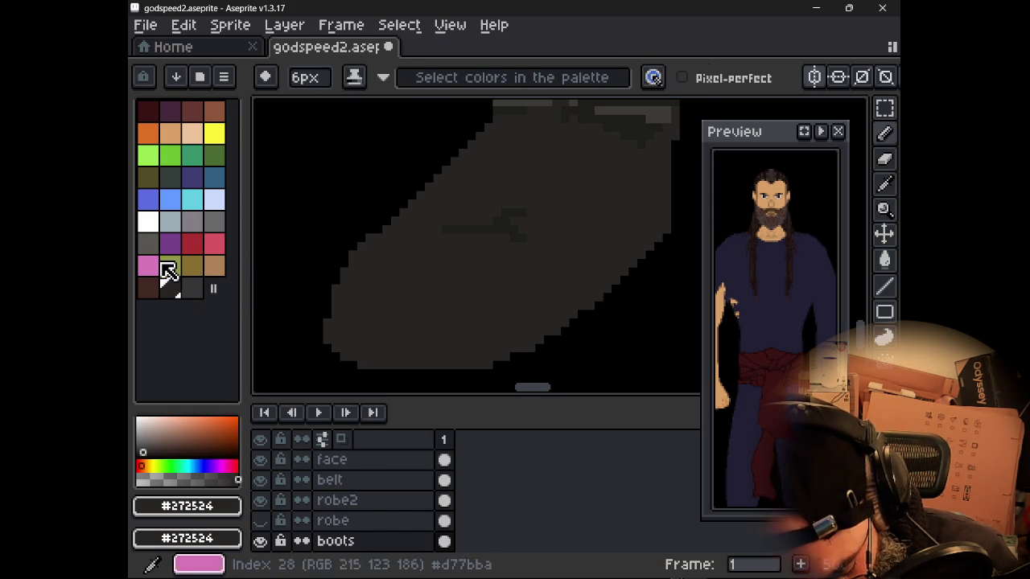
click(151, 248)
click(171, 270)
click(153, 246)
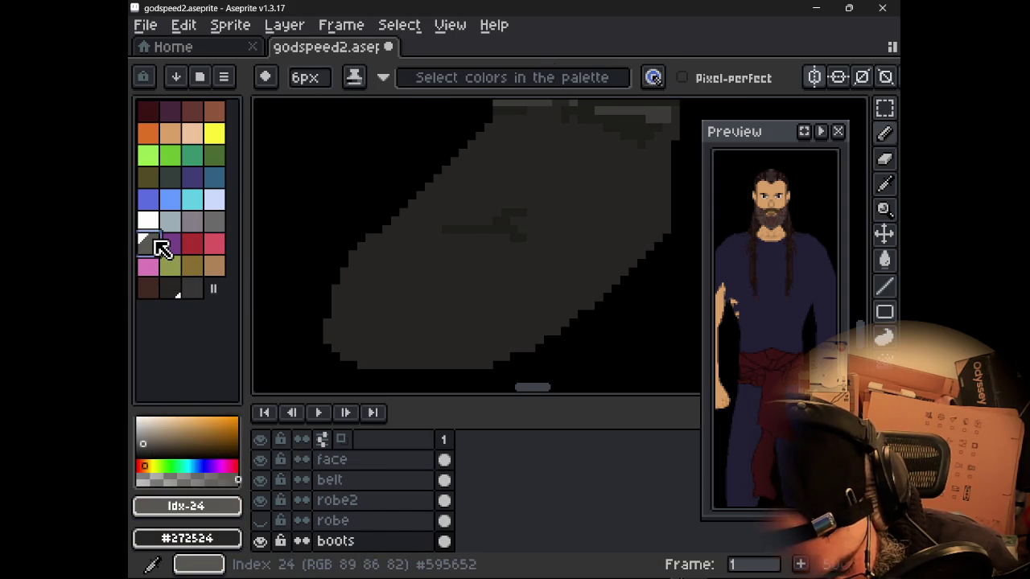
click(180, 286)
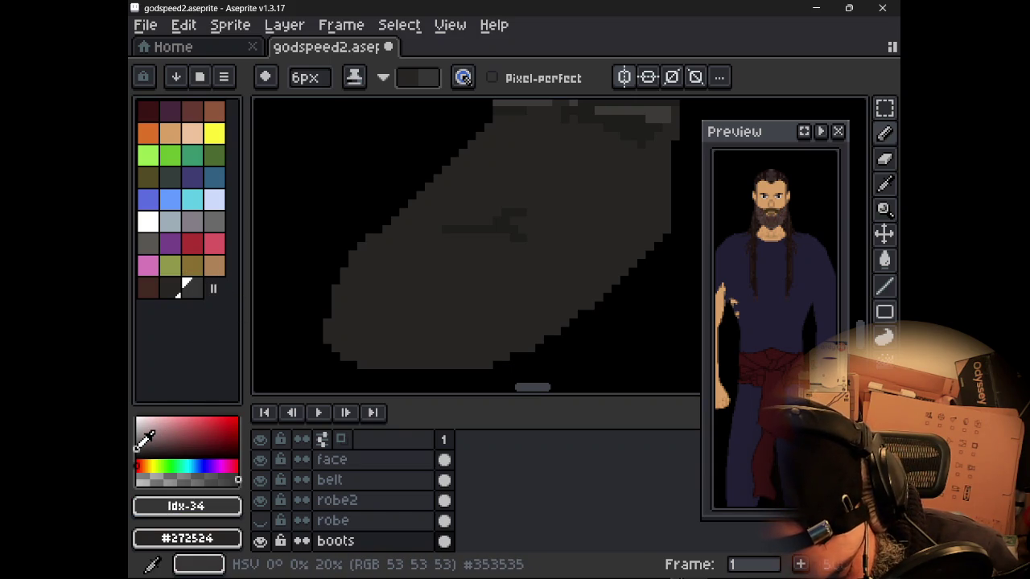
- Add two very dark grey shades to the palette from the enlarged colour picker
drag(194, 408, 204, 333)
click(136, 439)
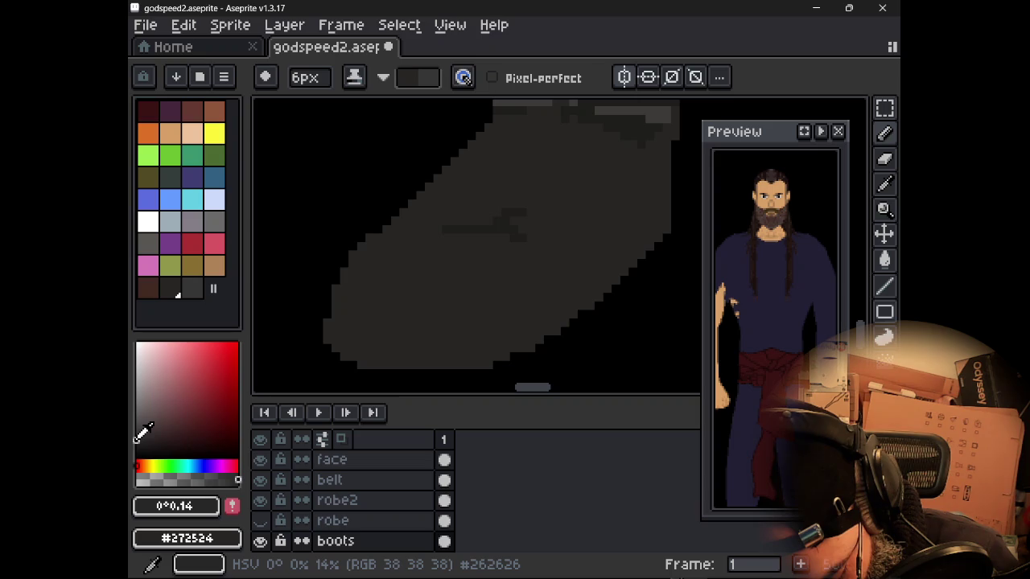
click(230, 507)
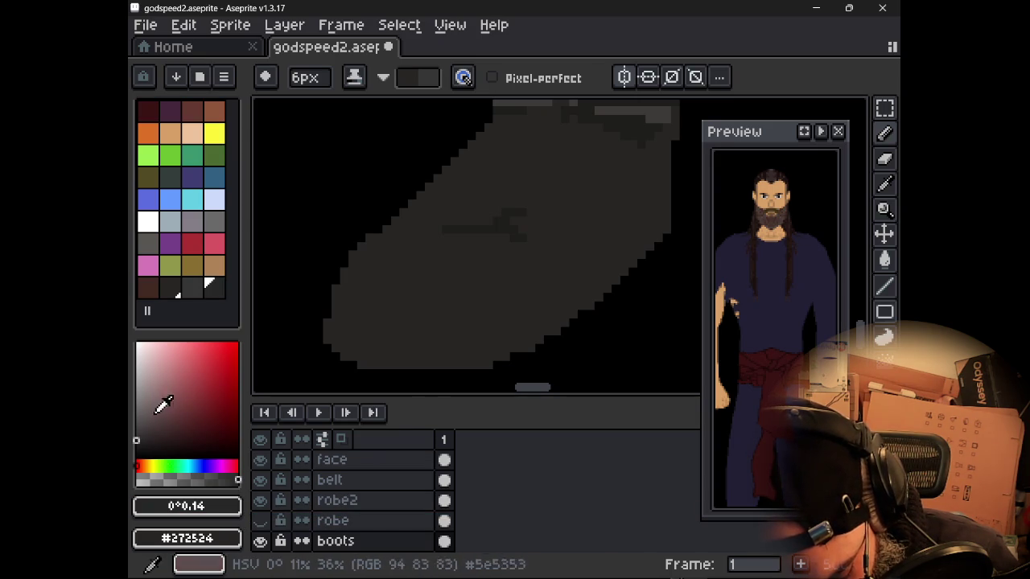
click(137, 443)
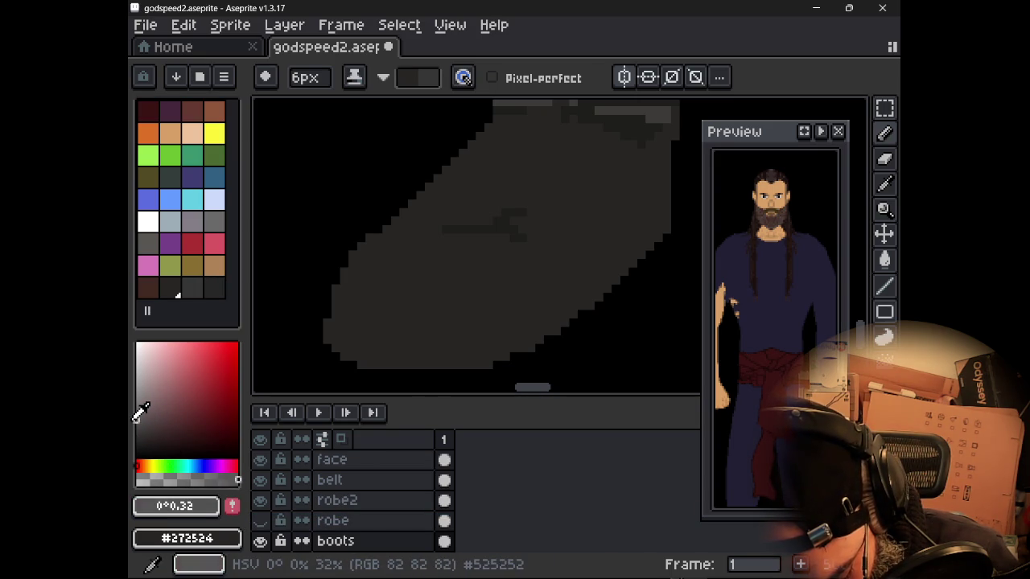
click(232, 505)
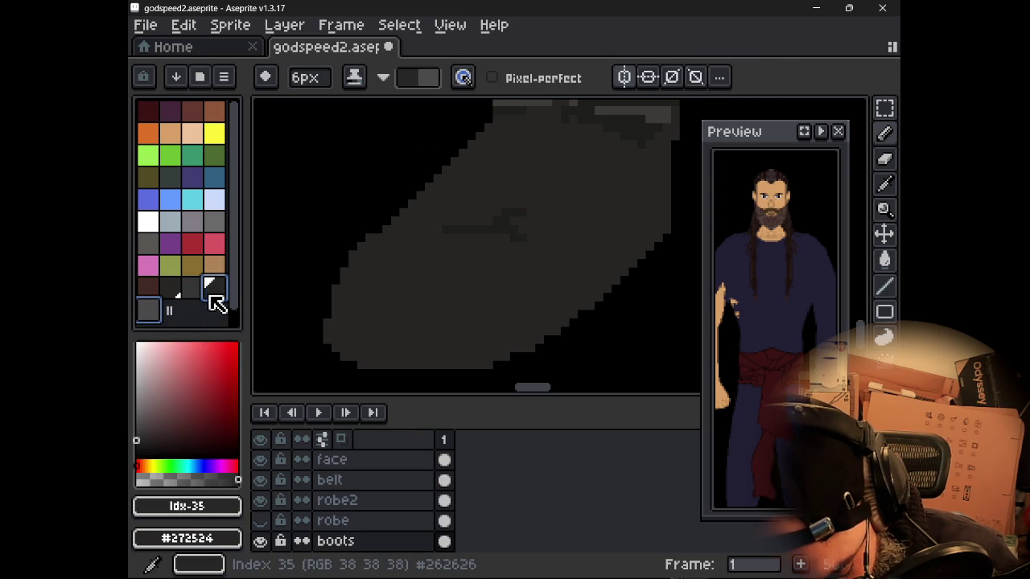
- Make swatch 36 the drawing and background colour, reordering the dark greys into slots 35 and 33
click(149, 309)
right_click(151, 311)
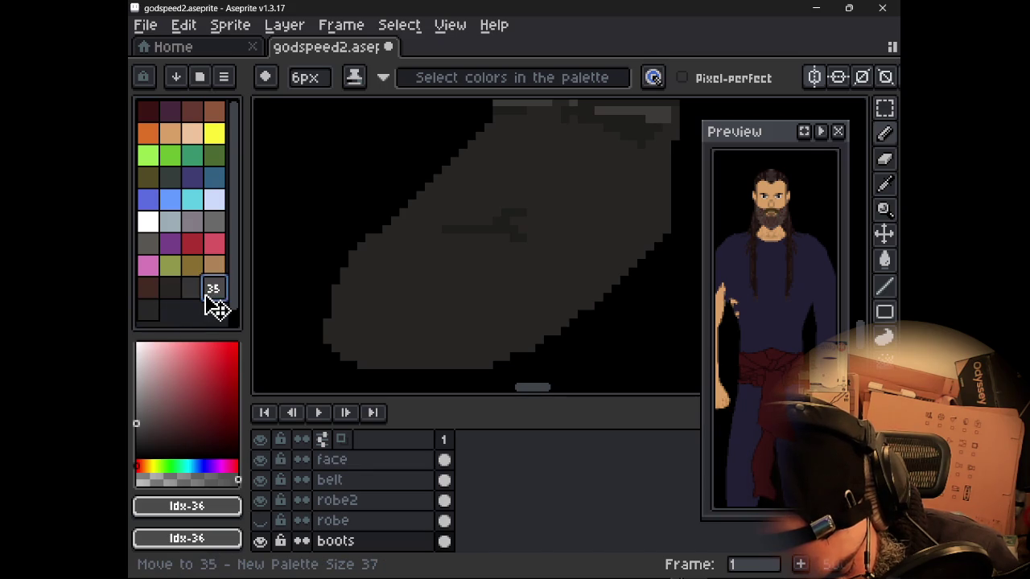
drag(151, 319, 214, 304)
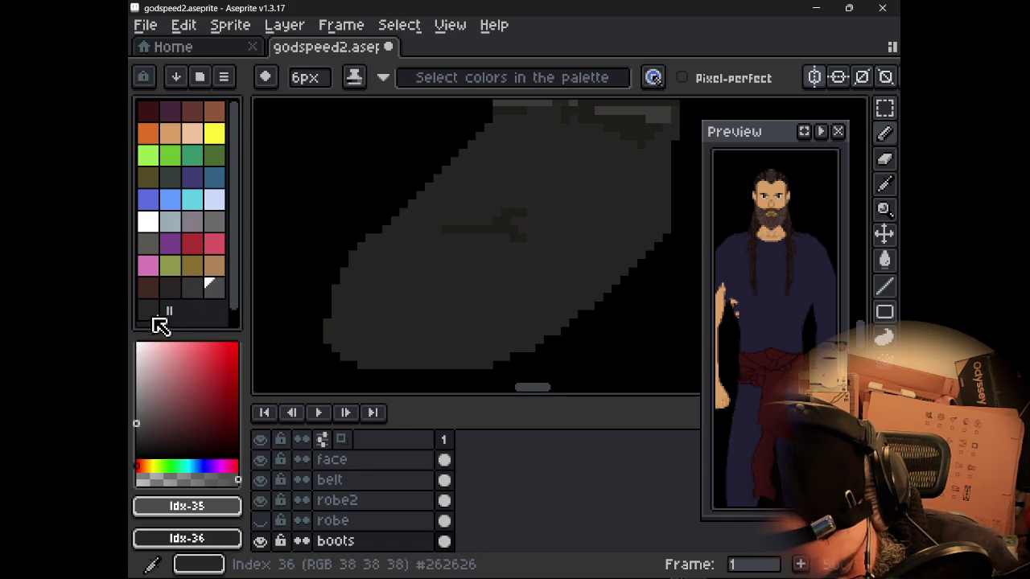
click(149, 310)
drag(151, 320, 173, 305)
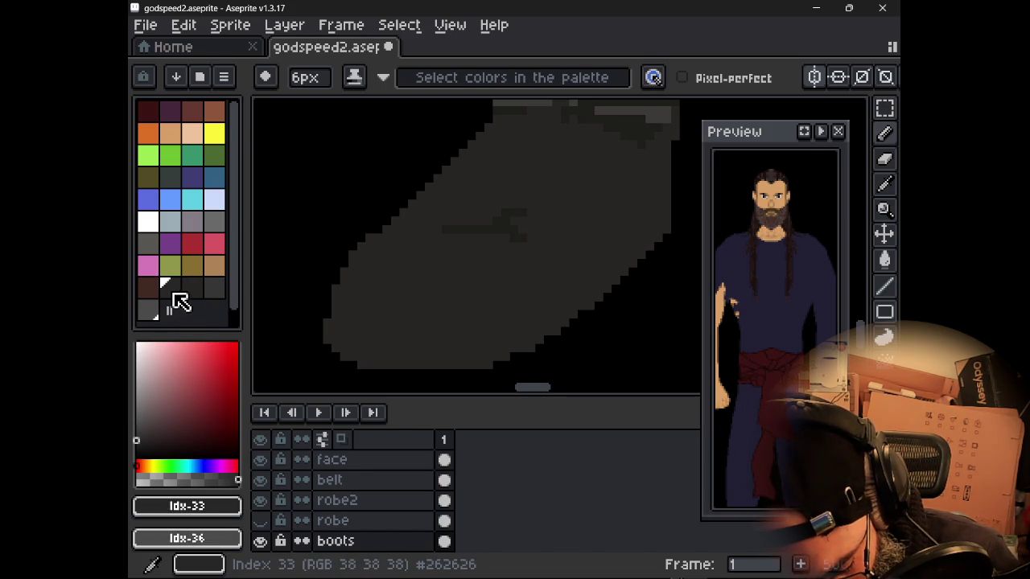
click(148, 312)
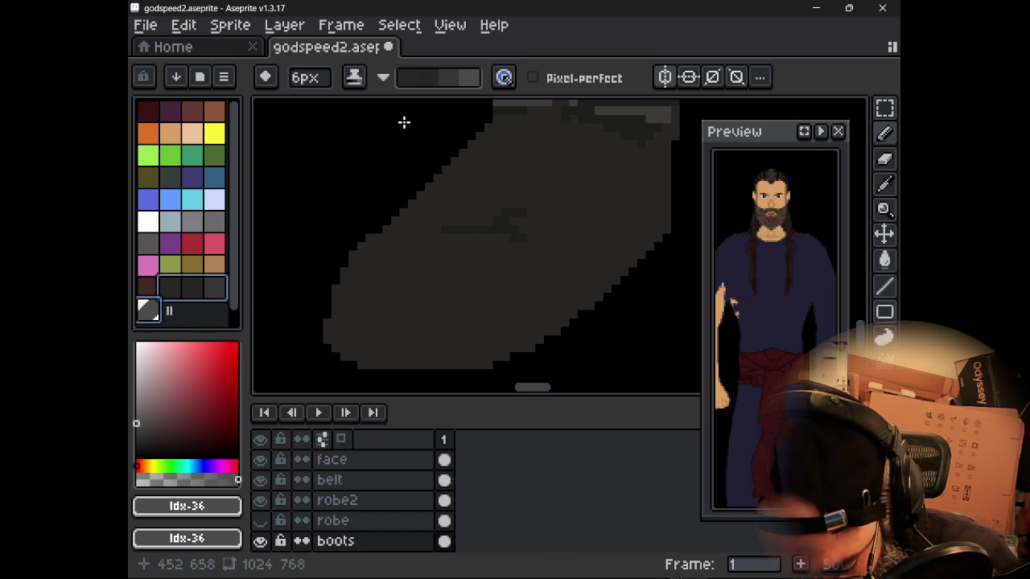
- Paint a dark grey stroke and lighter grey shading across the boot
click(485, 226)
drag(465, 230, 522, 230)
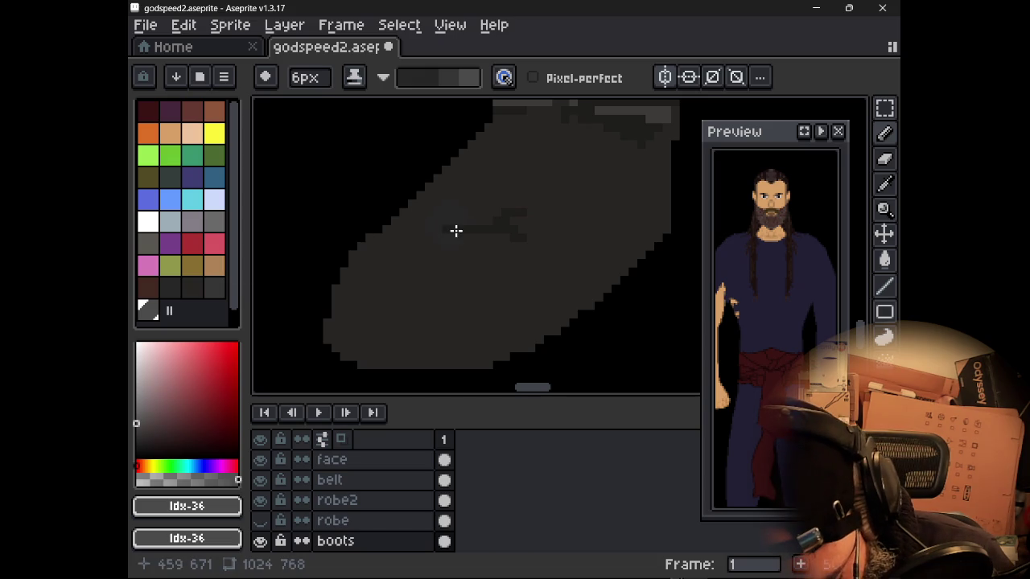
drag(453, 227, 499, 235)
scroll(494, 248, down, 2)
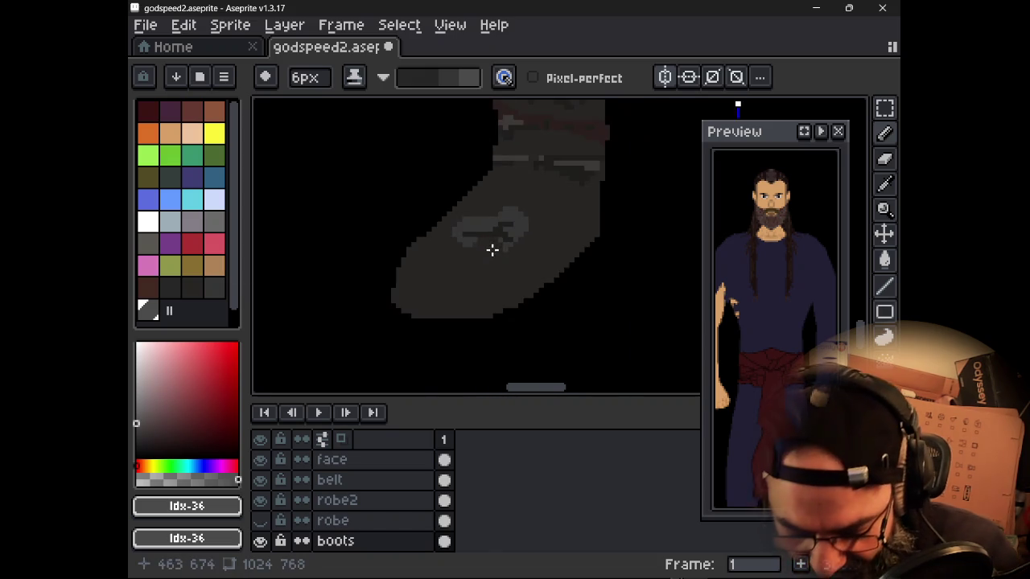
scroll(491, 249, down, 3)
scroll(571, 267, up, 2)
scroll(539, 265, up, 2)
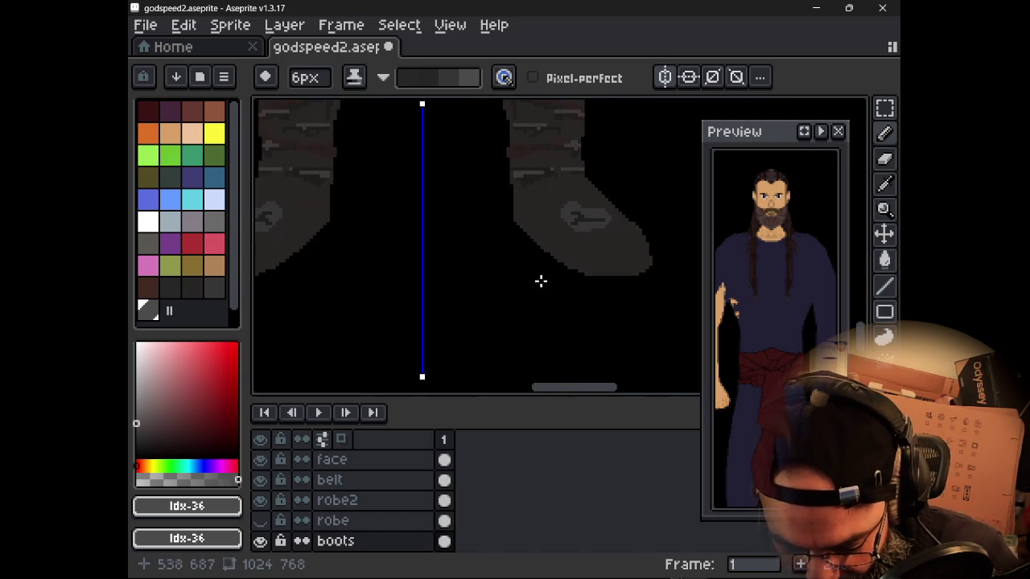
scroll(576, 292, down, 1)
- Zoom in on the boots and undo the two unwanted boot strokes
mouse_move(393, 254)
mouse_down()
mouse_move(485, 297)
mouse_move(450, 299)
mouse_move(501, 274)
mouse_move(507, 333)
mouse_move(534, 320)
mouse_up()
scroll(434, 280, up, 3)
scroll(434, 280, up, 1)
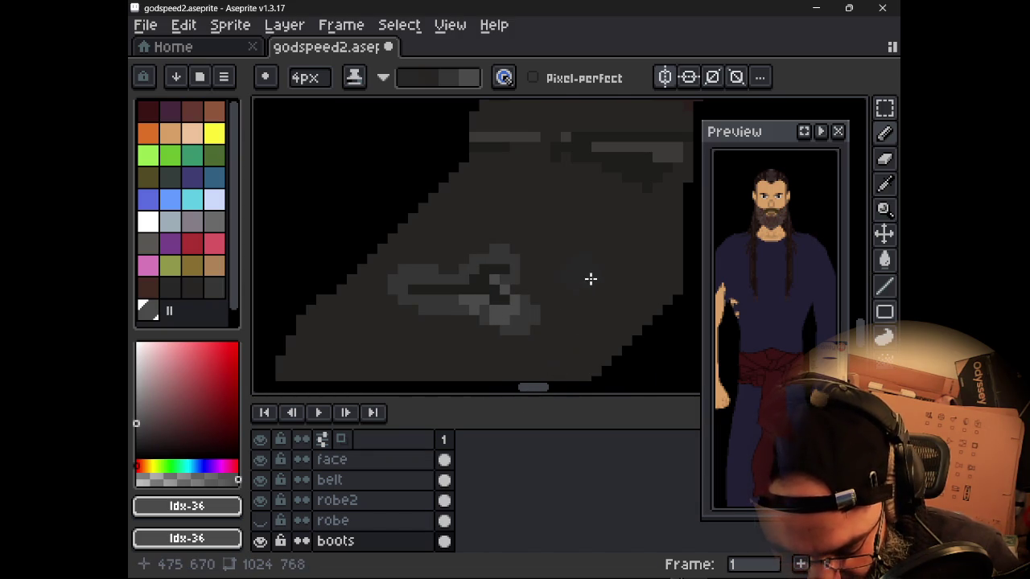
scroll(591, 278, down, 3)
scroll(588, 291, up, 1)
drag(588, 292, 471, 310)
key(ctrl+z)
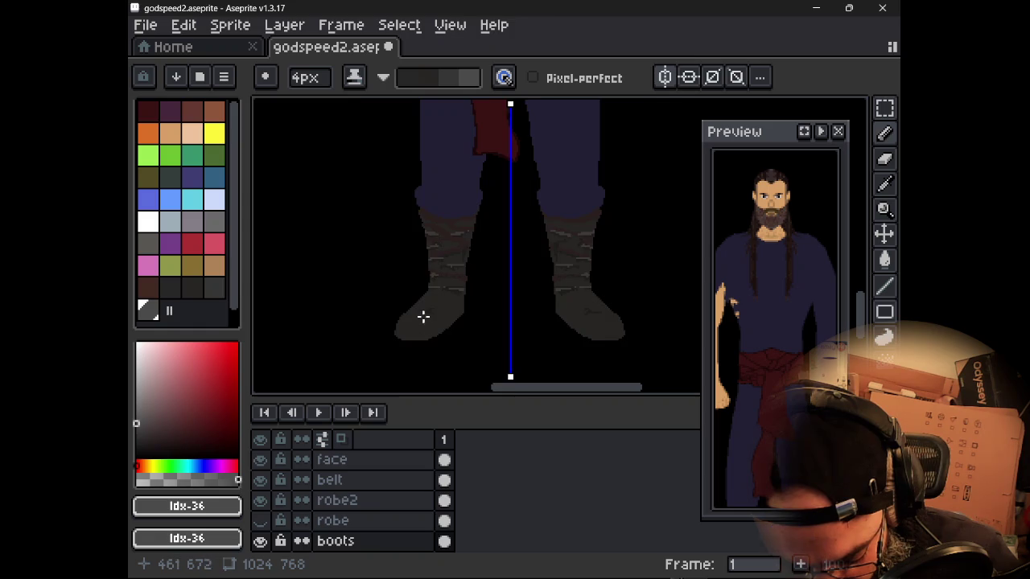
scroll(424, 319, up, 2)
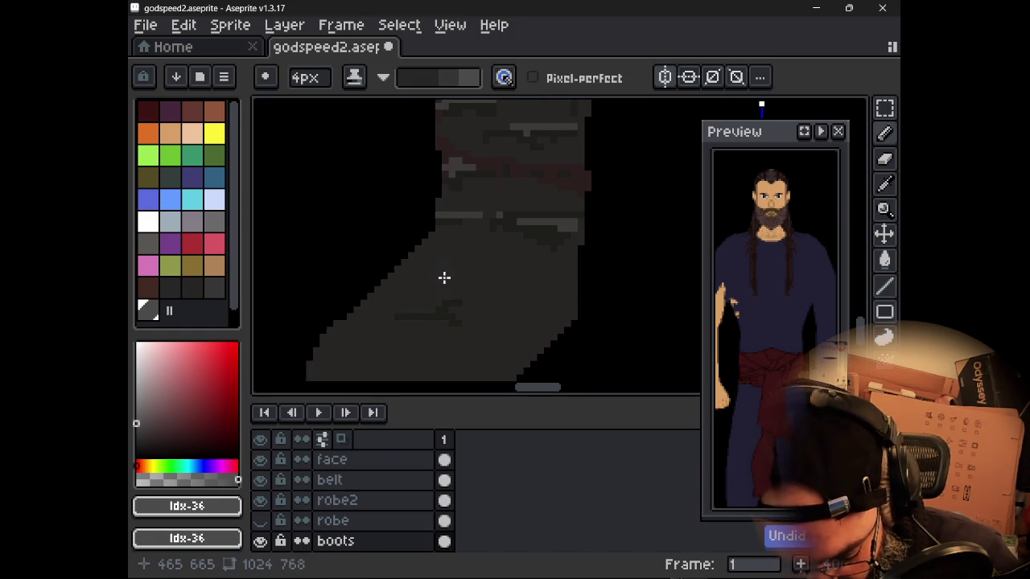
key(ctrl+z)
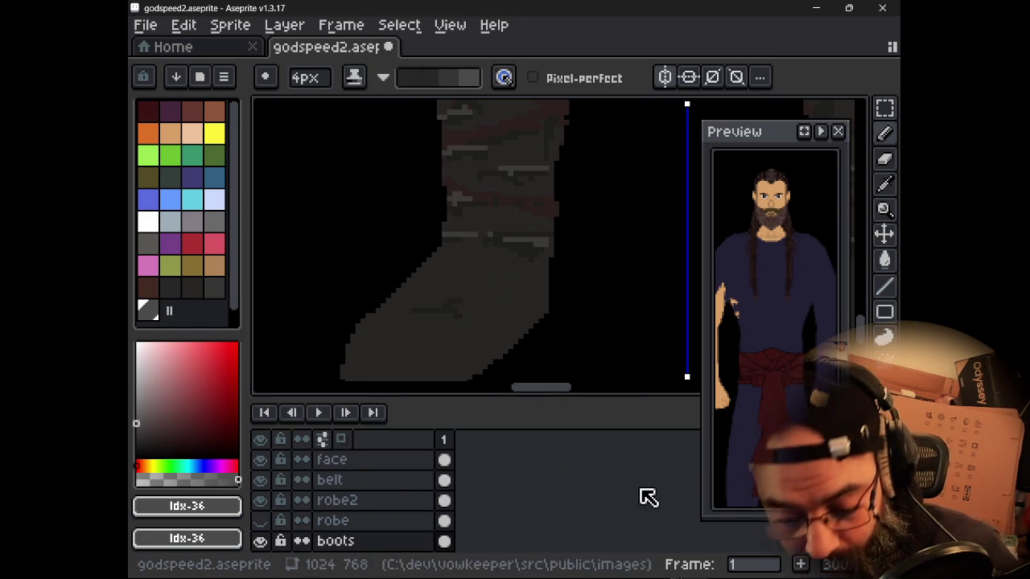
- Touch up the boot and pan across the legs and boots to check the shading
scroll(465, 285, up, 1)
scroll(472, 271, up, 1)
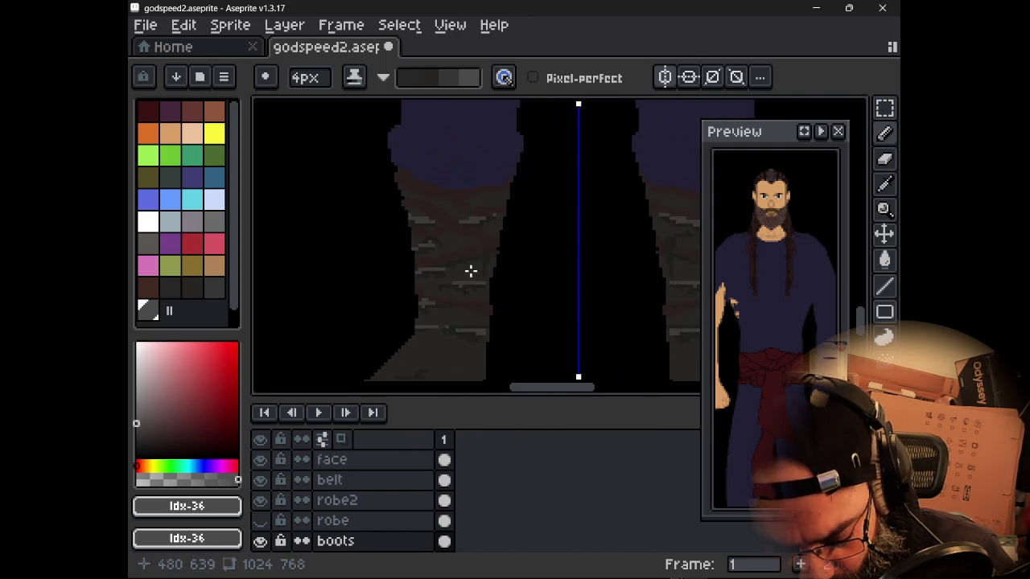
scroll(459, 234, up, 1)
drag(403, 230, 409, 237)
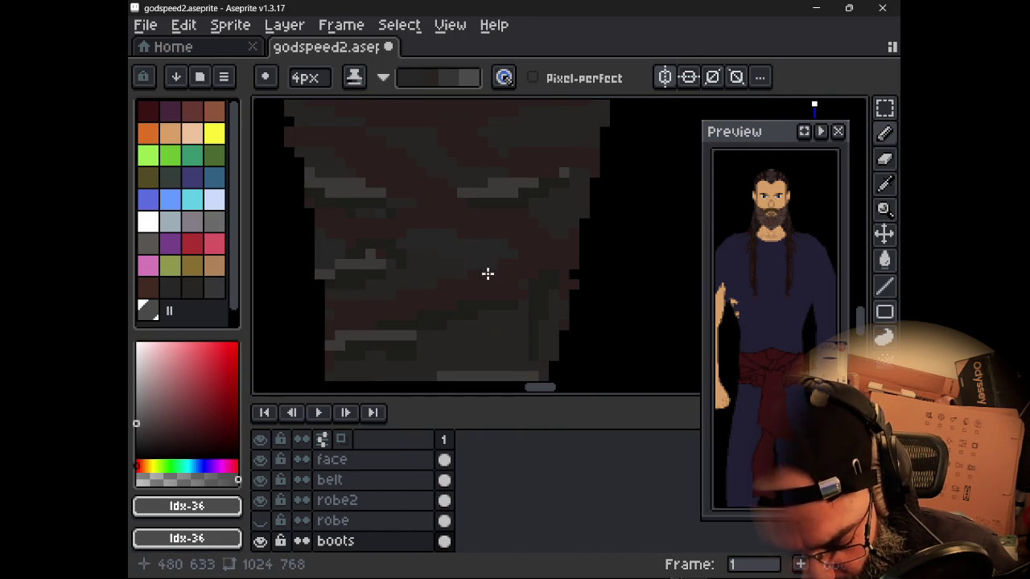
scroll(531, 197, down, 1)
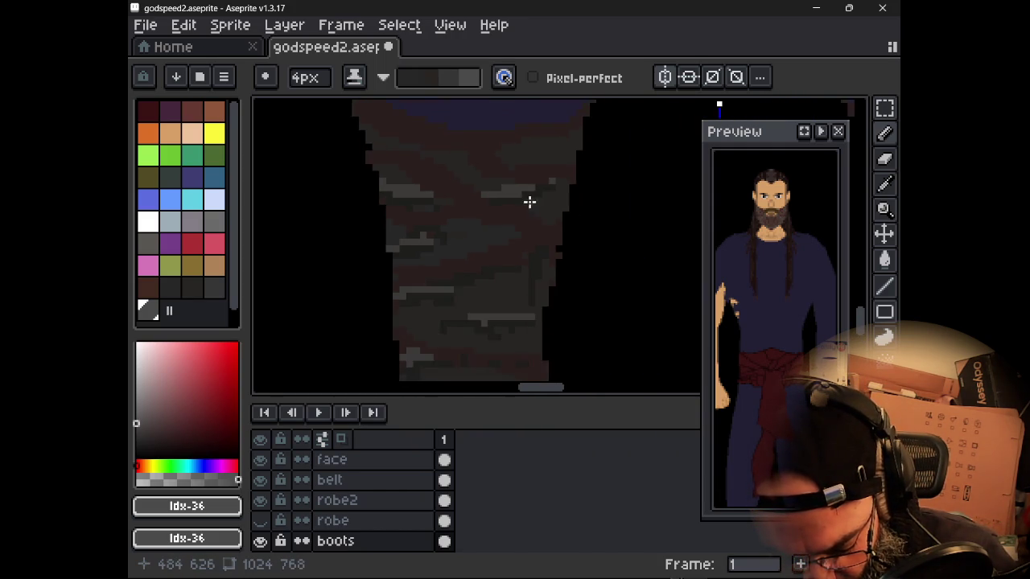
scroll(528, 201, down, 1)
drag(528, 202, 479, 340)
scroll(490, 290, up, 2)
- Scroll up the figure from the boots to the face to review it
scroll(513, 308, up, 2)
scroll(526, 247, up, 2)
scroll(519, 263, up, 2)
scroll(519, 263, up, 2)
scroll(498, 278, up, 2)
scroll(510, 218, up, 2)
scroll(478, 296, up, 1)
scroll(469, 298, up, 3)
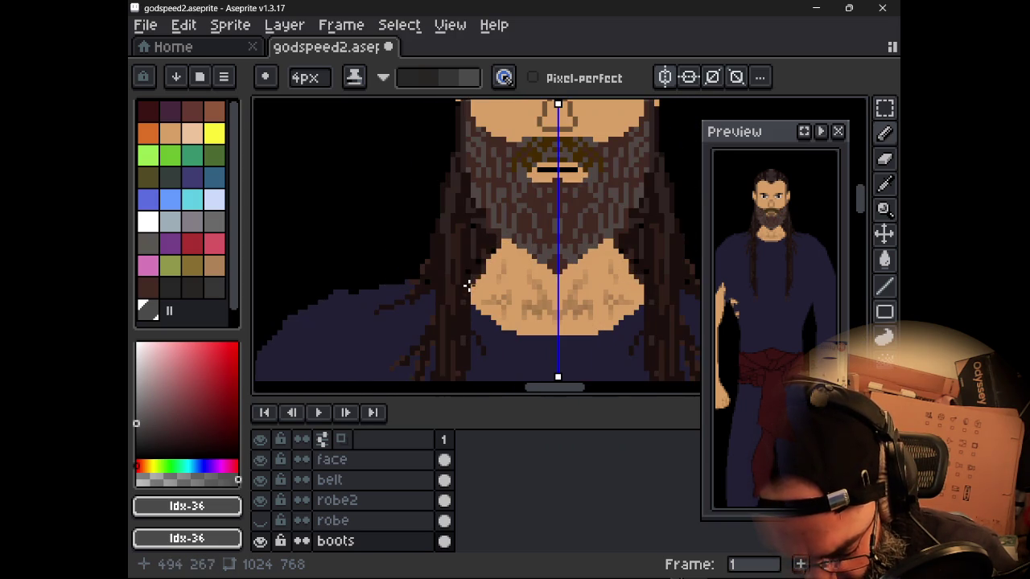
scroll(477, 251, up, 2)
scroll(469, 271, up, 2)
scroll(411, 345, down, 1)
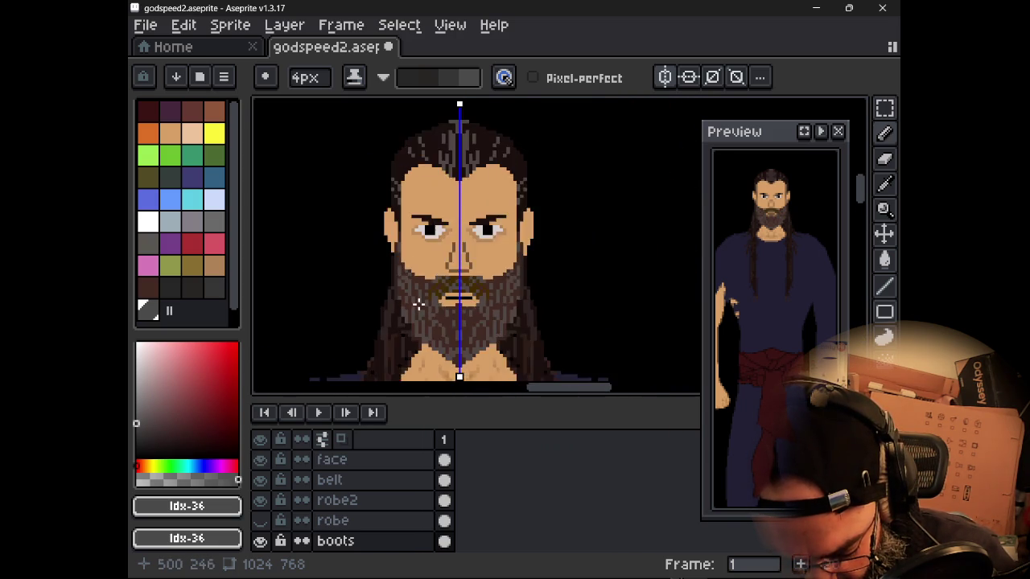
- Centre the face, zoom out and save the godspeed2 sprite via File > Save
mouse_move(407, 274)
mouse_down()
mouse_move(475, 306)
mouse_move(496, 268)
mouse_up()
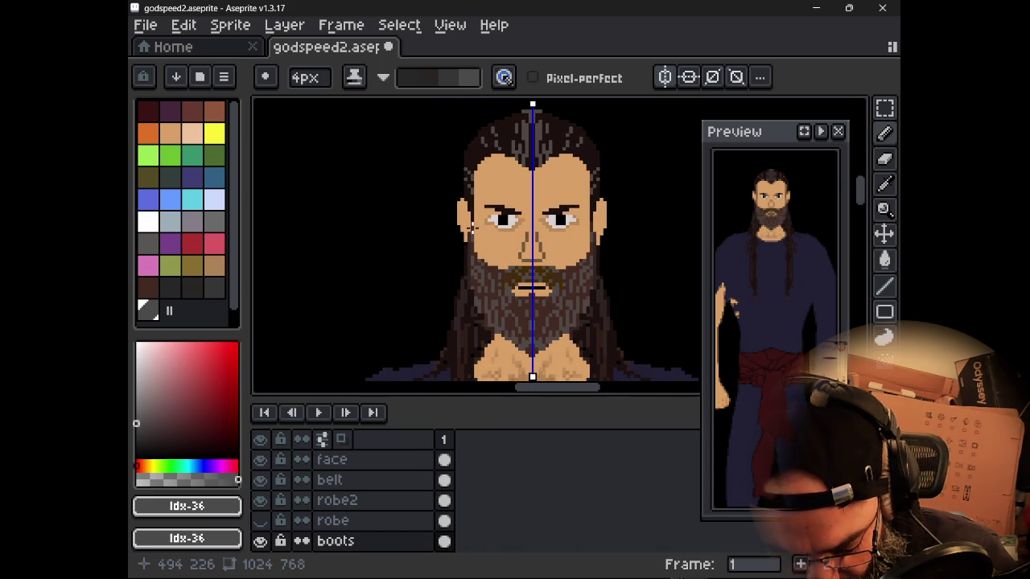
scroll(470, 228, down, 2)
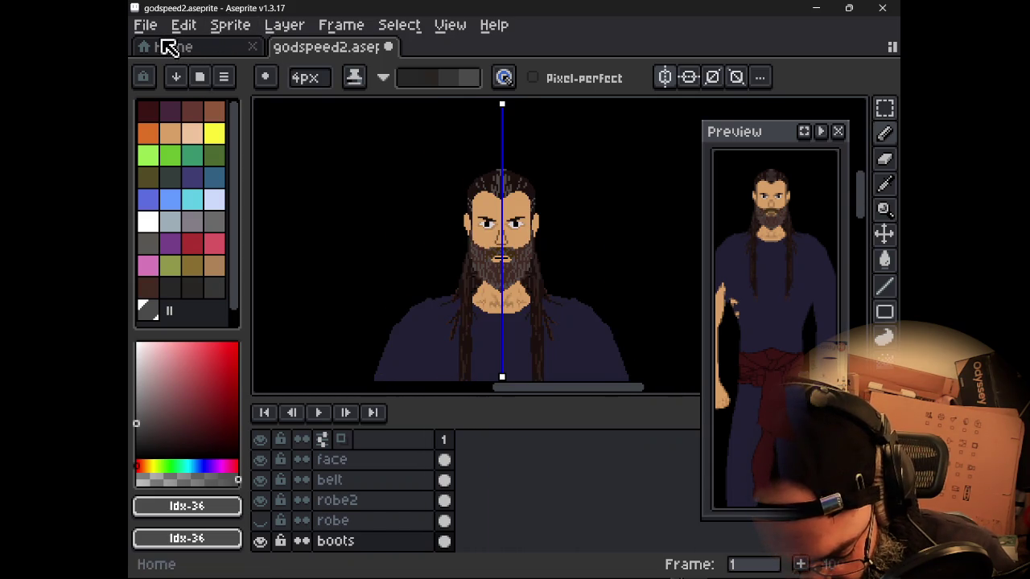
click(145, 25)
click(167, 108)
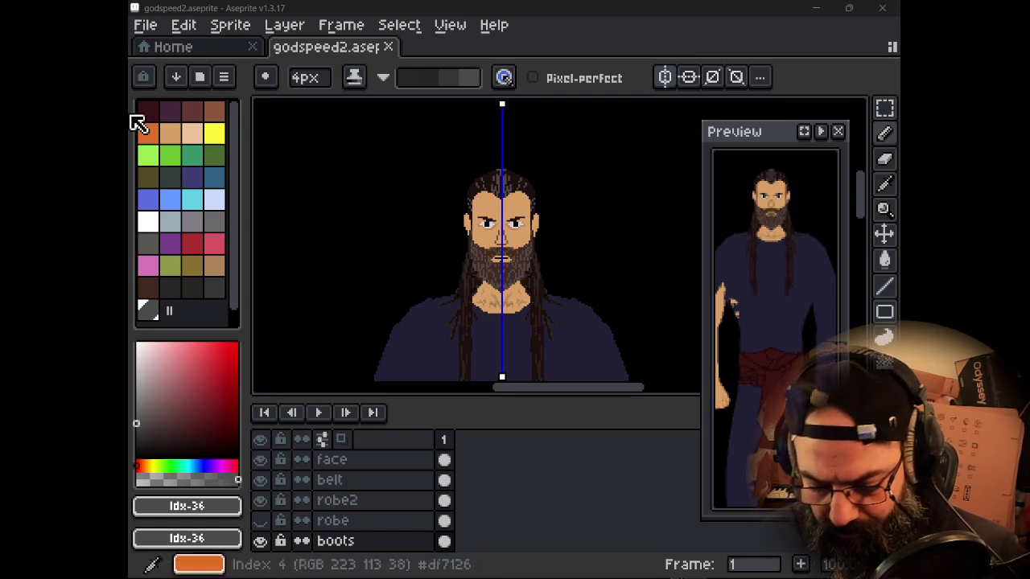
- Select the hair layer and turn off vertical mirror symmetry
scroll(524, 179, up, 1)
scroll(515, 218, down, 3)
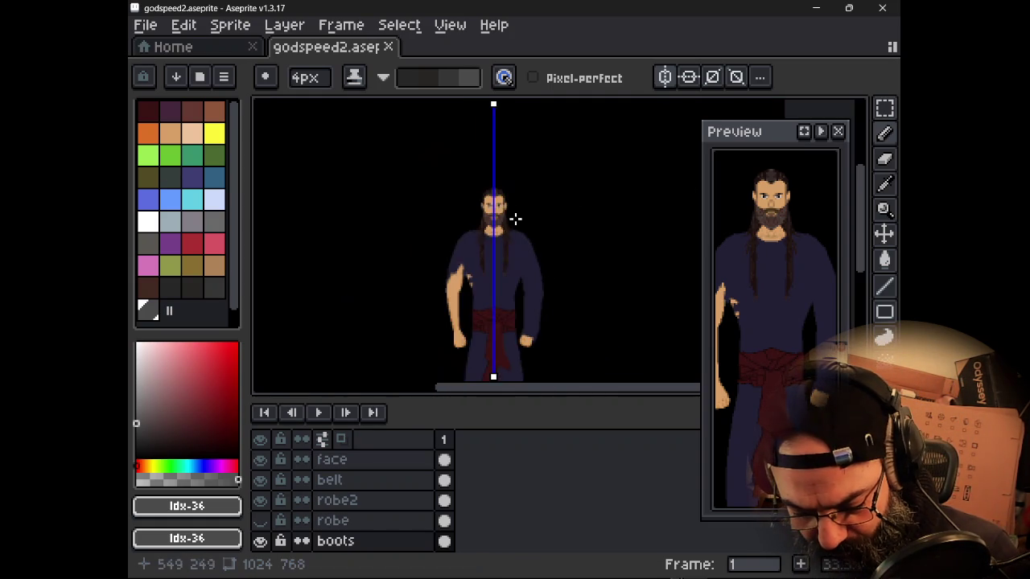
scroll(514, 218, up, 5)
scroll(485, 260, down, 2)
mouse_move(455, 236)
mouse_down()
mouse_move(470, 300)
mouse_move(437, 294)
mouse_move(444, 283)
mouse_up()
scroll(471, 300, down, 1)
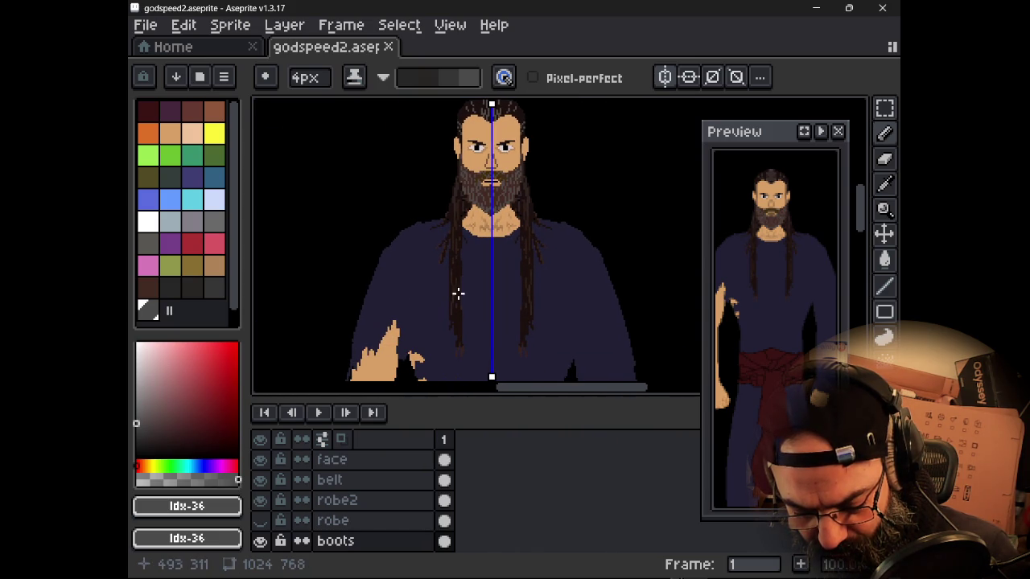
scroll(464, 307, up, 1)
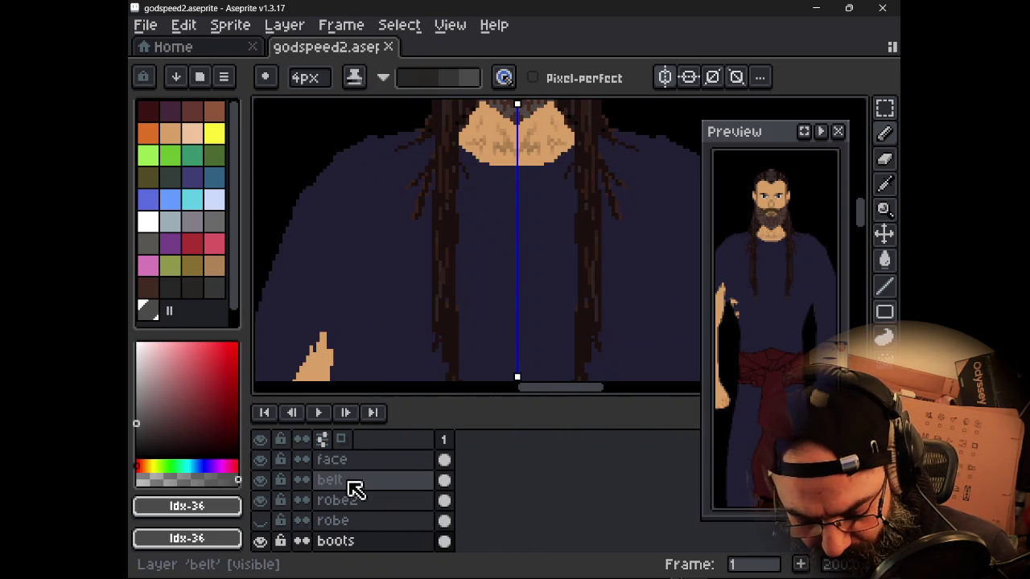
scroll(375, 483, up, 1)
scroll(375, 485, up, 1)
click(375, 481)
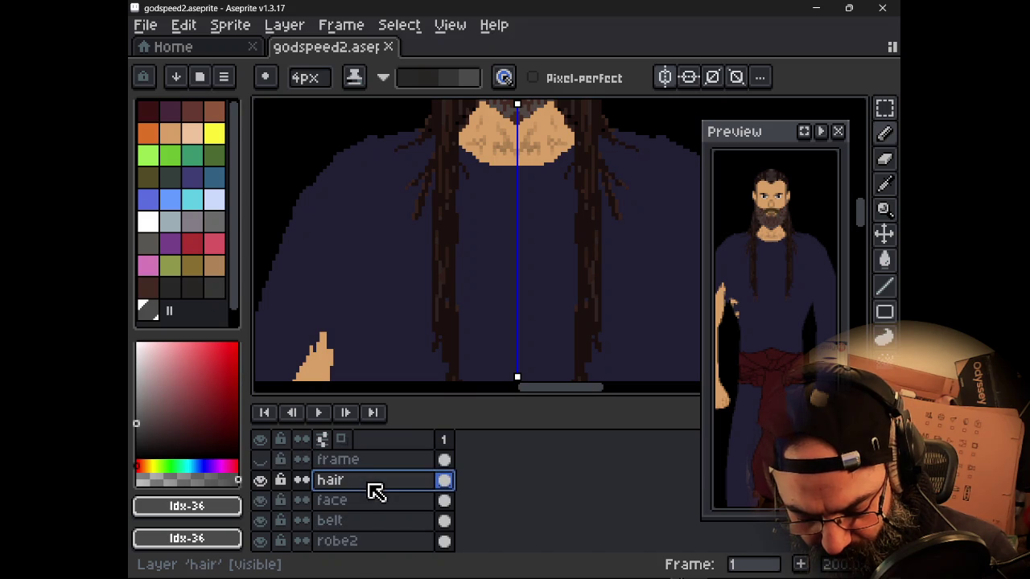
key(e)
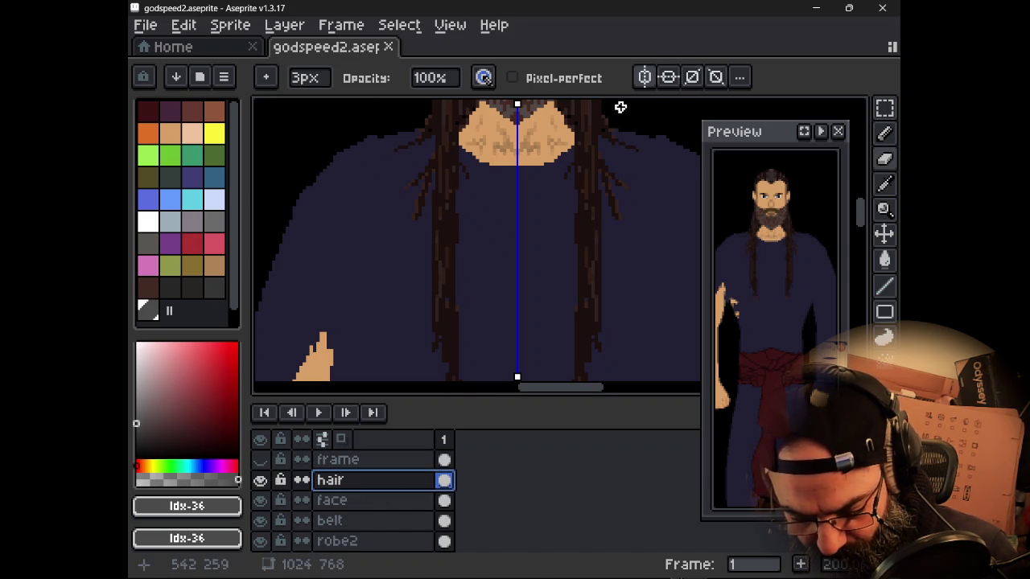
click(643, 84)
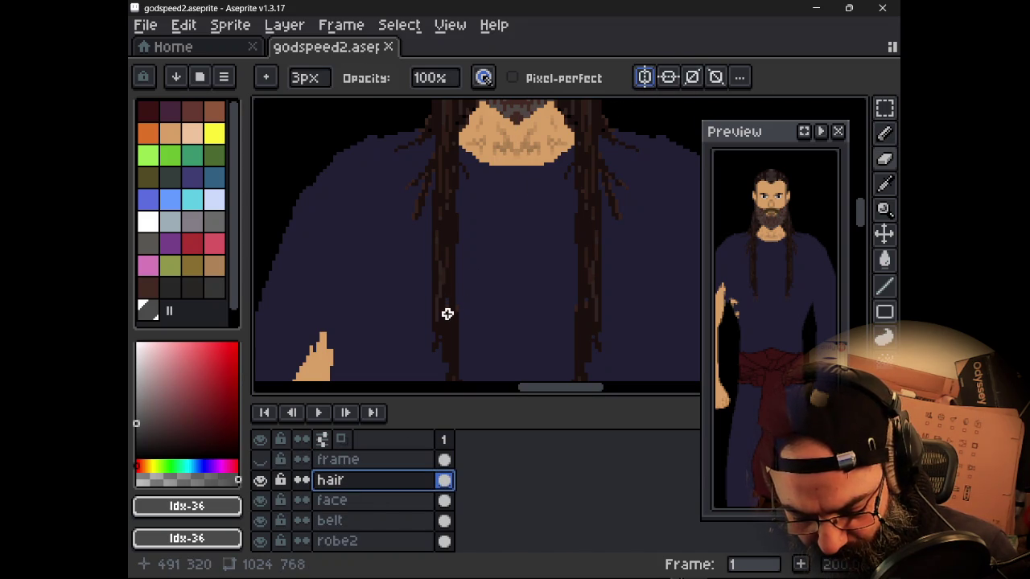
key(ctrl+z)
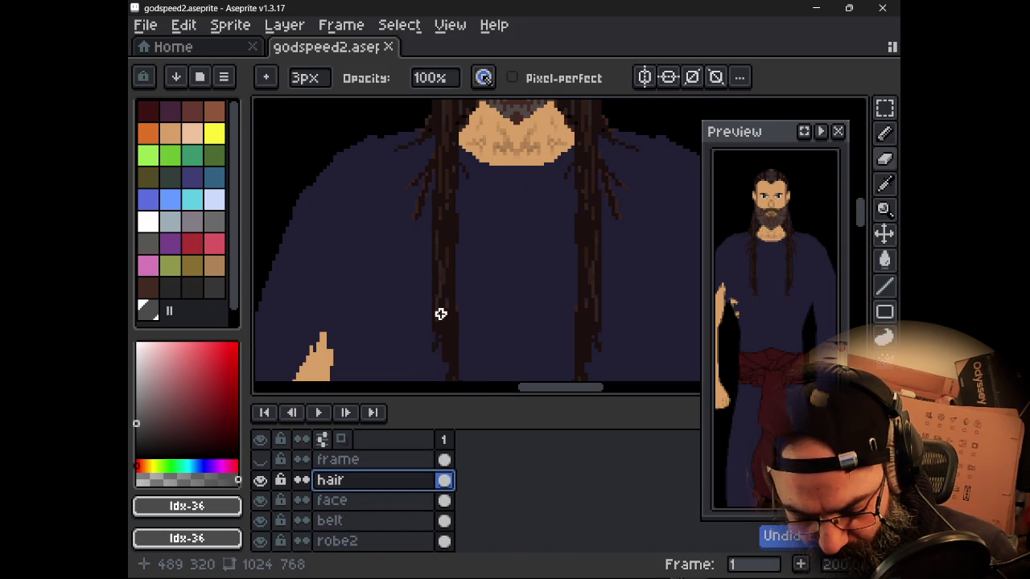
- Sample the hair's dark brown #1c110e and set up a 1px pencil with a changed ink mode
alt+click(453, 320)
key(b)
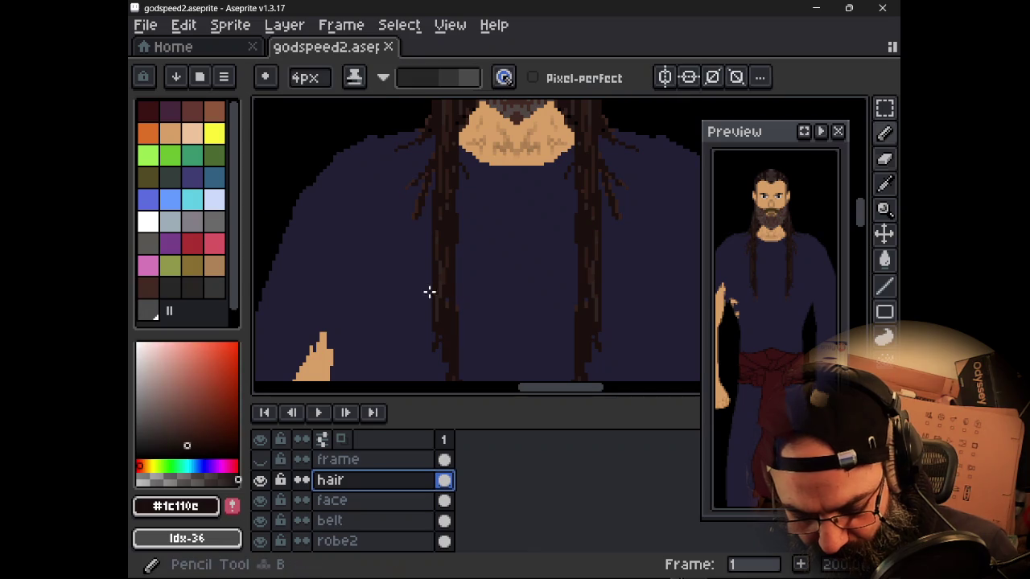
key(ctrl+z)
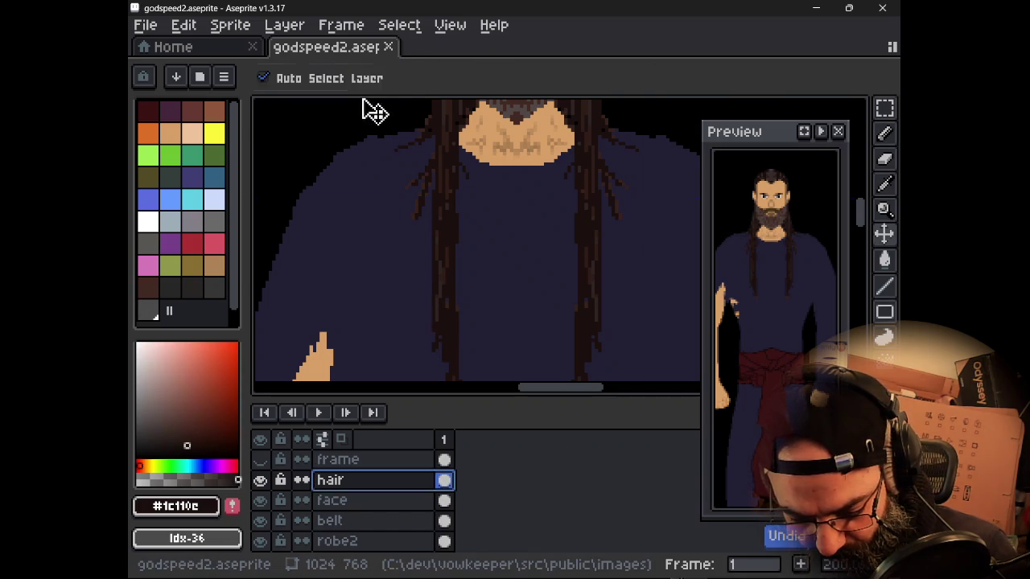
click(359, 80)
click(371, 103)
key(alt)
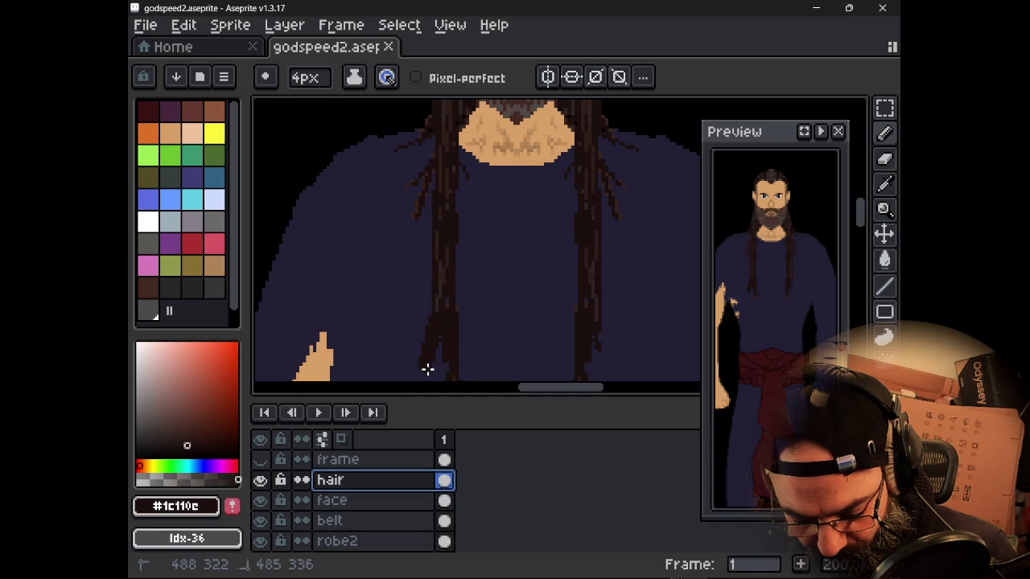
key(ctrl+z)
key(minus)
key(minus)
key(minus)
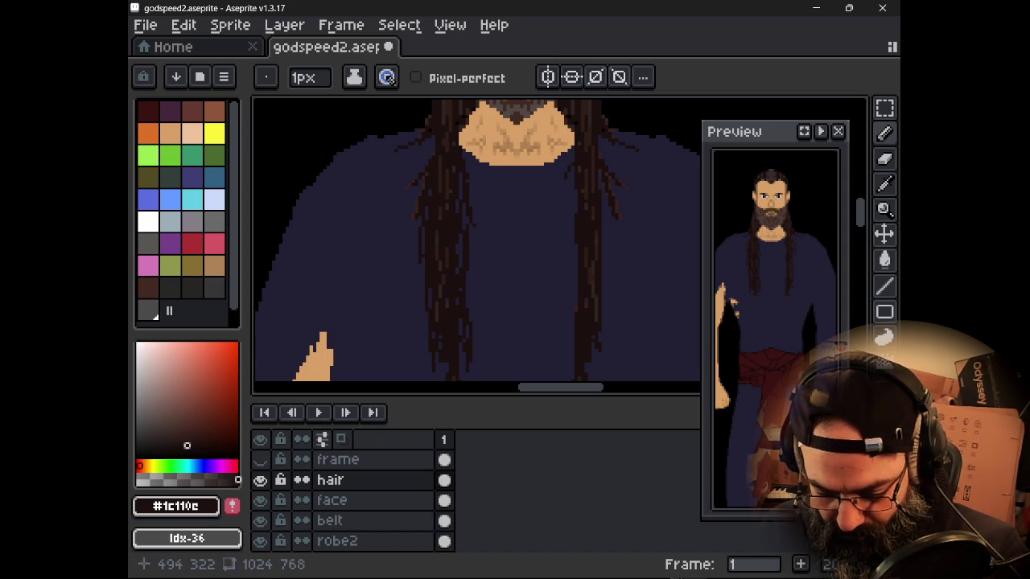
- Draw dark 1px vertical strand lines down the middle and right side of the hair
scroll(616, 362, down, 1)
scroll(616, 361, down, 1)
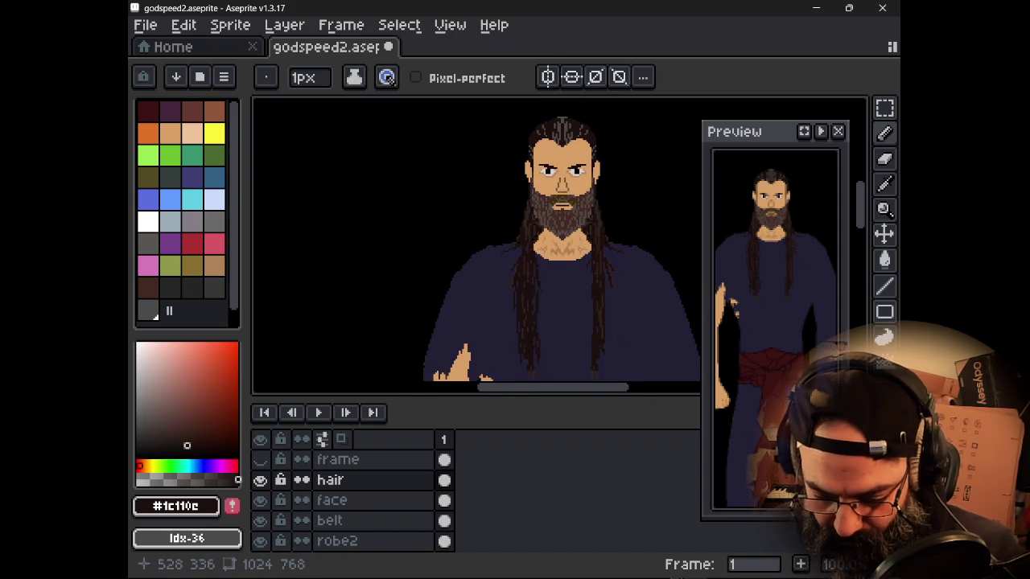
scroll(616, 354, up, 1)
scroll(617, 354, up, 1)
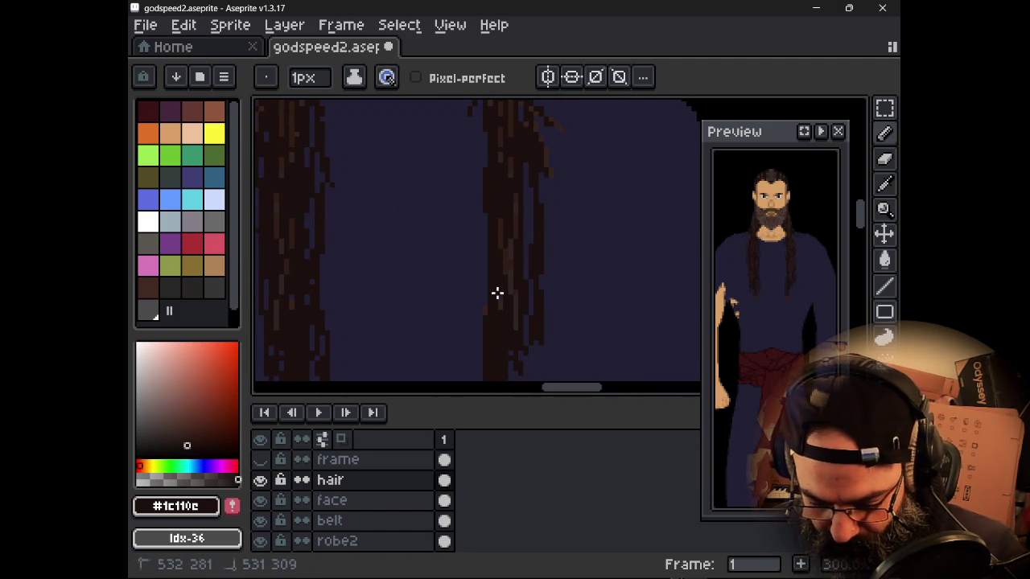
drag(478, 176, 484, 358)
drag(553, 249, 554, 334)
drag(531, 193, 531, 315)
drag(525, 249, 525, 280)
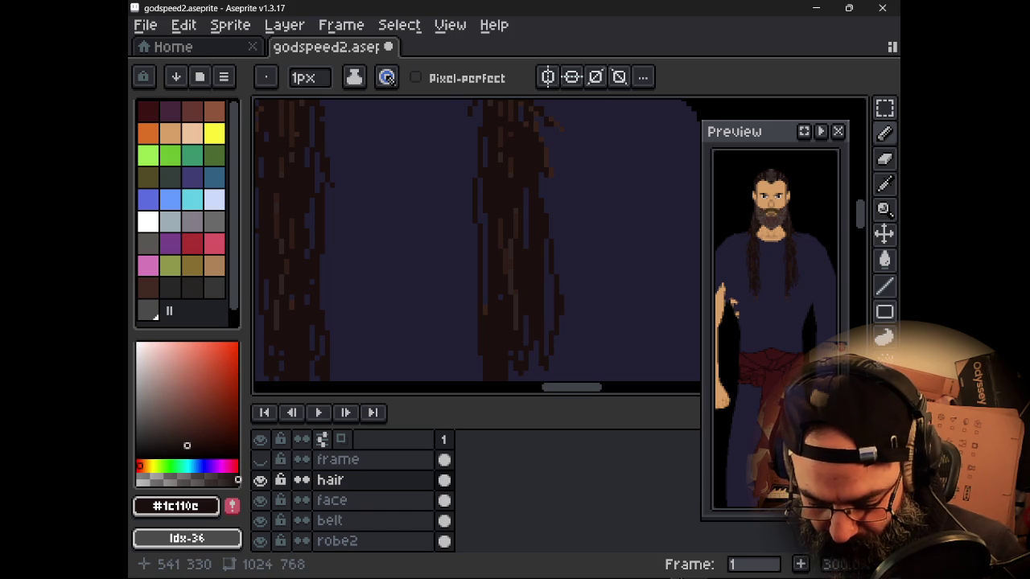
- Sample browns #2f2522 and #2f1d18 and paint lighter strands along the hair
alt+click(522, 276)
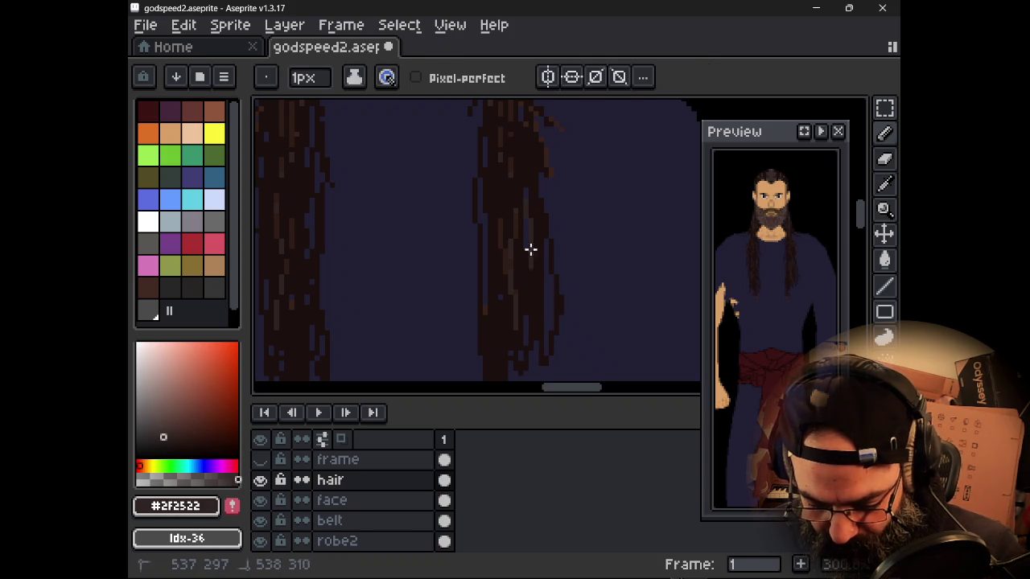
alt+click(516, 191)
drag(541, 294, 541, 341)
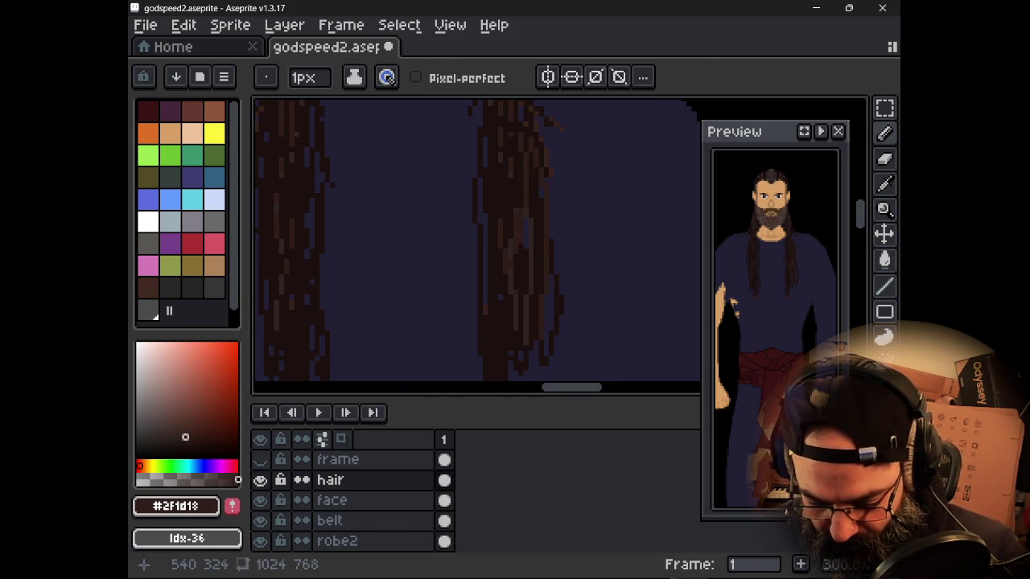
key(alt)
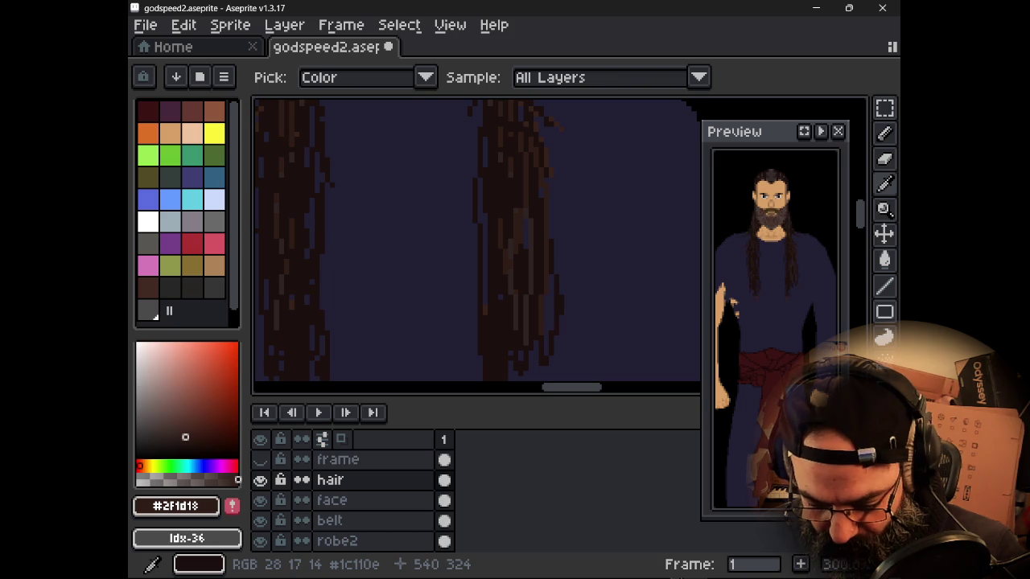
drag(491, 260, 486, 212)
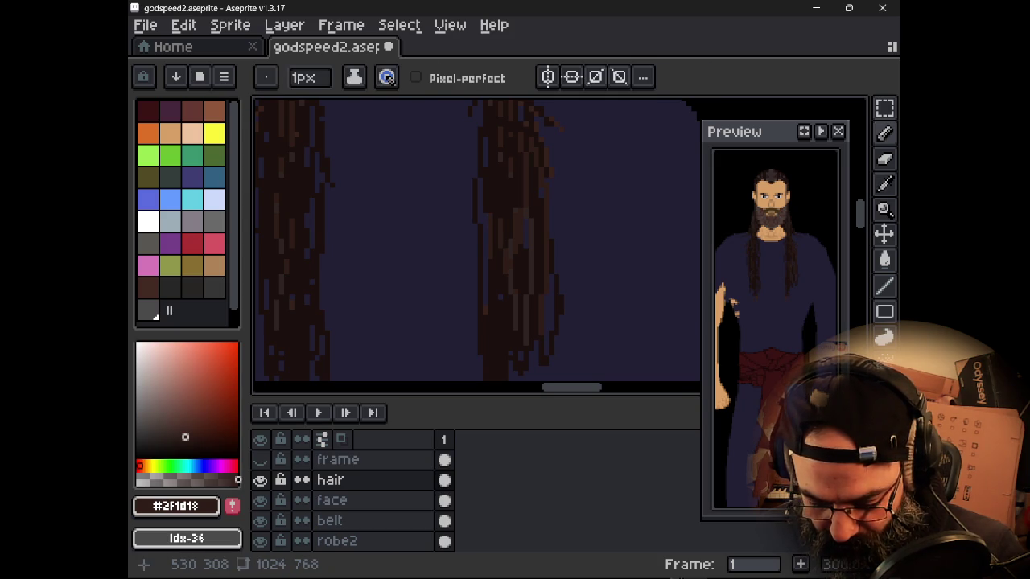
scroll(541, 241, down, 2)
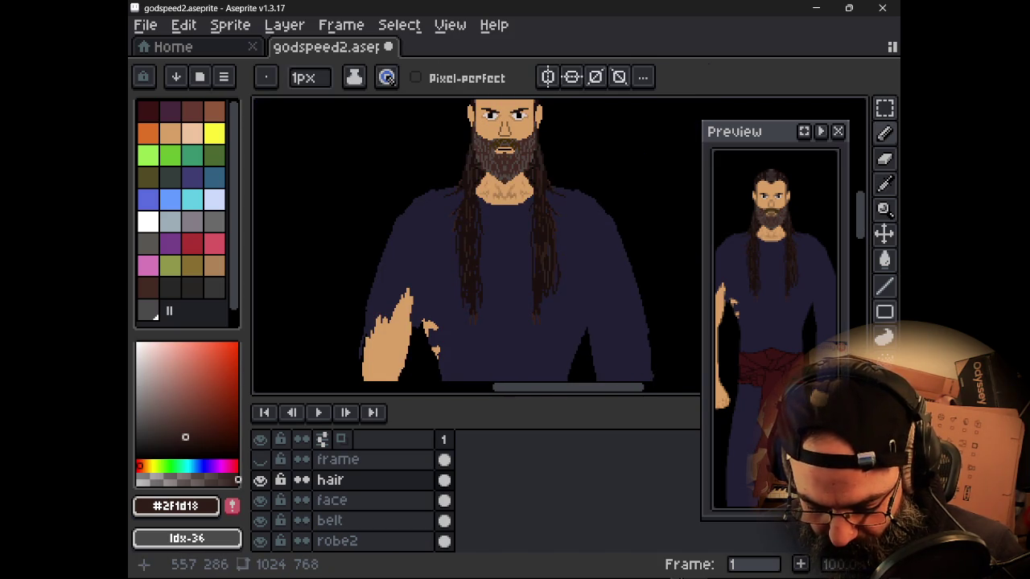
scroll(476, 289, up, 1)
scroll(476, 289, up, 1)
key(alt)
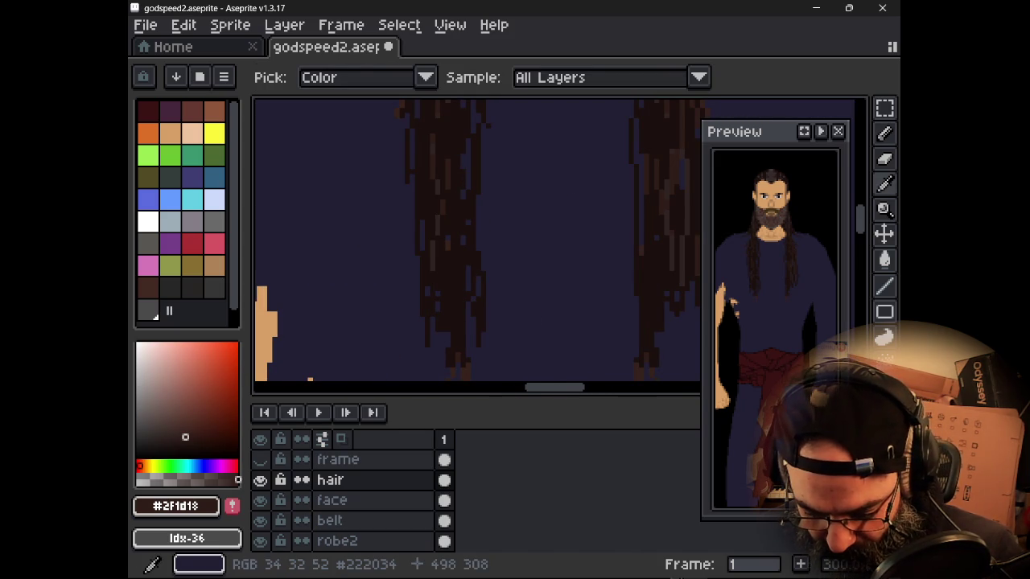
alt+click(690, 210)
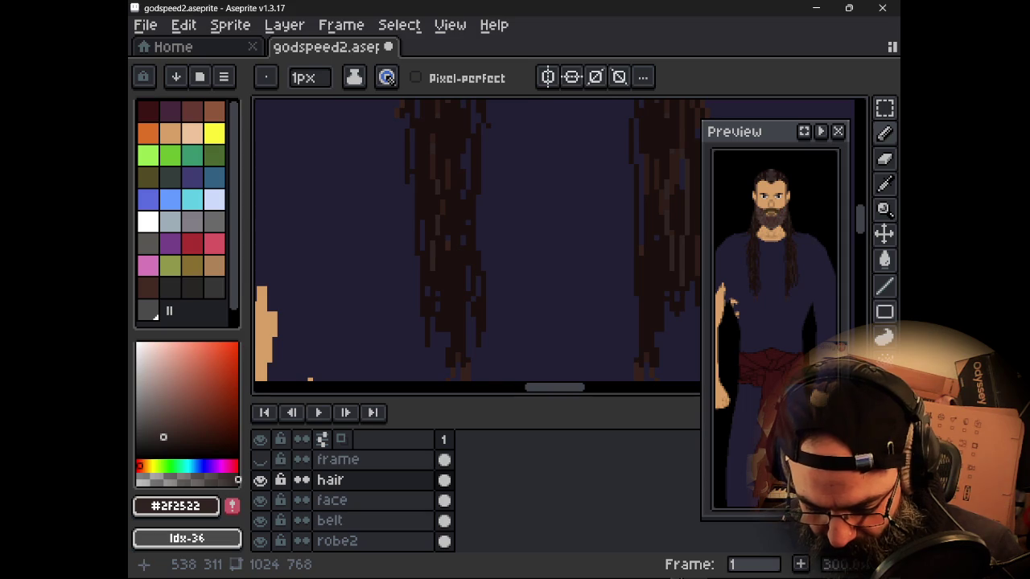
scroll(676, 217, down, 2)
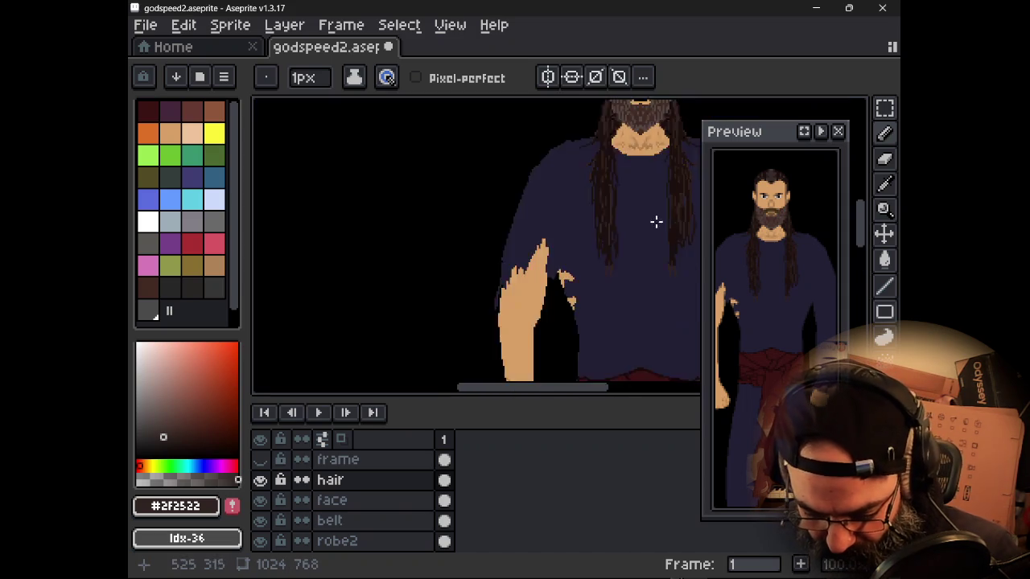
- Zoom and pan over the whole figure, from head to boots, to review it
scroll(676, 217, down, 2)
scroll(510, 346, up, 1)
scroll(510, 317, up, 2)
scroll(531, 298, down, 1)
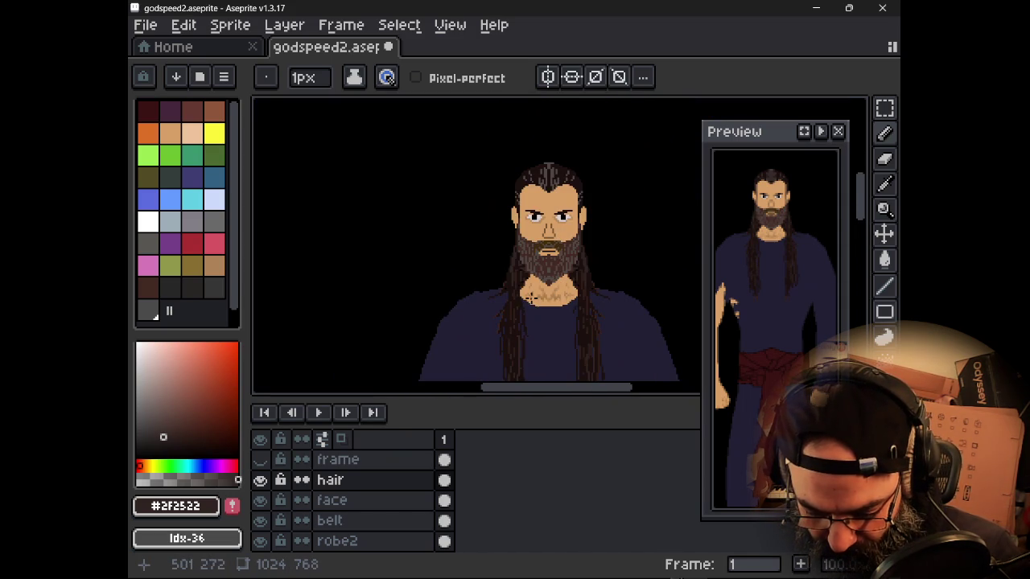
scroll(537, 251, up, 1)
scroll(536, 252, up, 1)
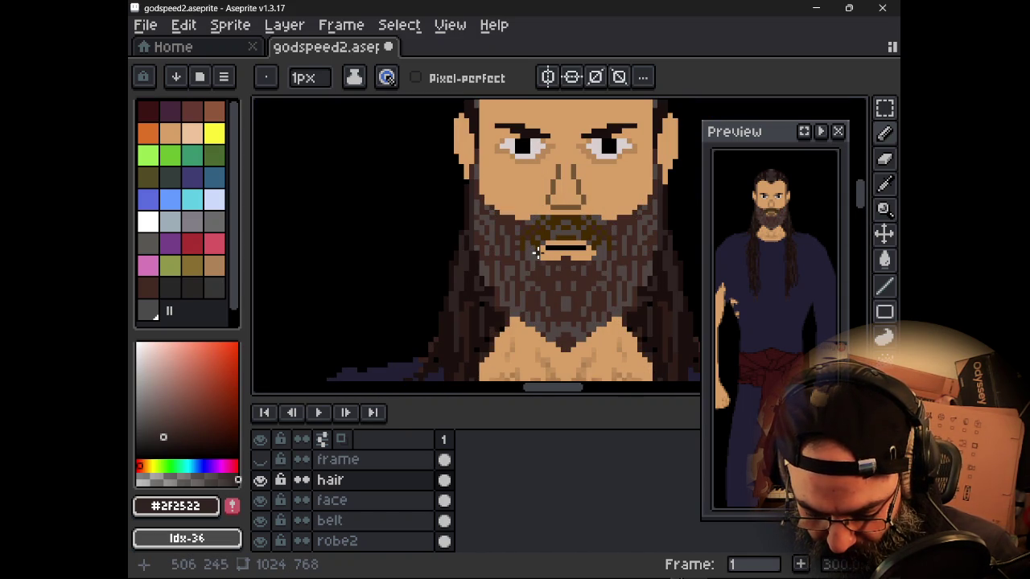
scroll(531, 223, down, 1)
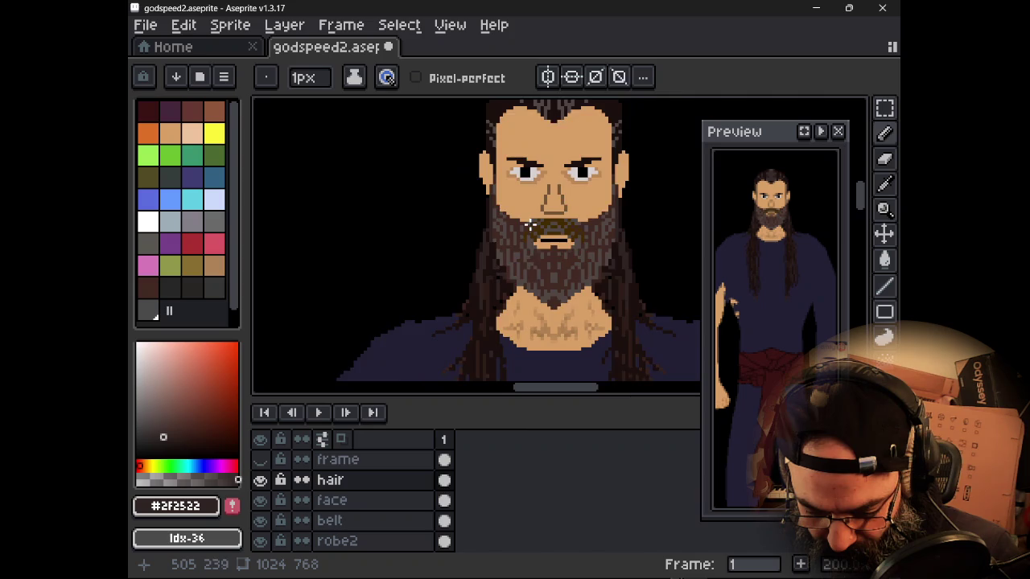
scroll(531, 233, down, 1)
drag(531, 302, 505, 185)
scroll(503, 209, down, 1)
drag(498, 238, 494, 150)
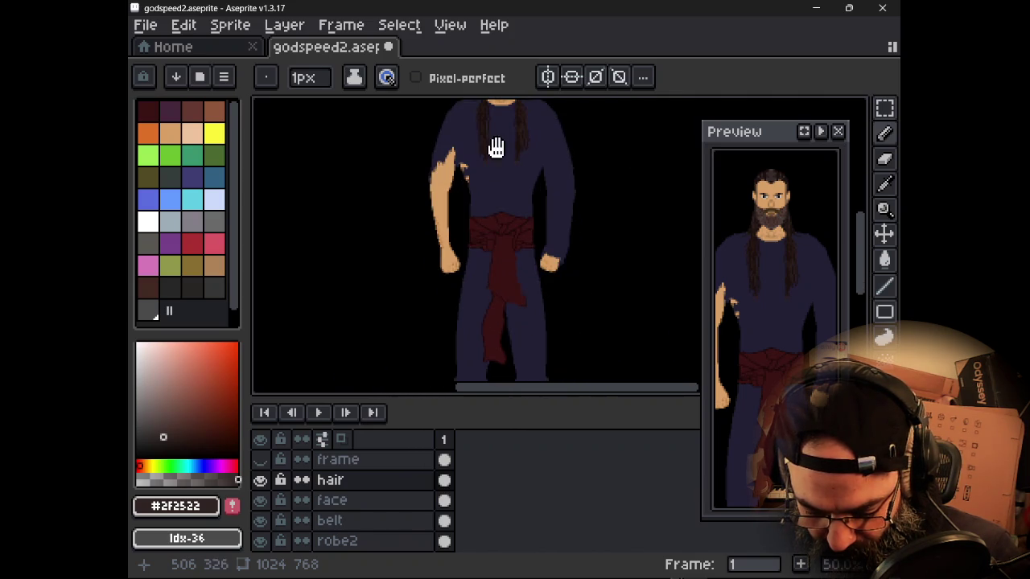
drag(522, 207, 514, 135)
drag(516, 128, 533, 276)
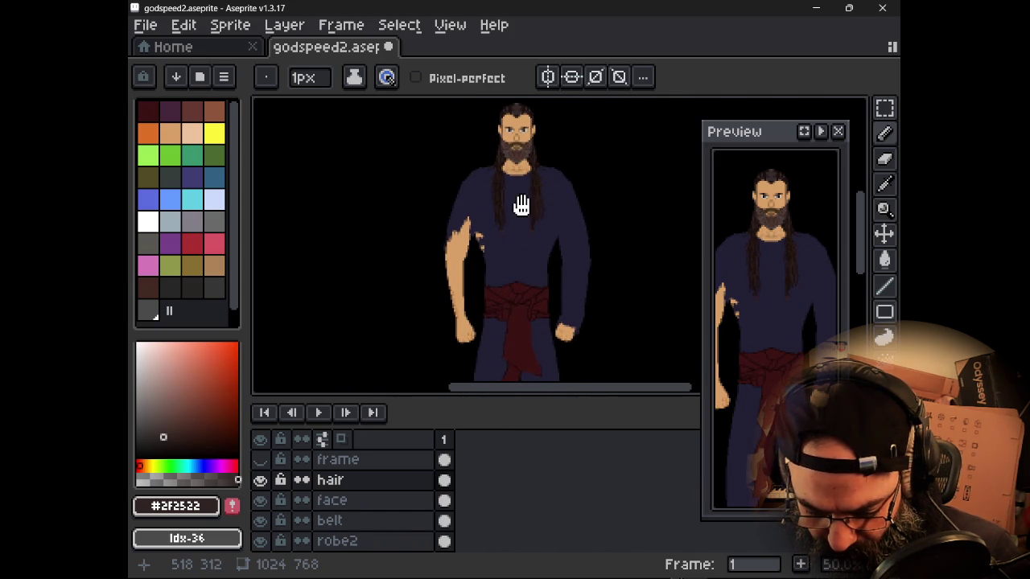
drag(527, 218, 535, 249)
scroll(503, 289, up, 2)
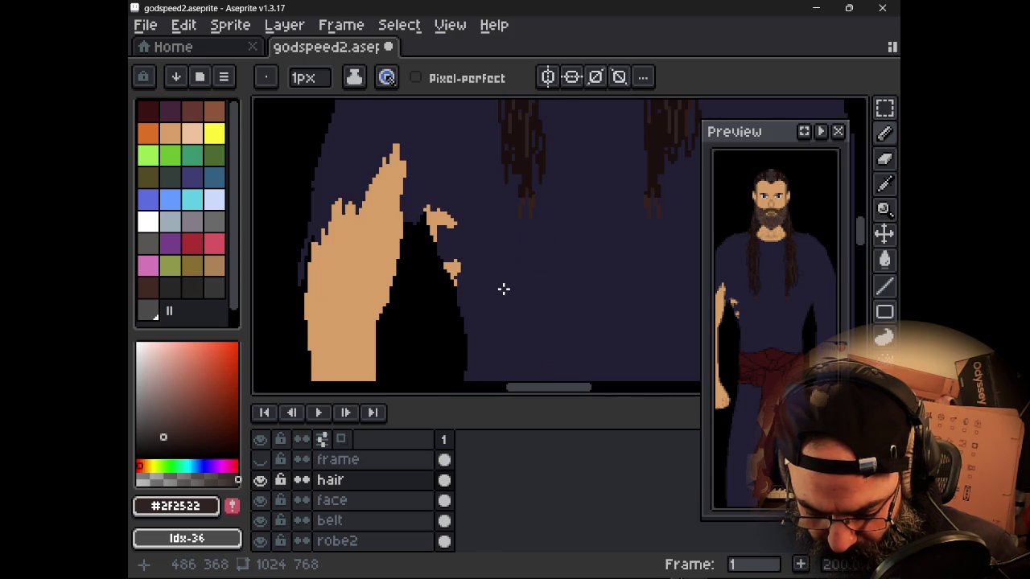
scroll(503, 289, down, 1)
scroll(503, 289, down, 1)
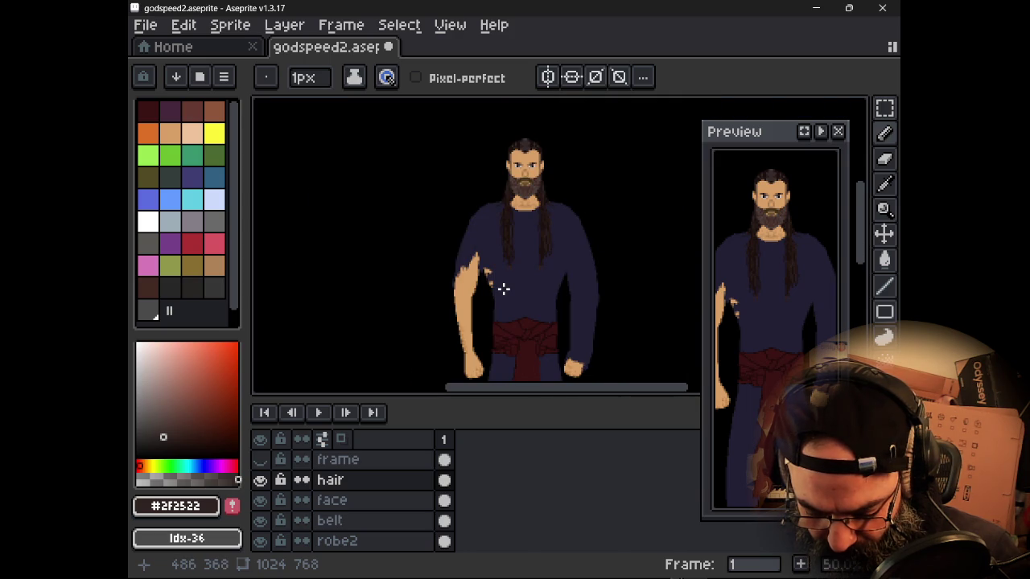
drag(503, 289, 501, 266)
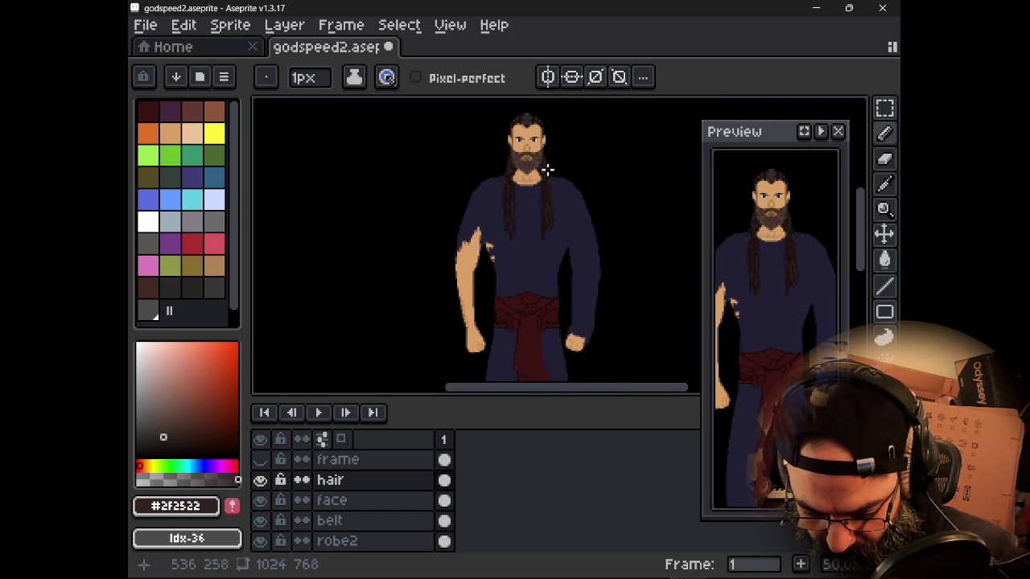
- Turn vertical mirror symmetry back on and make the body layer active with the Lasso tool
click(548, 78)
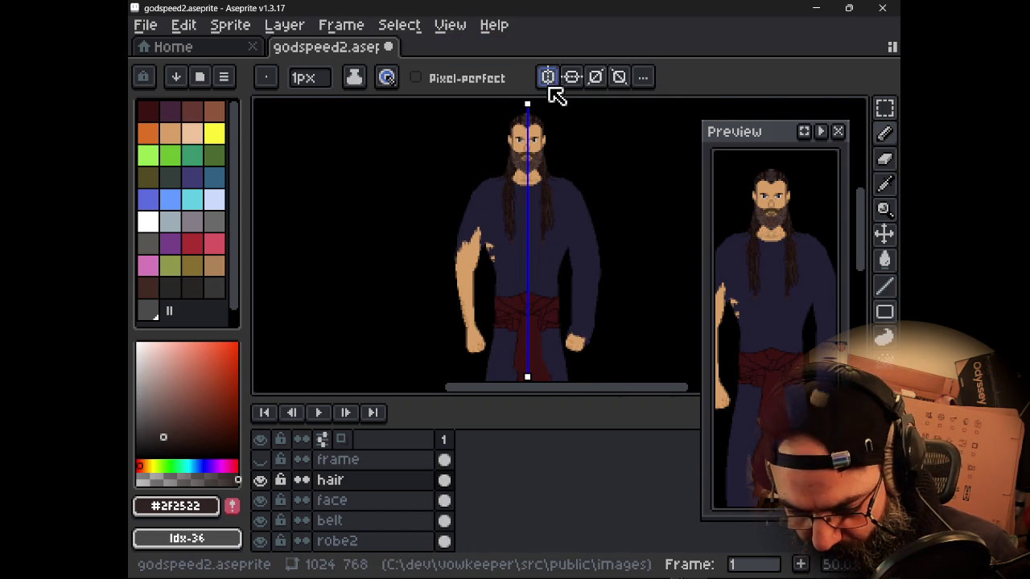
key(q)
scroll(349, 515, down, 2)
scroll(361, 519, down, 1)
click(373, 550)
- Save the file and try rectangular marquee selections around the hands
key(ctrl+s)
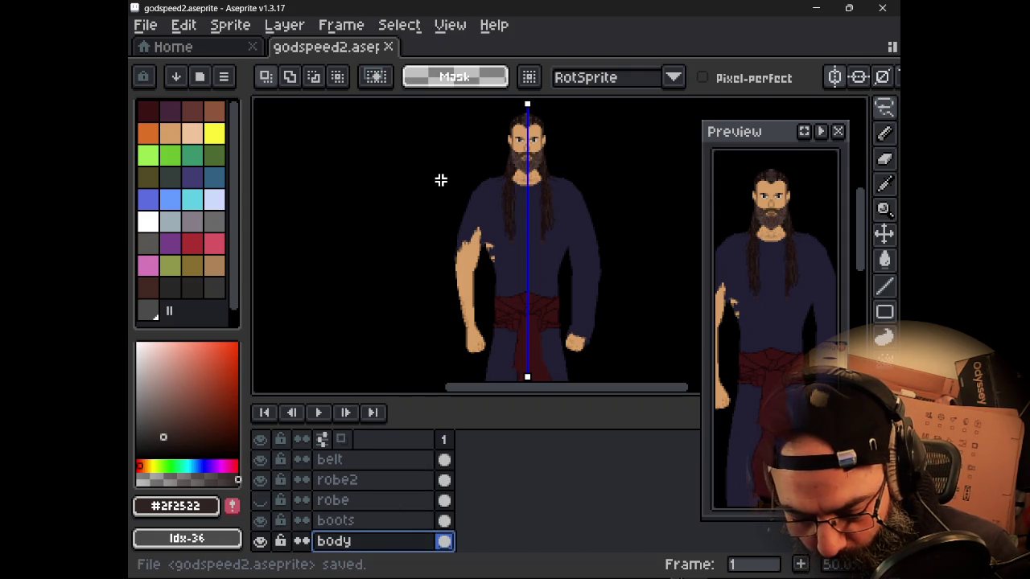
key(m)
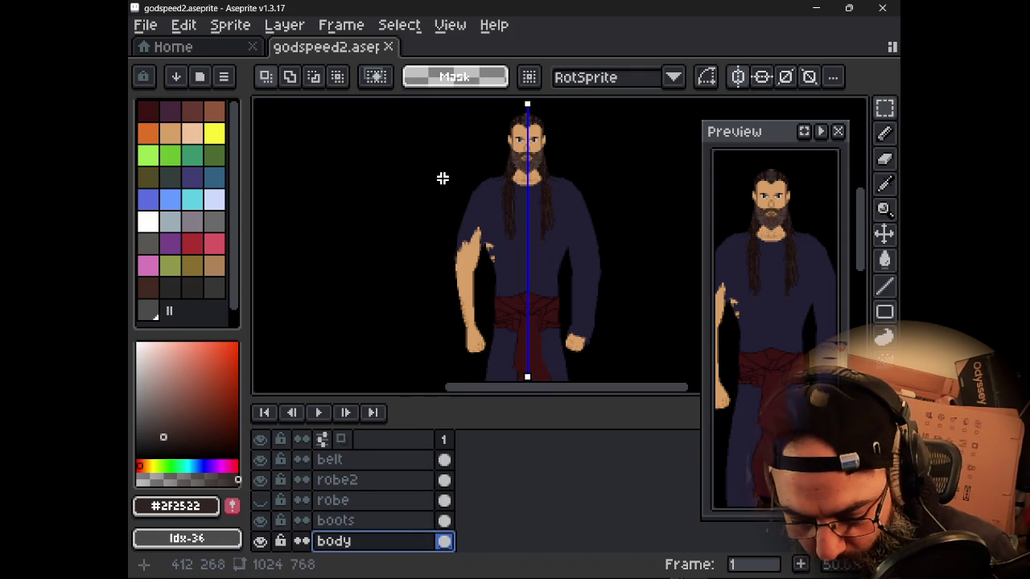
drag(447, 177, 460, 194)
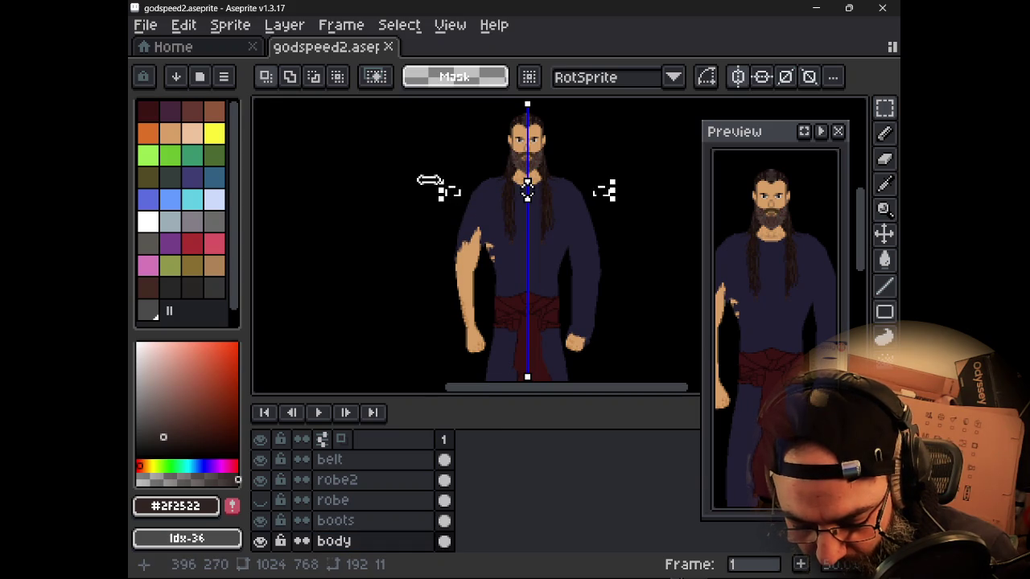
click(428, 183)
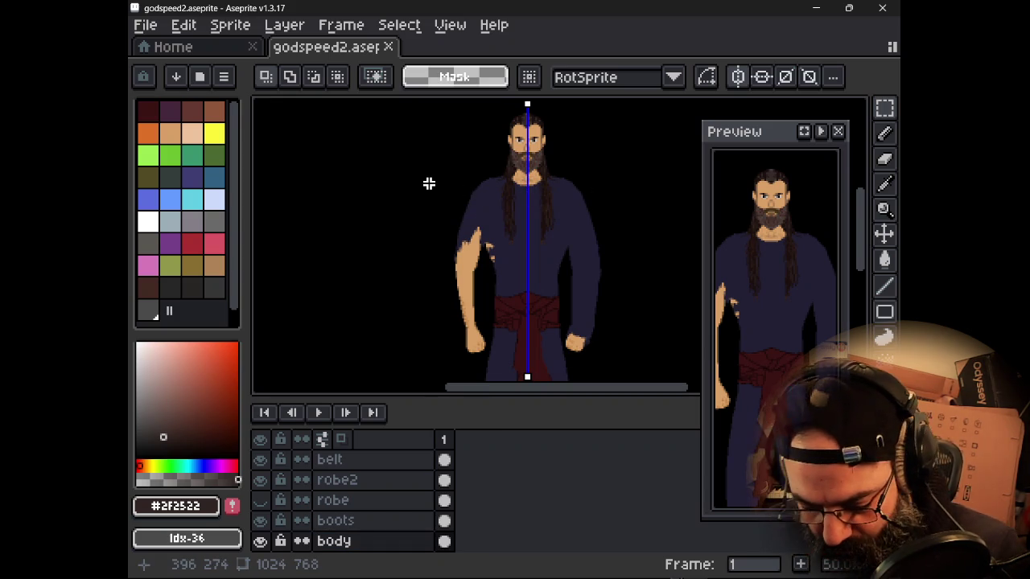
drag(428, 177, 497, 349)
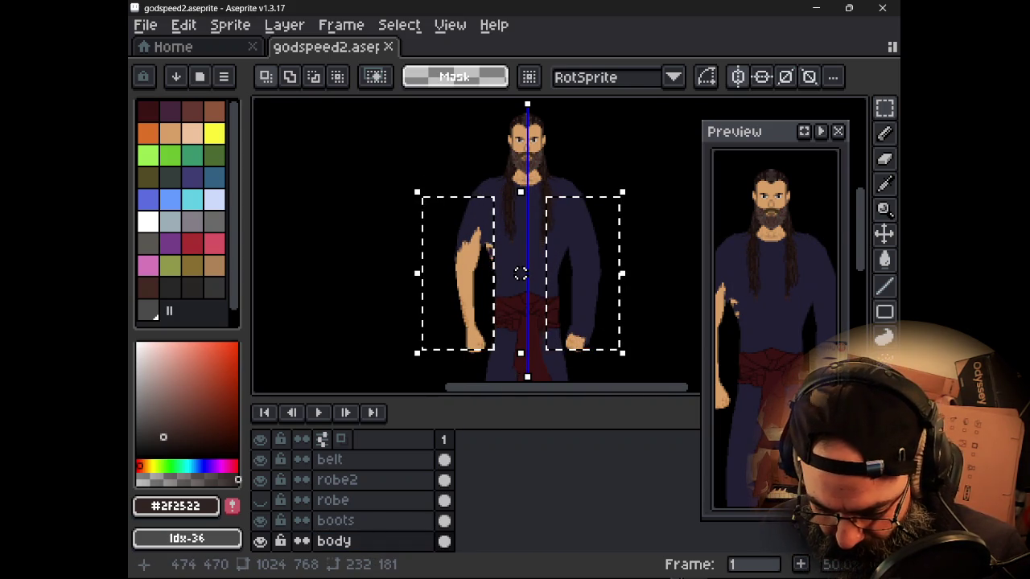
key(ctrl+z)
key(ctrl+z)
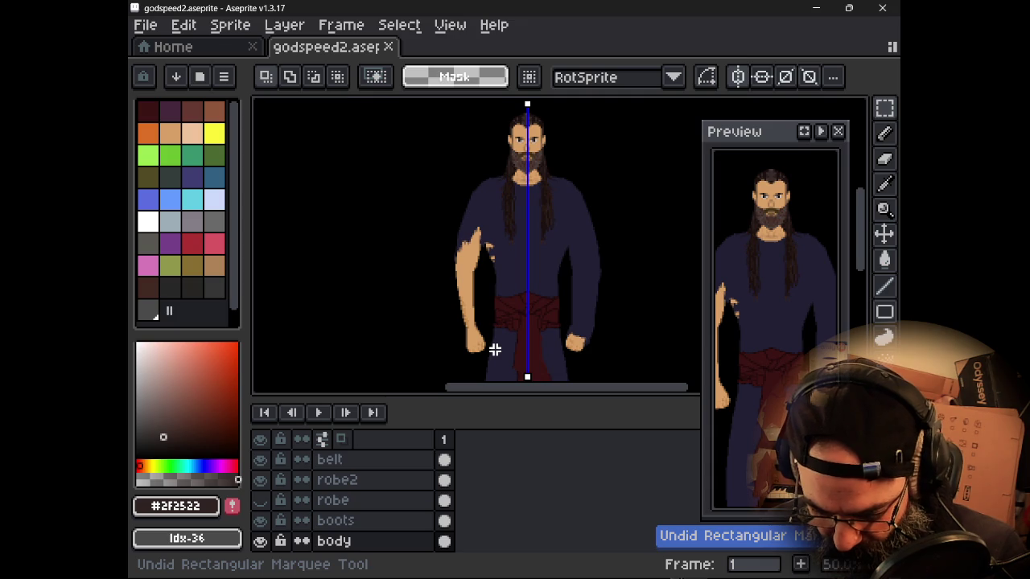
- Select both arms with a mirrored rectangle and shift them about 8 px outward
drag(434, 169, 488, 357)
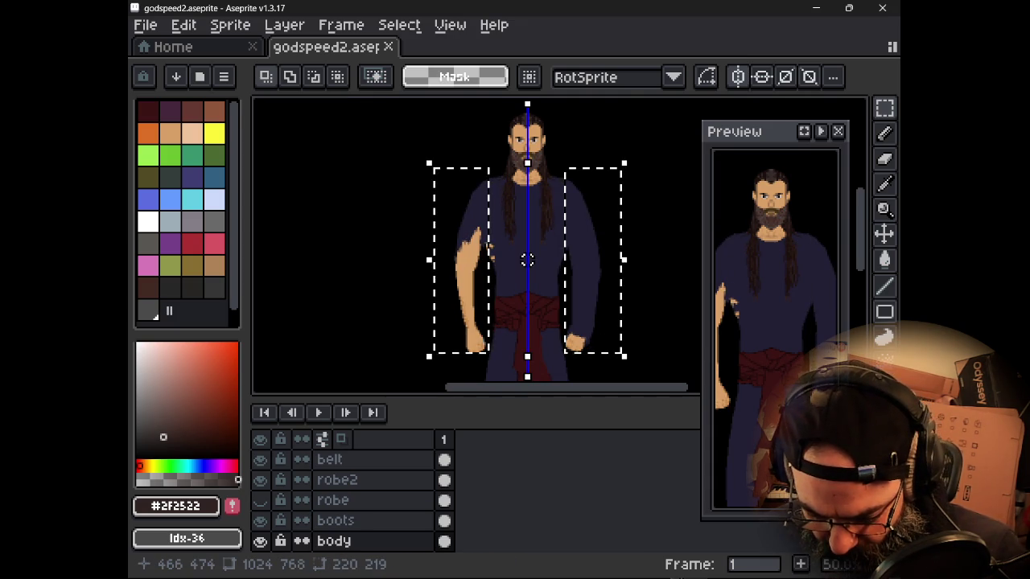
drag(527, 259, 534, 259)
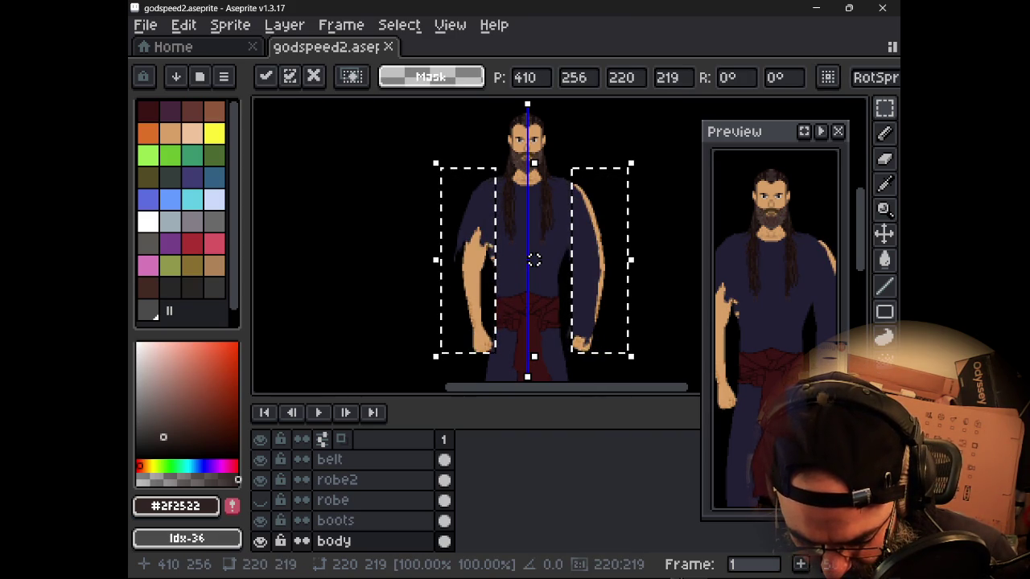
click(488, 354)
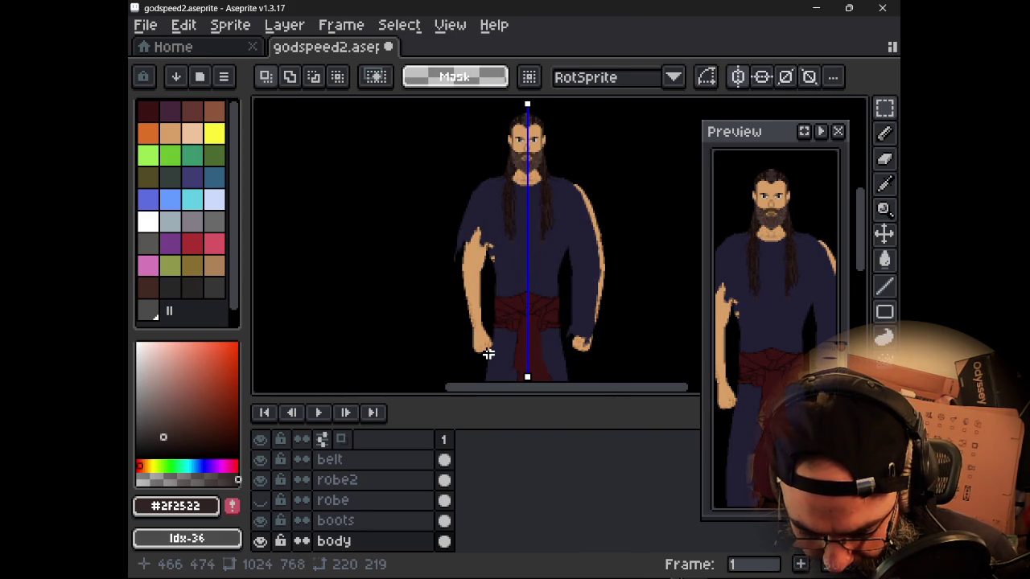
key(ctrl+z)
key(ctrl+z)
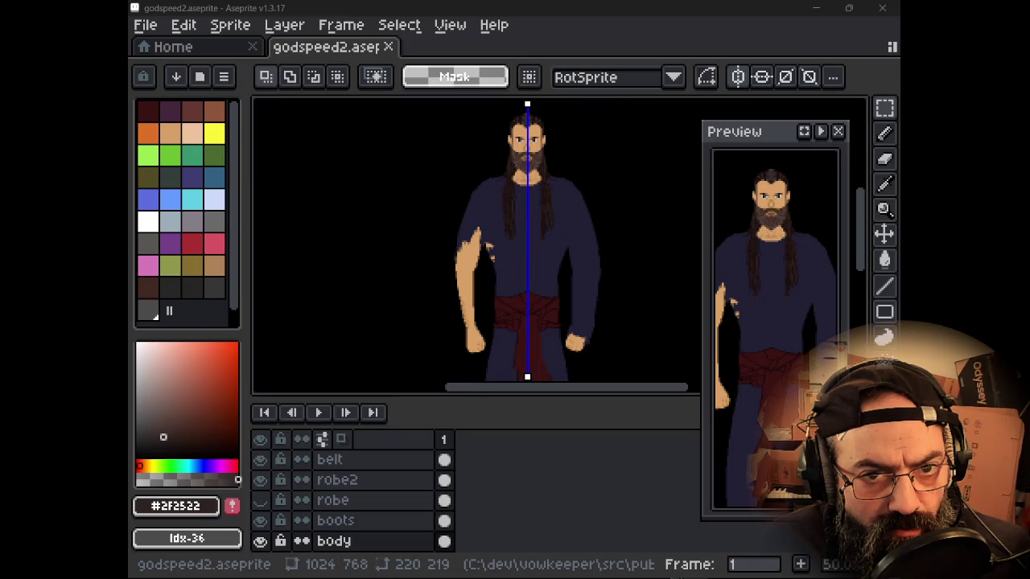
- Switch away from Aseprite to another window with Alt+Tab
key(alt+Tab)
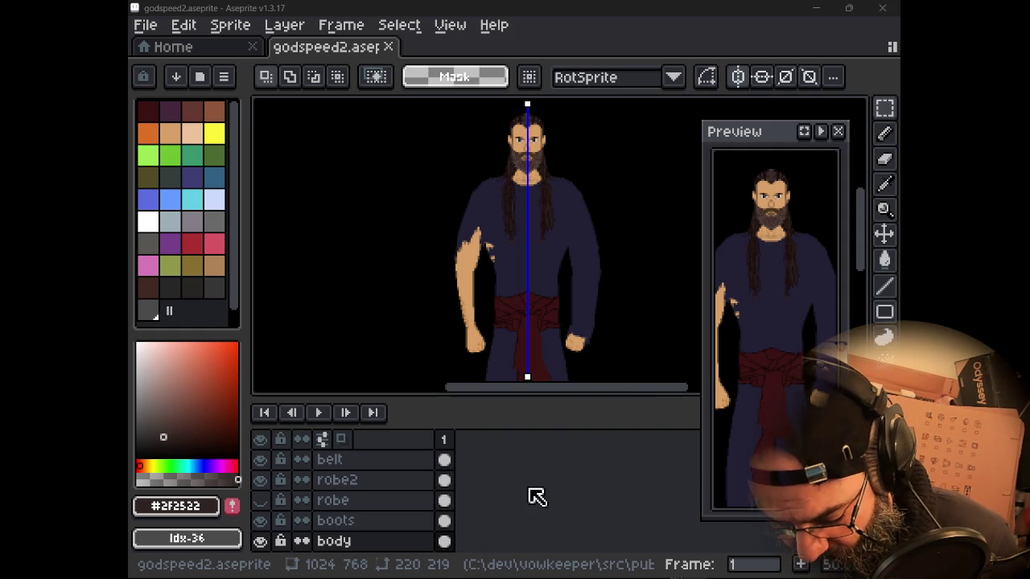
- Enlarge the canvas pane and pan the figure's head and hands into view
drag(543, 400, 543, 431)
mouse_move(520, 282)
mouse_down()
mouse_move(527, 151)
mouse_move(527, 193)
mouse_up()
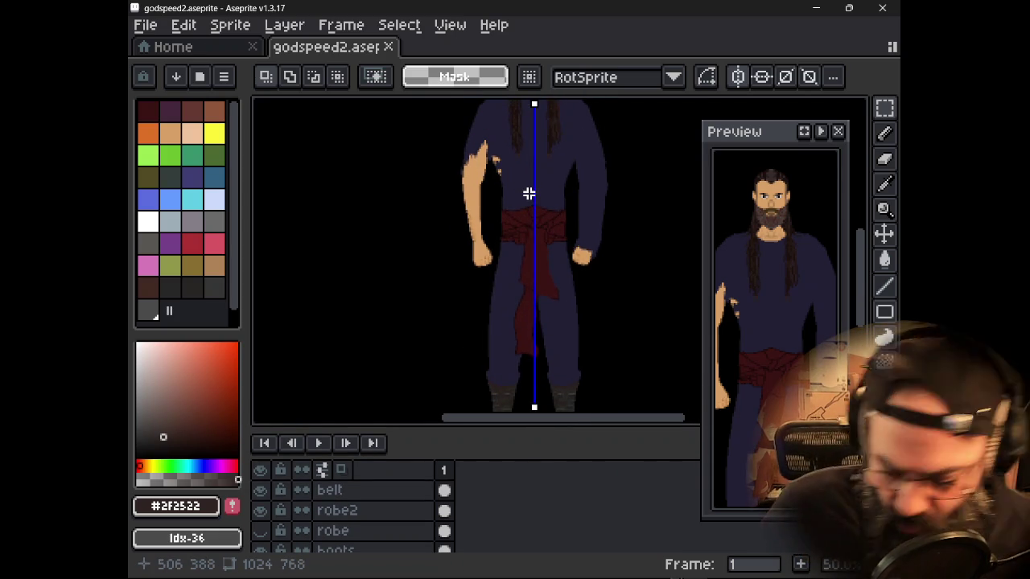
drag(497, 229, 510, 272)
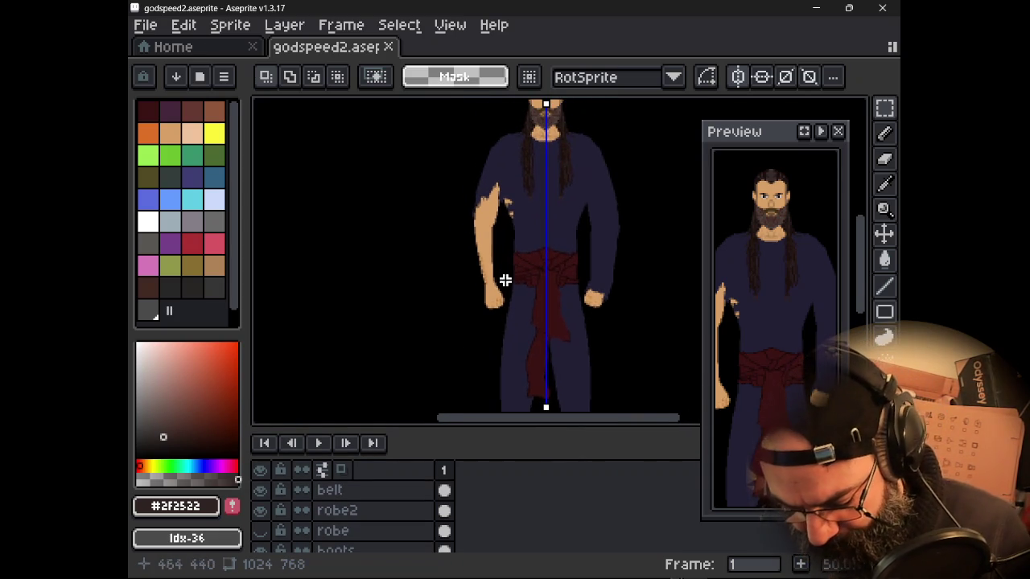
mouse_move(470, 219)
mouse_down()
mouse_move(443, 255)
mouse_move(459, 285)
mouse_up()
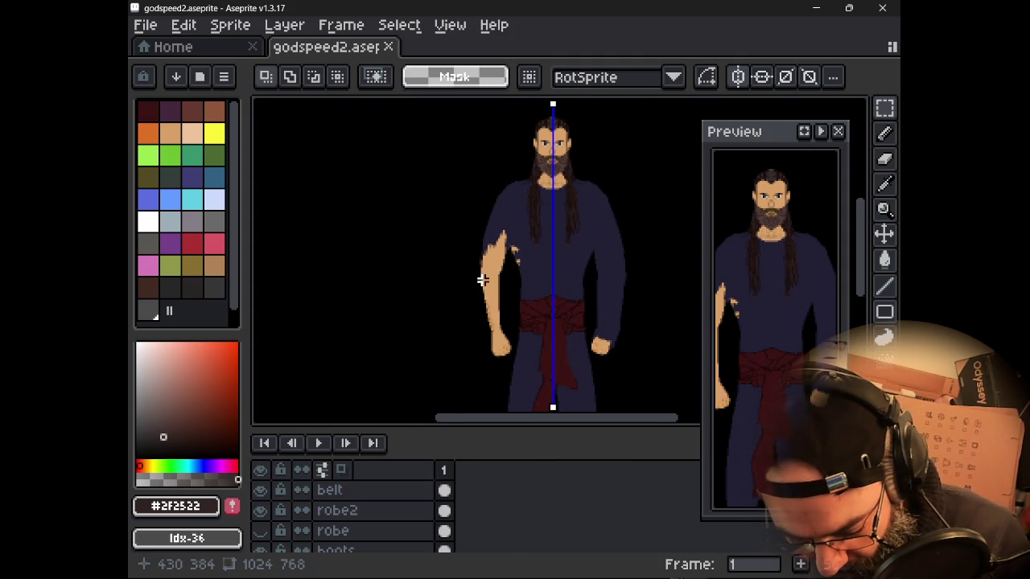
drag(482, 281, 473, 247)
- Zoom onto the arm, sample the skin tone #d9a066 and switch to the pencil
scroll(473, 247, up, 2)
scroll(472, 268, up, 2)
scroll(476, 294, down, 1)
scroll(478, 285, down, 1)
drag(478, 290, 467, 256)
scroll(483, 272, up, 2)
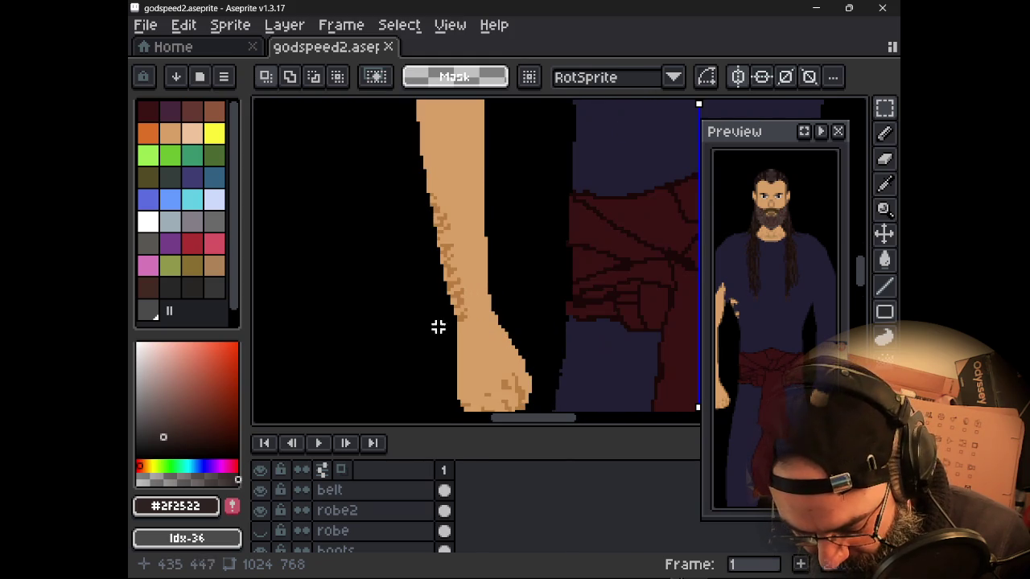
scroll(362, 509, down, 1)
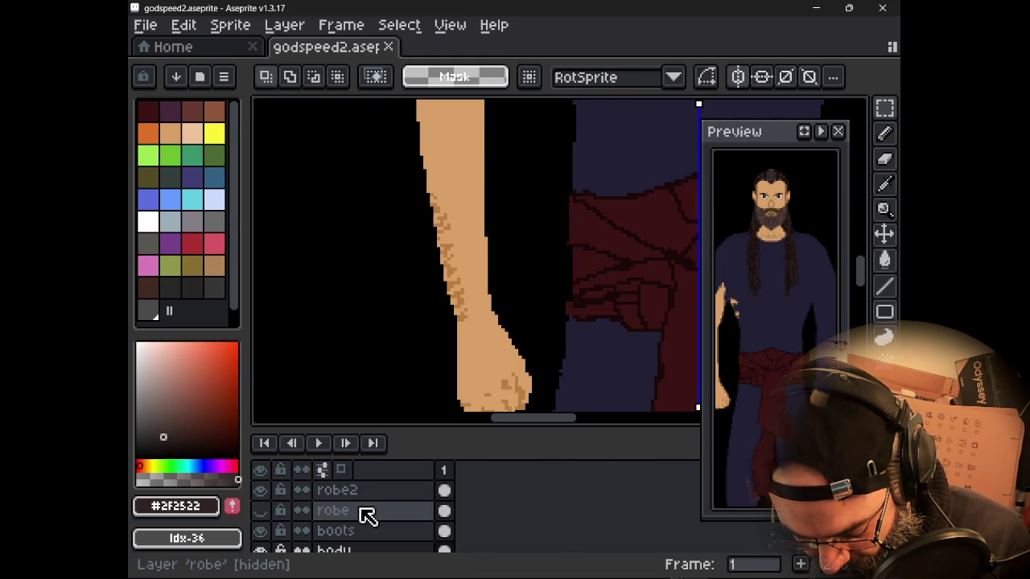
scroll(363, 527, down, 1)
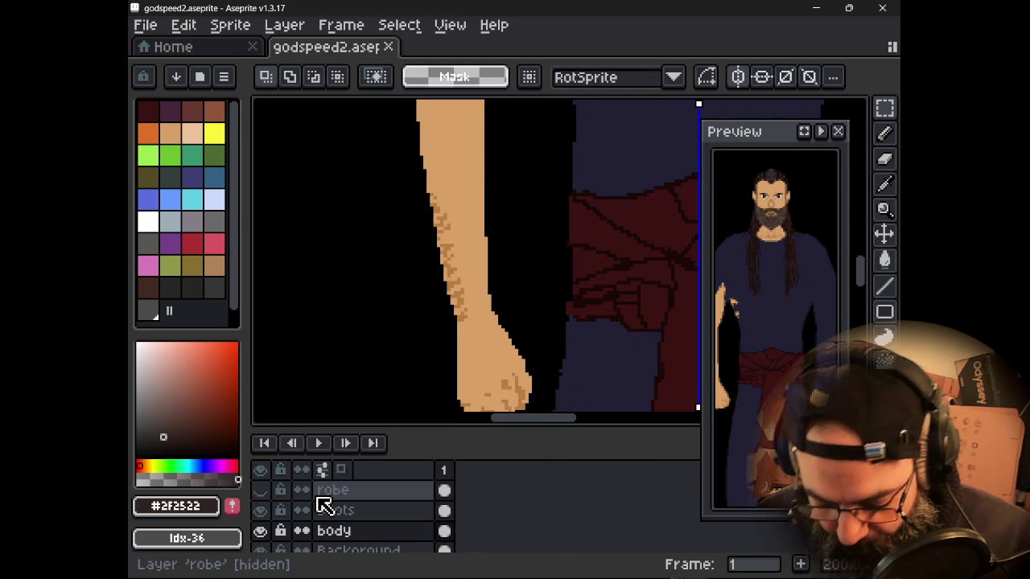
alt+click(489, 345)
key(b)
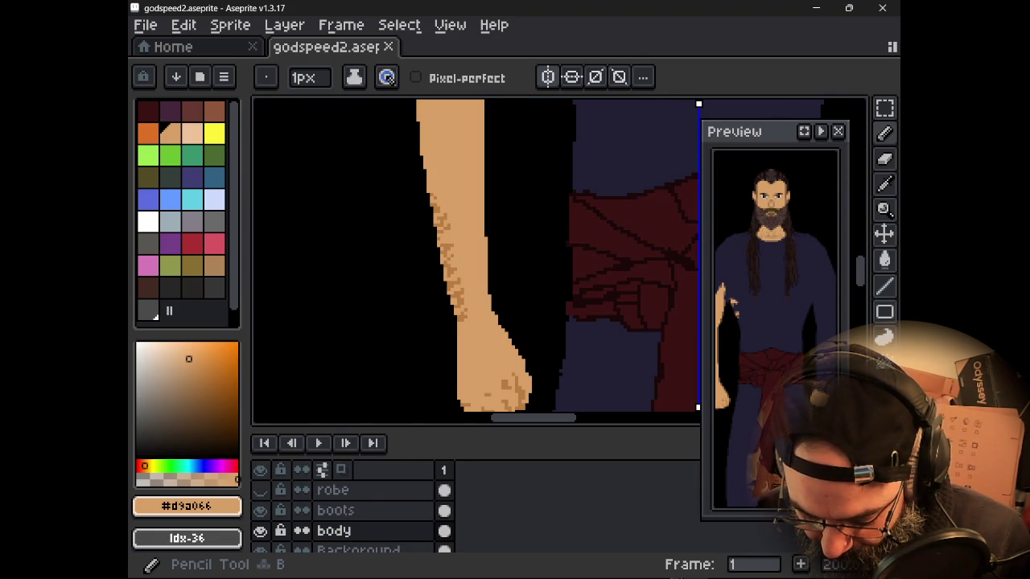
- Sample the darker skin shade #ba7e40 and draw a shading line down the arm
mouse_move(510, 328)
mouse_down()
mouse_move(519, 298)
mouse_move(510, 325)
mouse_up()
drag(515, 284, 507, 323)
key(alt)
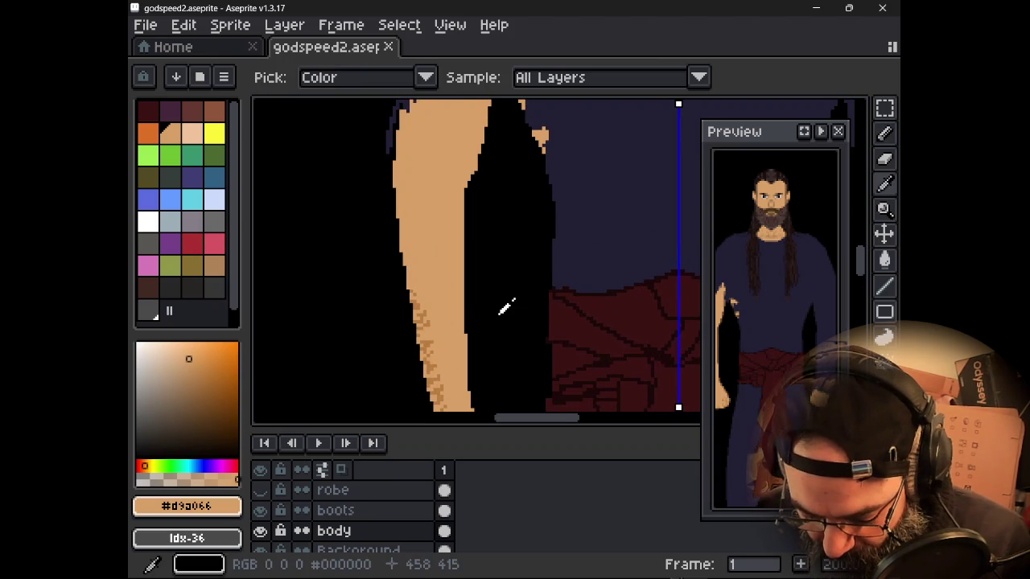
alt+click(438, 312)
drag(438, 223, 440, 272)
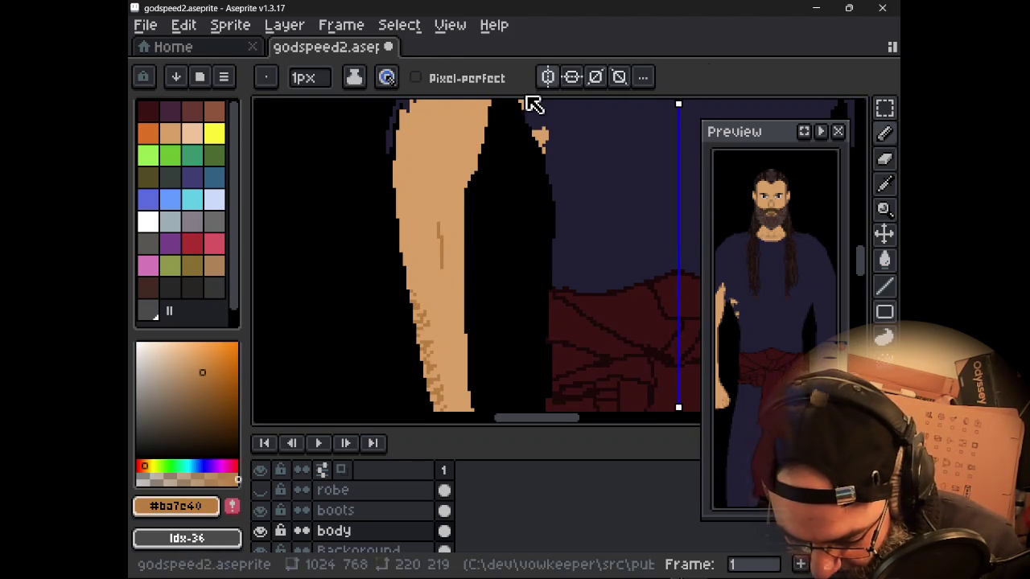
- Add more #ba7e40 shading strokes along the arm
scroll(419, 207, right, 3)
scroll(420, 207, down, 3)
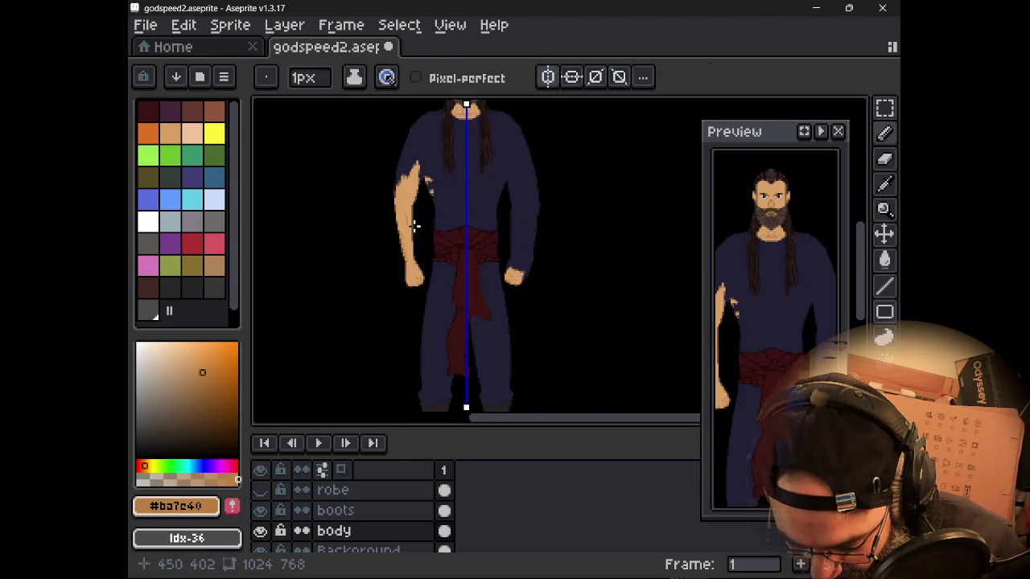
scroll(423, 299, down, 1)
scroll(426, 300, up, 3)
scroll(402, 253, up, 1)
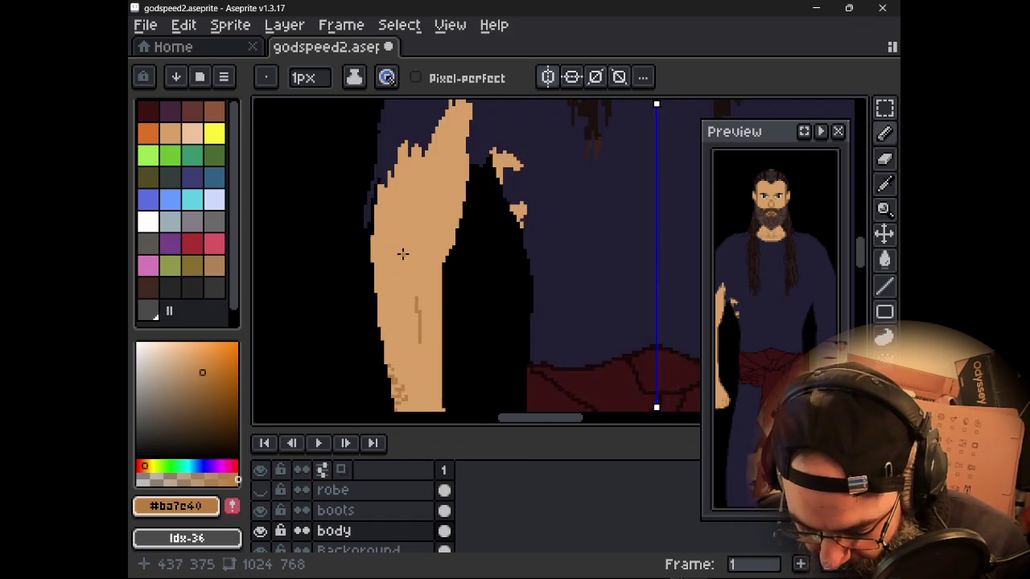
scroll(402, 253, up, 1)
drag(441, 243, 463, 268)
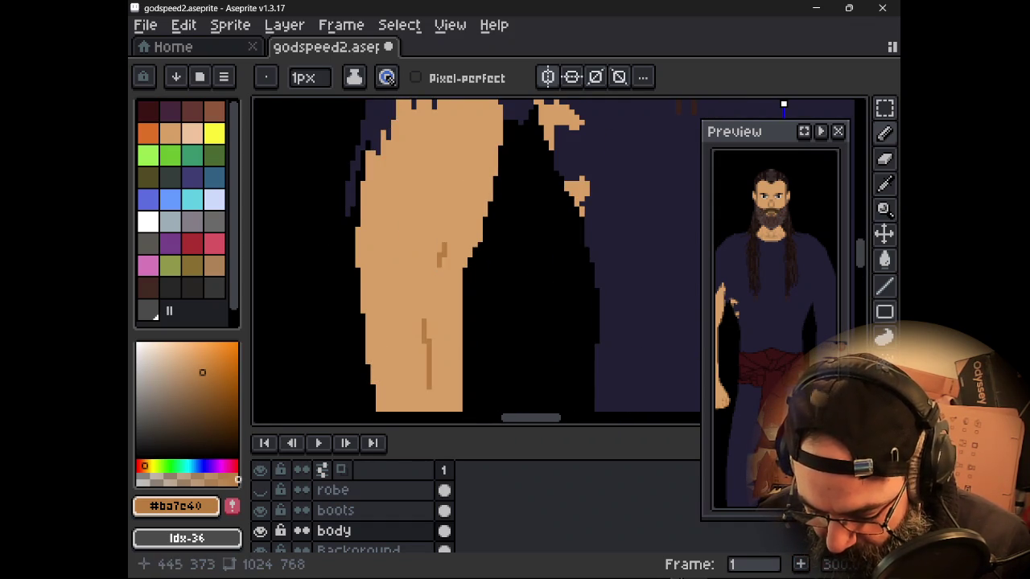
scroll(358, 226, down, 3)
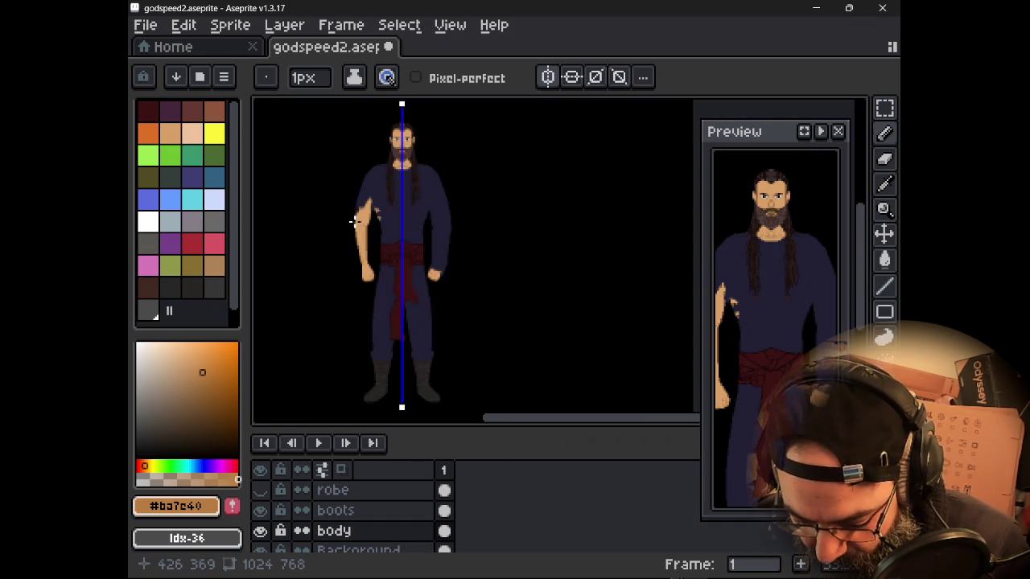
scroll(361, 232, up, 2)
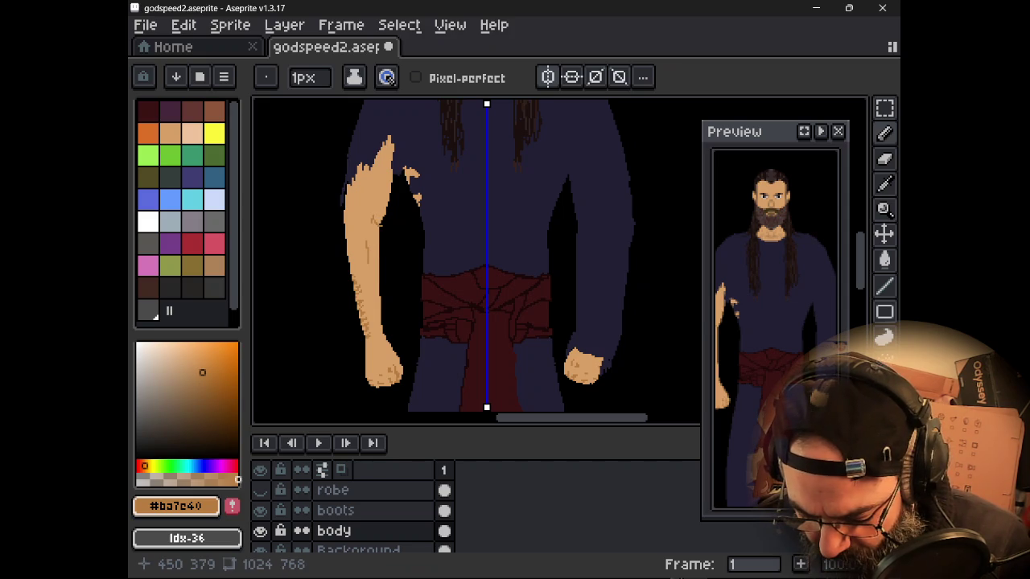
- Undo the last four arm shading edits
key(ctrl+z)
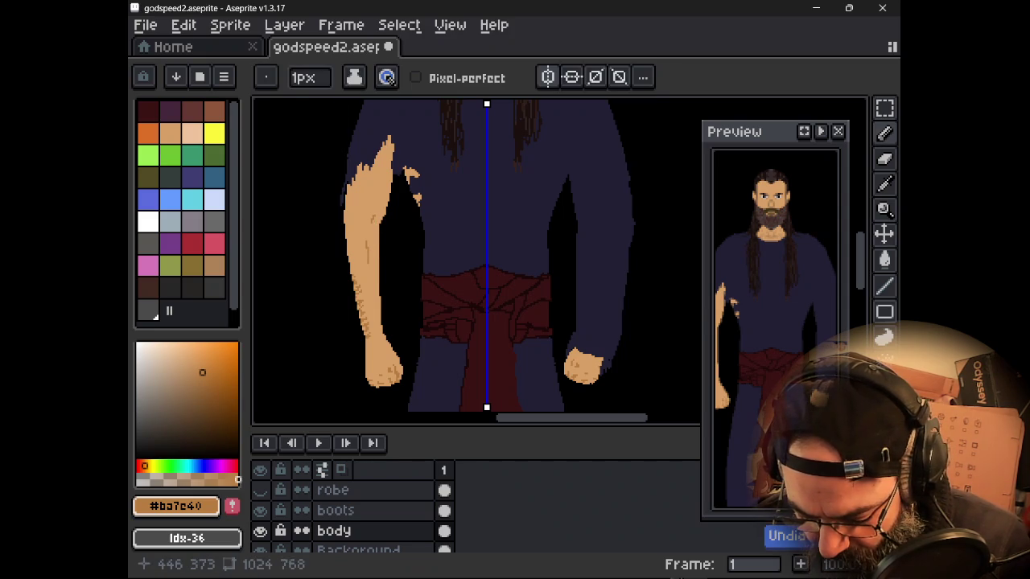
key(ctrl+z)
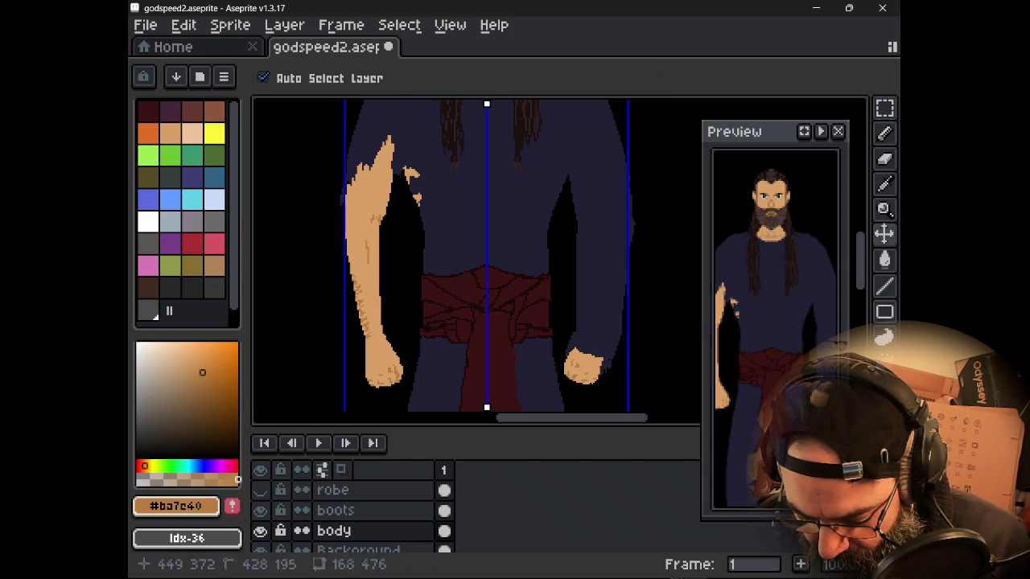
key(ctrl+z)
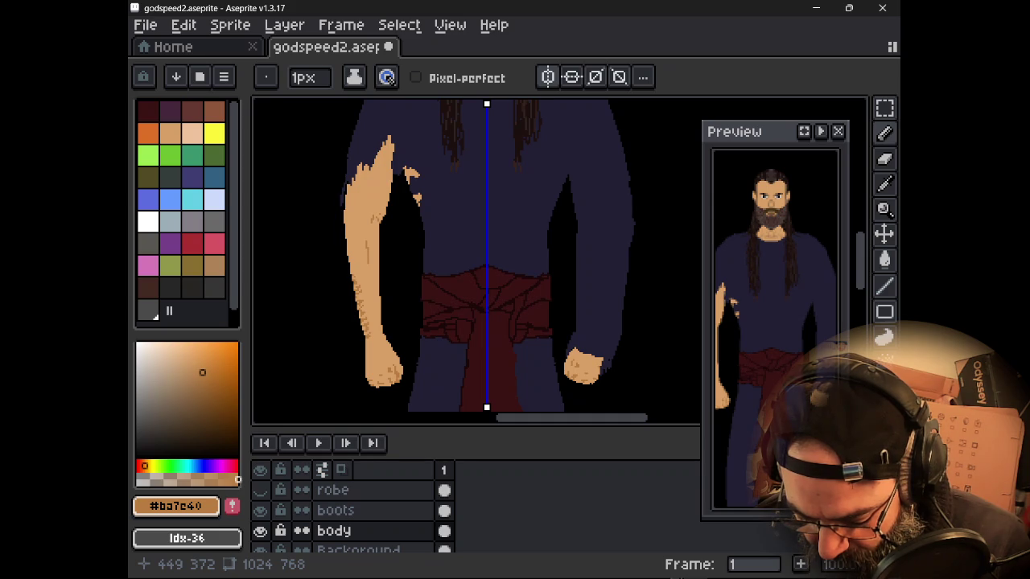
key(ctrl+z)
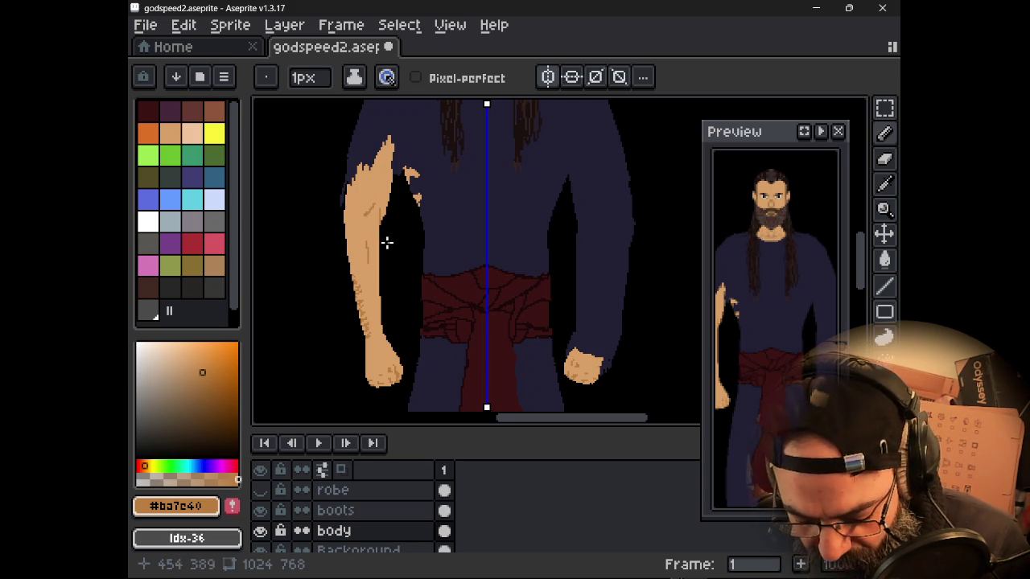
- Undo three more shading strokes on the arm
scroll(411, 253, down, 2)
scroll(411, 253, up, 1)
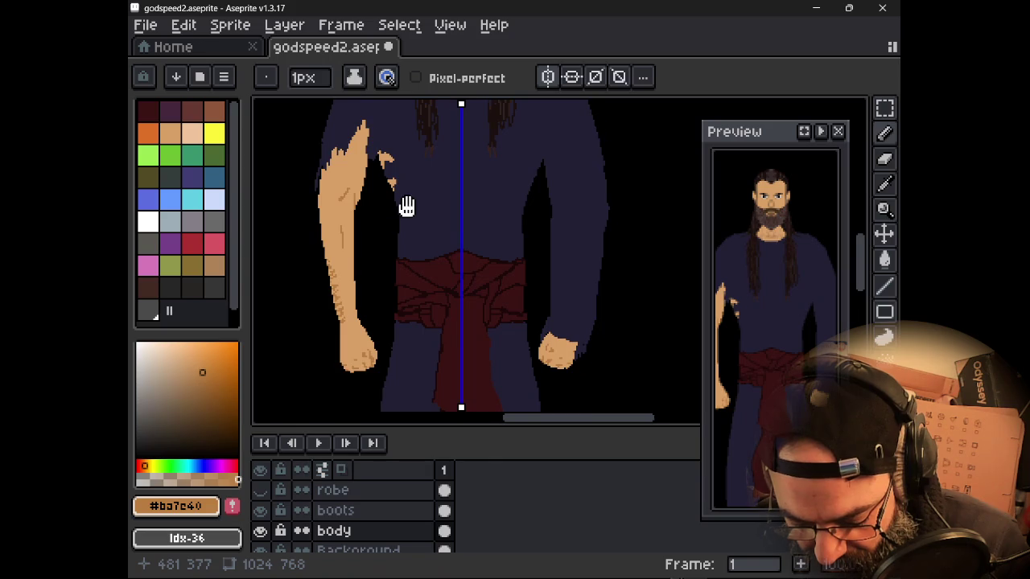
scroll(407, 207, up, 1)
key(ctrl+z)
key(ctrl+z)
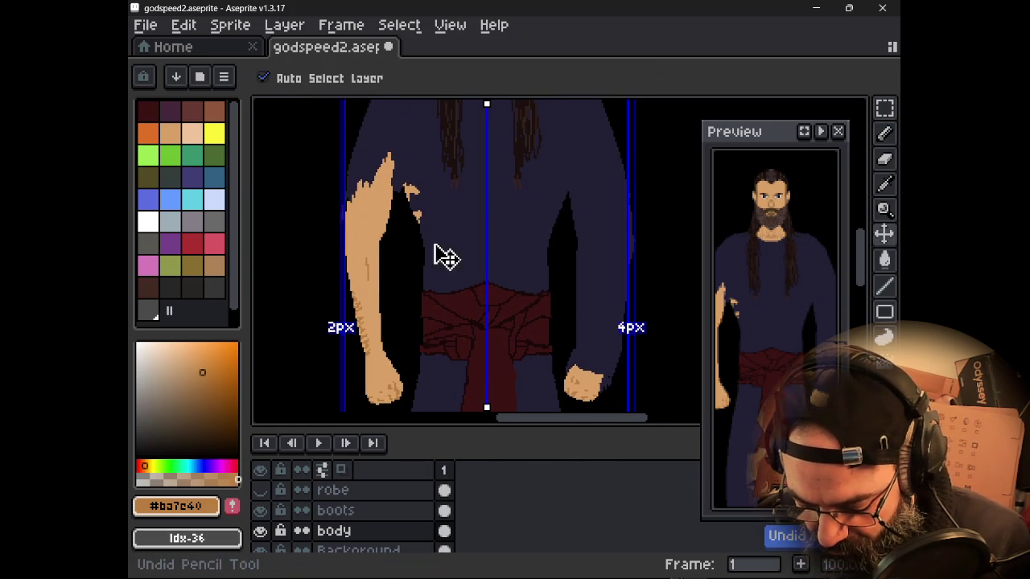
key(ctrl+z)
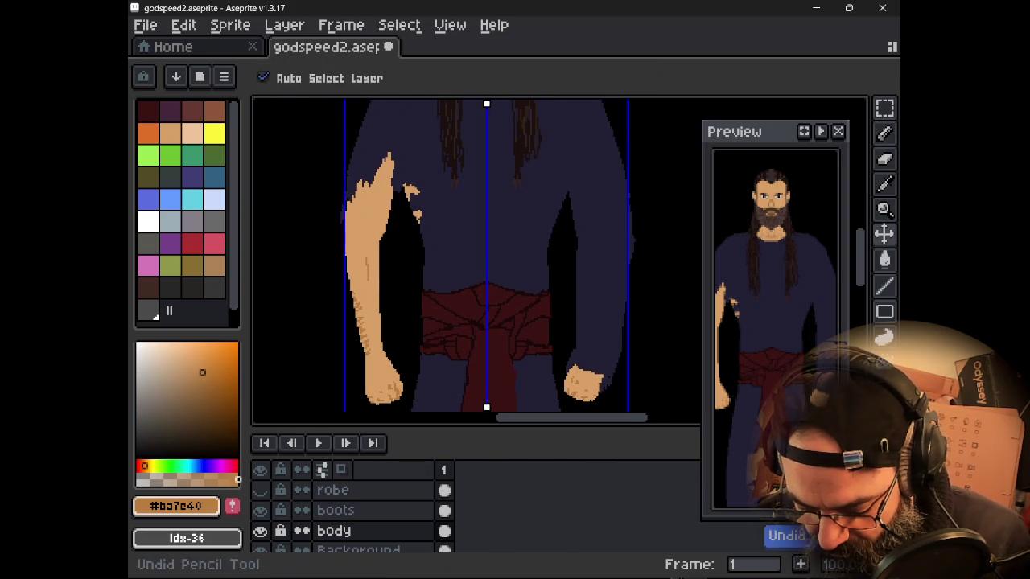
key(ctrl+z)
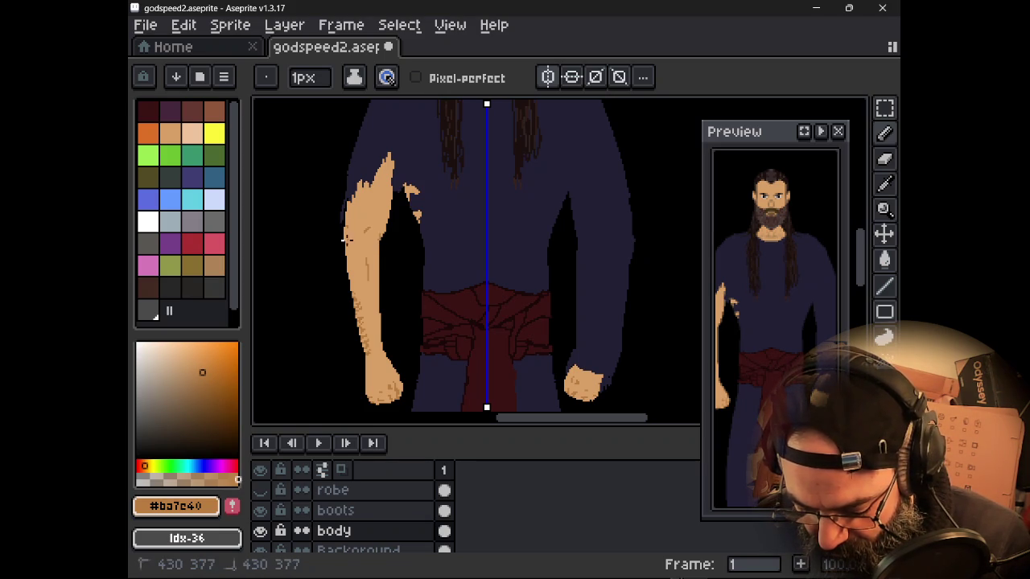
- Pan and zoom to inspect the head, beard, red sash and full figure
scroll(395, 285, down, 2)
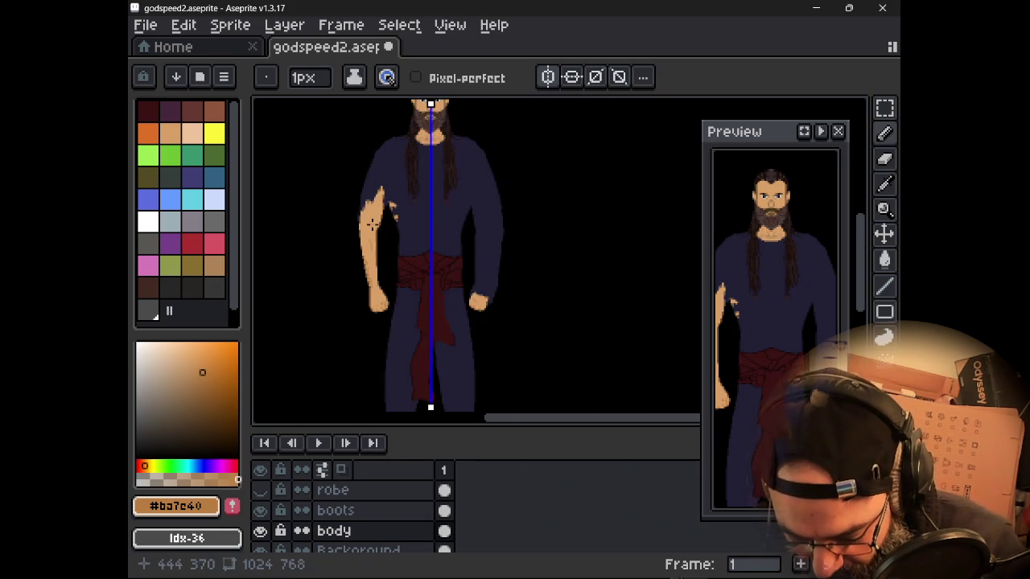
scroll(398, 281, up, 2)
mouse_move(396, 265)
mouse_down()
mouse_move(395, 299)
mouse_move(445, 314)
mouse_move(464, 344)
mouse_up()
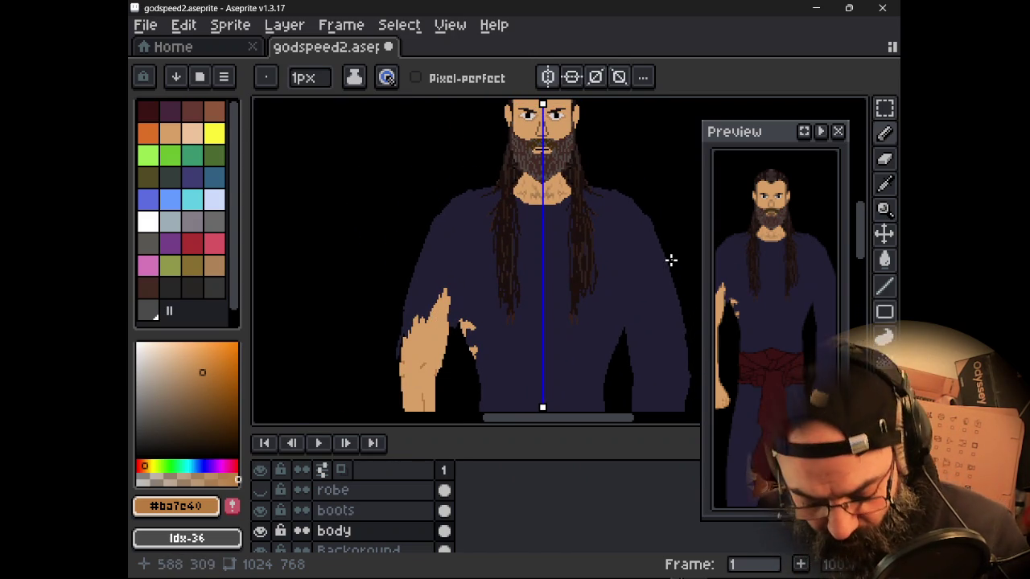
mouse_move(598, 290)
mouse_down()
mouse_move(592, 249)
mouse_move(524, 237)
mouse_move(485, 212)
mouse_up()
scroll(488, 223, down, 2)
mouse_move(445, 272)
mouse_down()
mouse_move(494, 265)
mouse_move(482, 325)
mouse_move(469, 321)
mouse_move(495, 215)
mouse_up()
scroll(485, 326, up, 2)
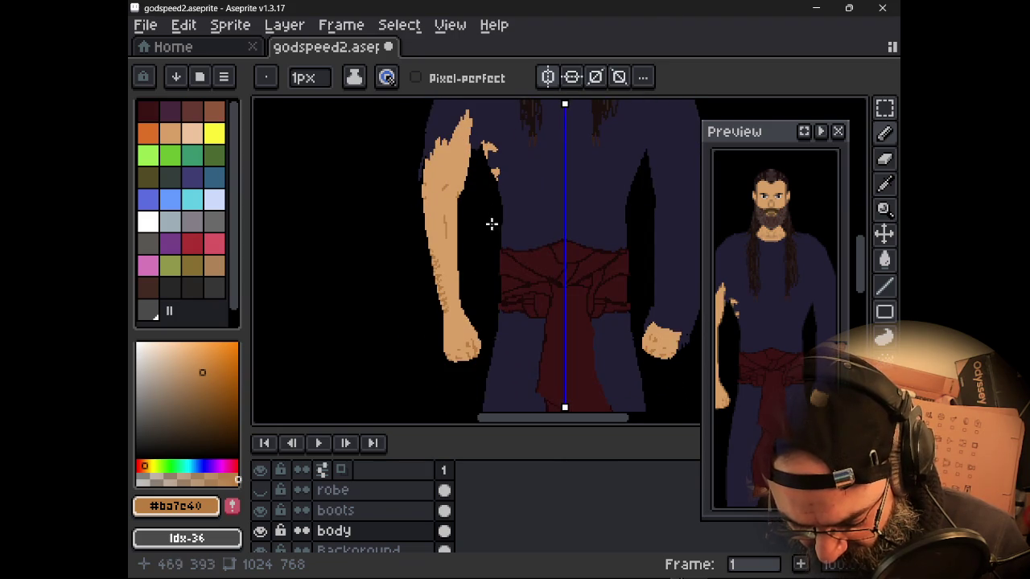
scroll(456, 317, up, 2)
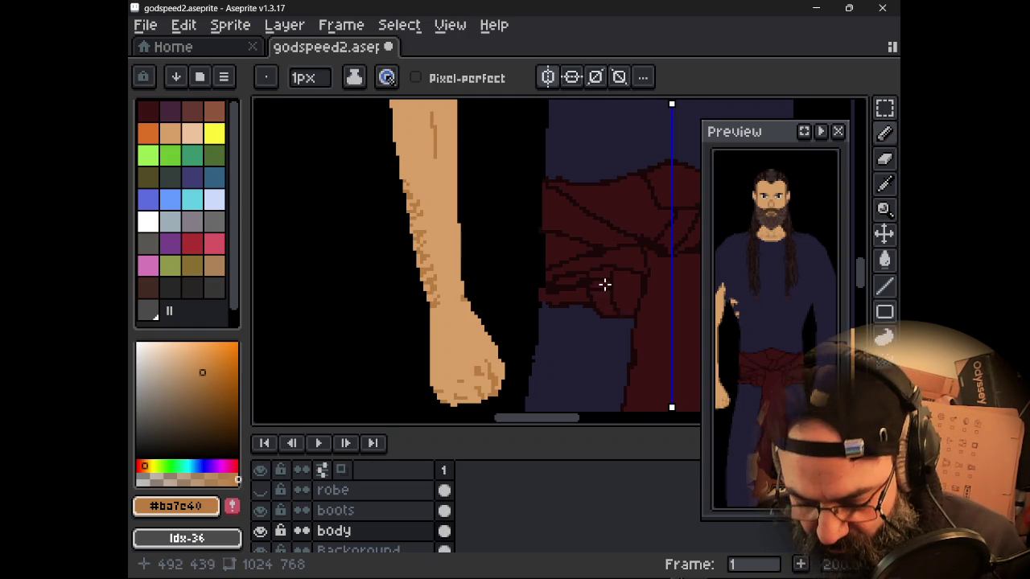
scroll(607, 280, down, 2)
scroll(581, 292, down, 1)
drag(591, 241, 527, 266)
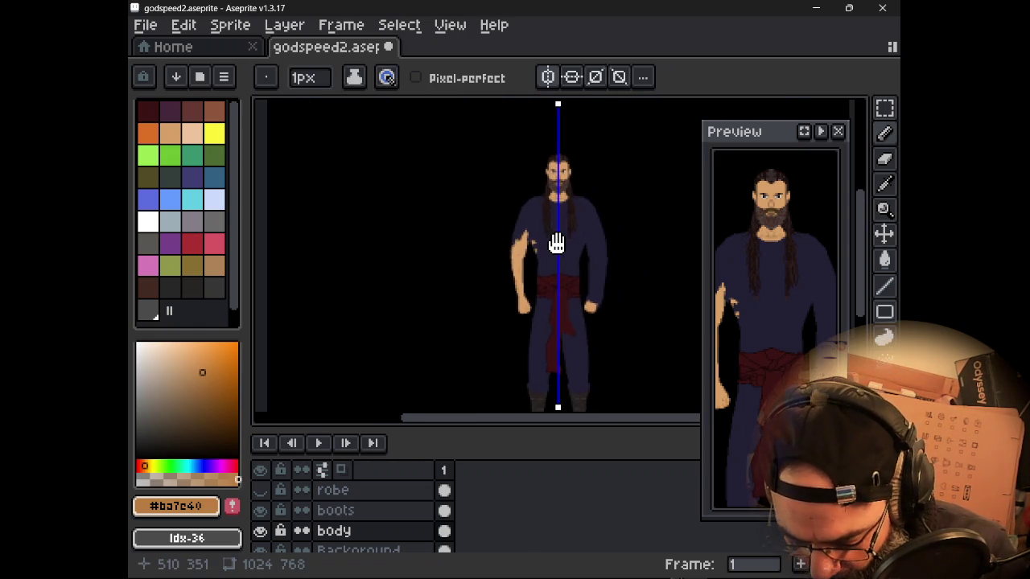
scroll(530, 266, up, 1)
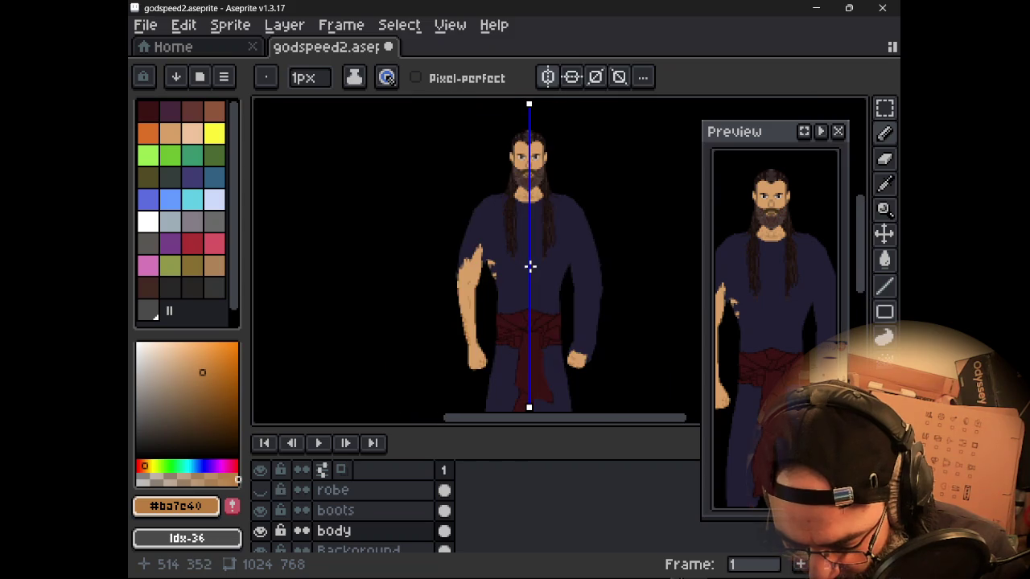
- Zoom in on the eyes, nose and top of the head, then reframe the figure
drag(530, 230, 515, 322)
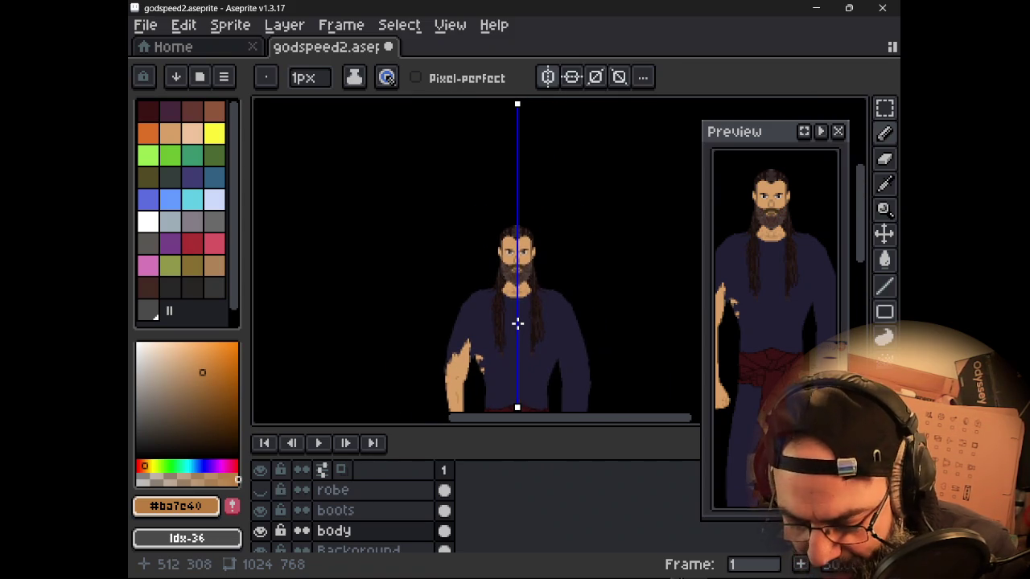
scroll(518, 295, up, 3)
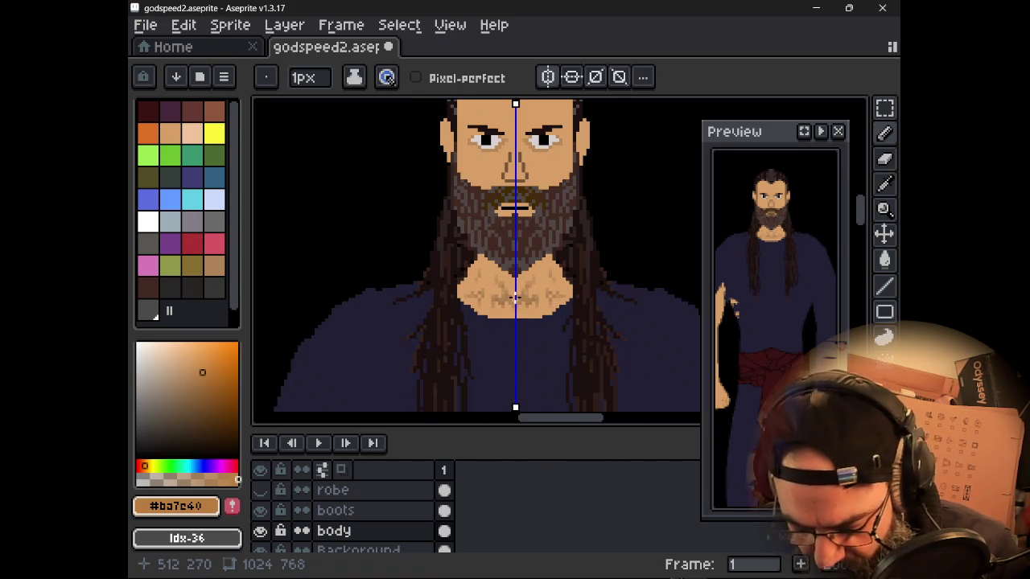
scroll(515, 298, up, 1)
drag(515, 292, 512, 373)
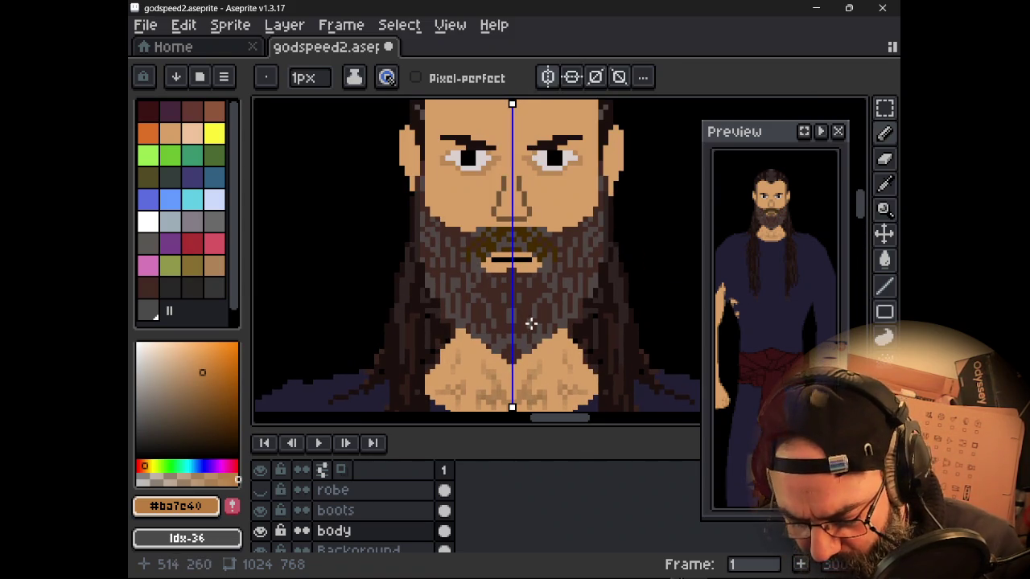
mouse_move(425, 278)
mouse_down()
mouse_move(420, 306)
mouse_move(445, 338)
mouse_up()
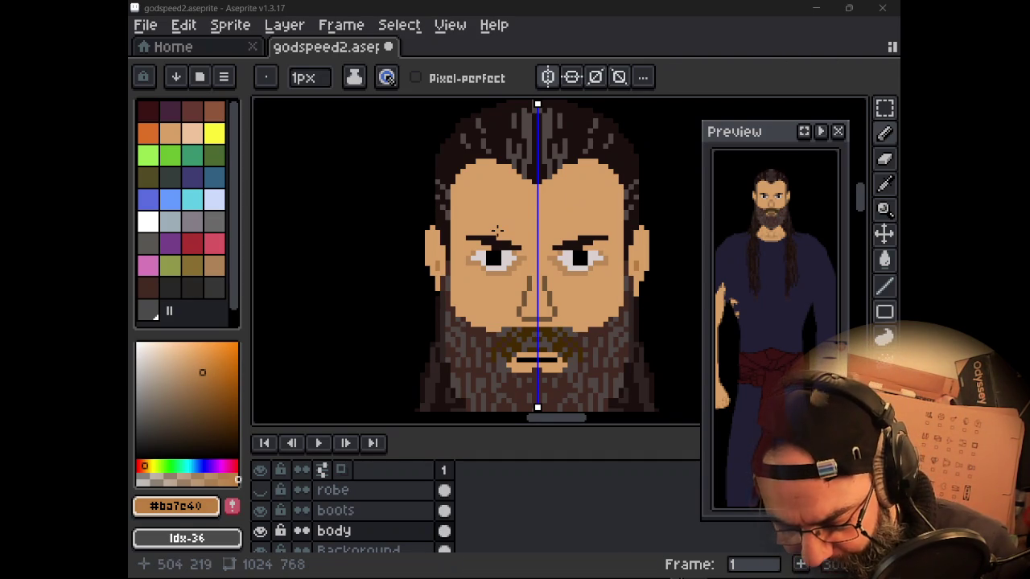
scroll(494, 229, down, 1)
scroll(494, 229, down, 1)
drag(470, 308, 492, 228)
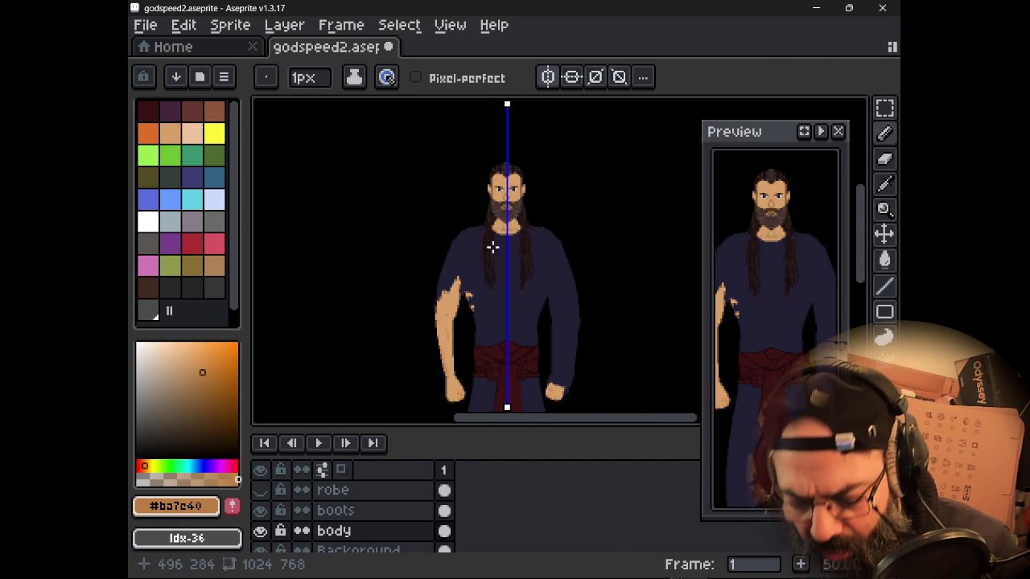
drag(489, 298, 494, 263)
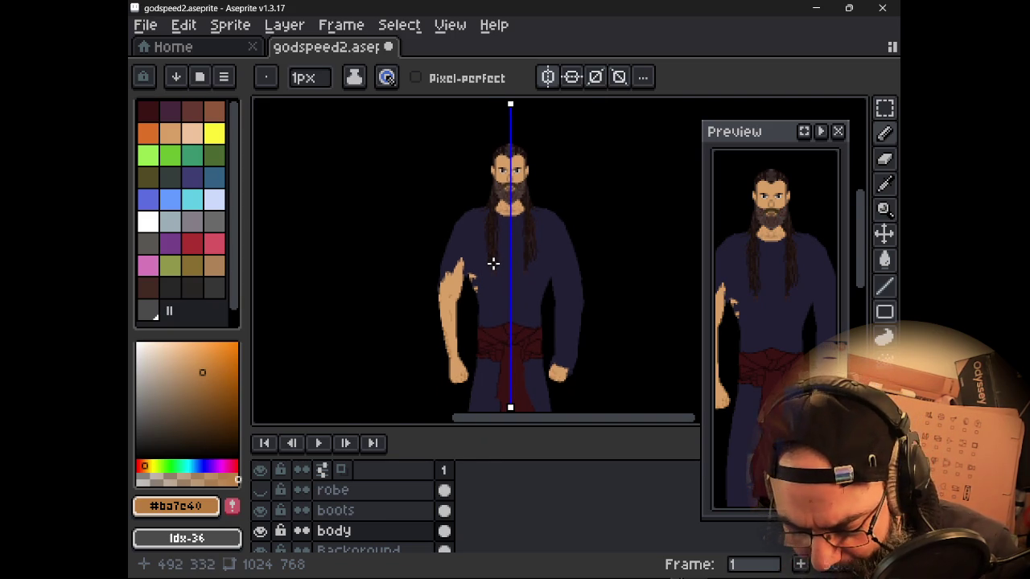
drag(498, 288, 474, 184)
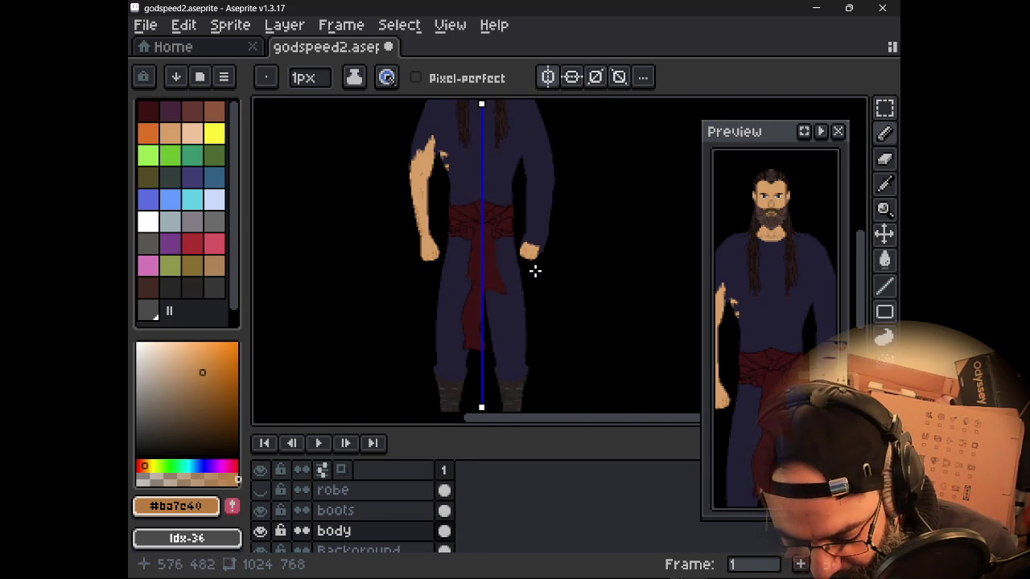
scroll(535, 269, up, 3)
scroll(485, 219, down, 1)
scroll(485, 219, down, 2)
scroll(485, 219, up, 3)
- Inspect both hands and the red sash up close
drag(485, 218, 665, 298)
scroll(636, 290, down, 1)
scroll(637, 287, down, 1)
scroll(637, 287, up, 1)
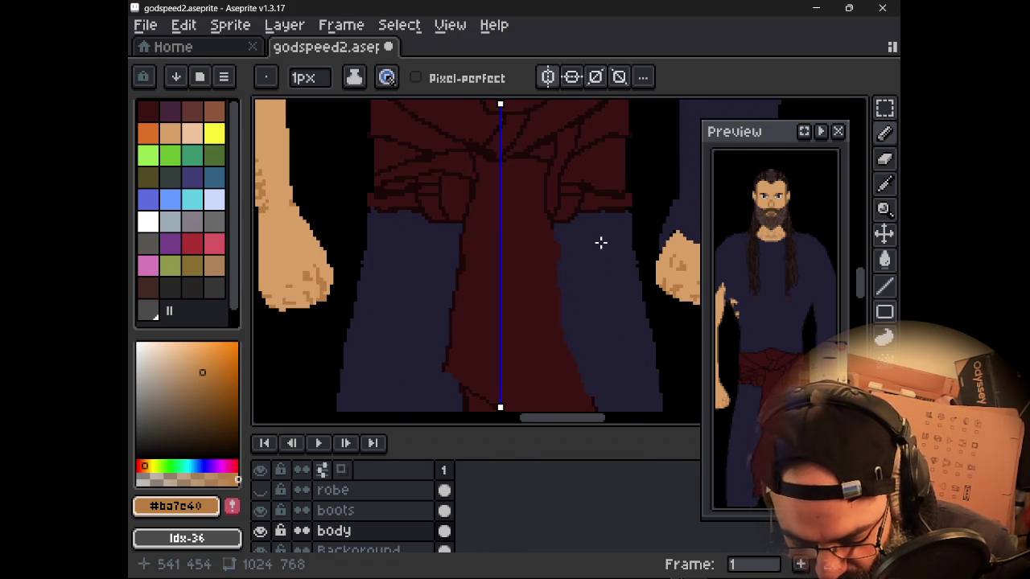
scroll(603, 242, down, 1)
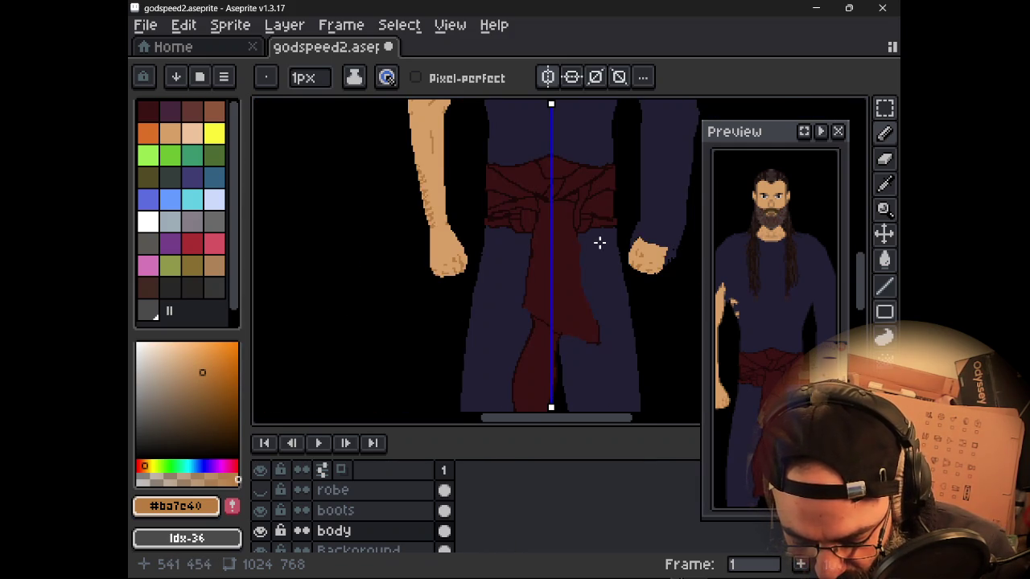
drag(597, 238, 575, 246)
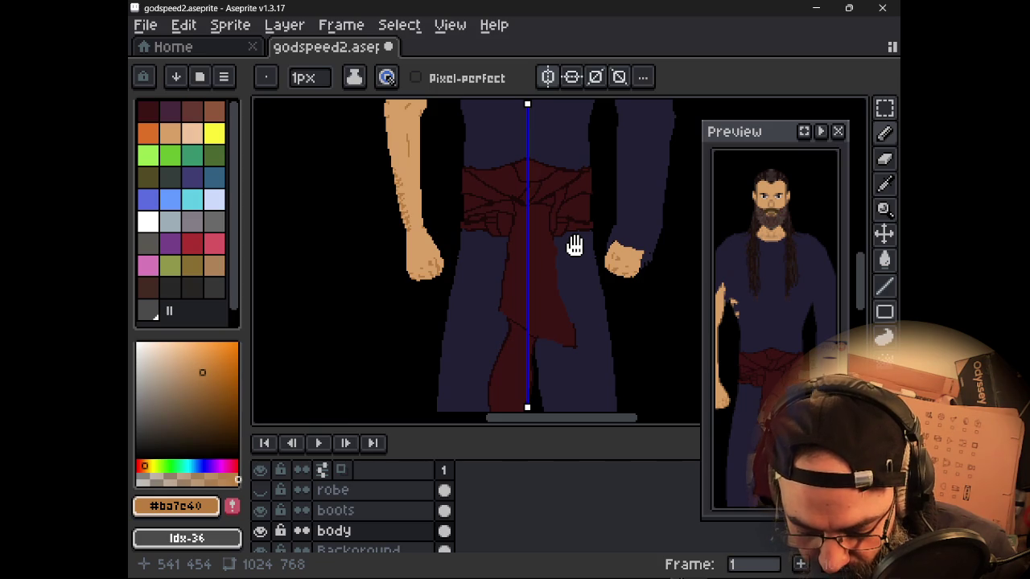
scroll(574, 246, up, 1)
scroll(578, 273, down, 1)
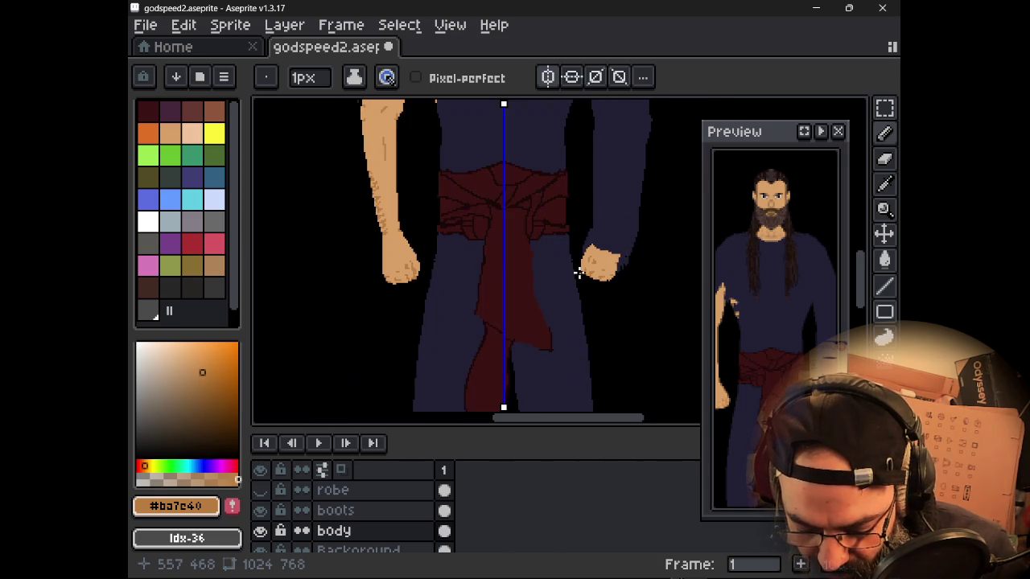
- Turn off mirrored symmetry, then select and cut away the right hand
key(m)
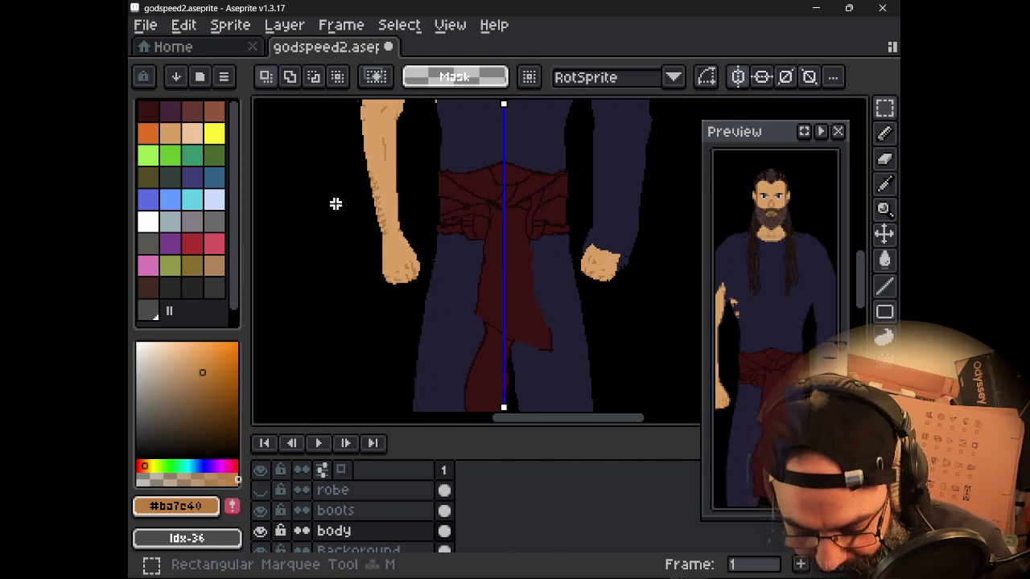
drag(358, 232, 423, 290)
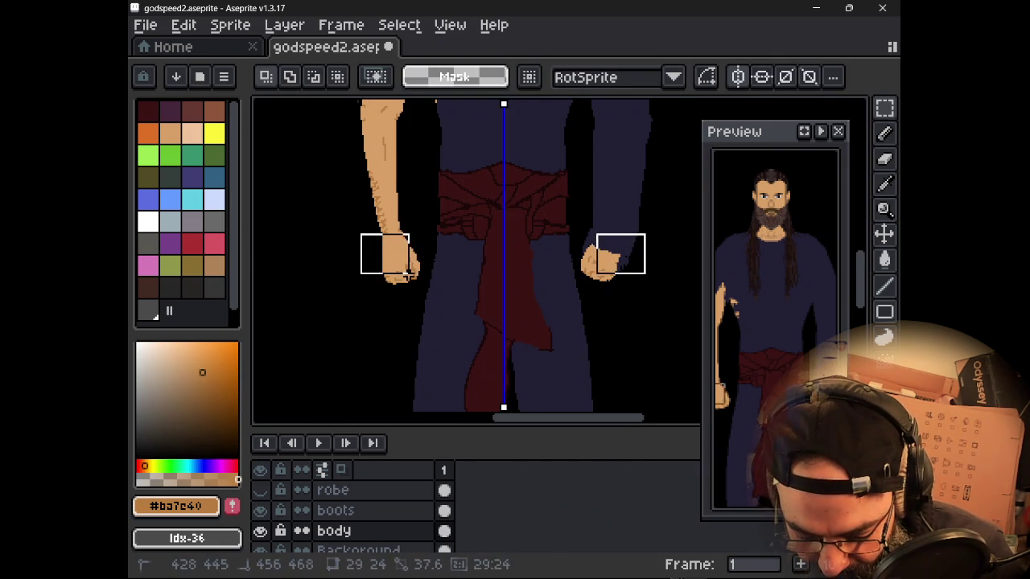
key(ctrl+d)
click(738, 77)
drag(364, 233, 423, 296)
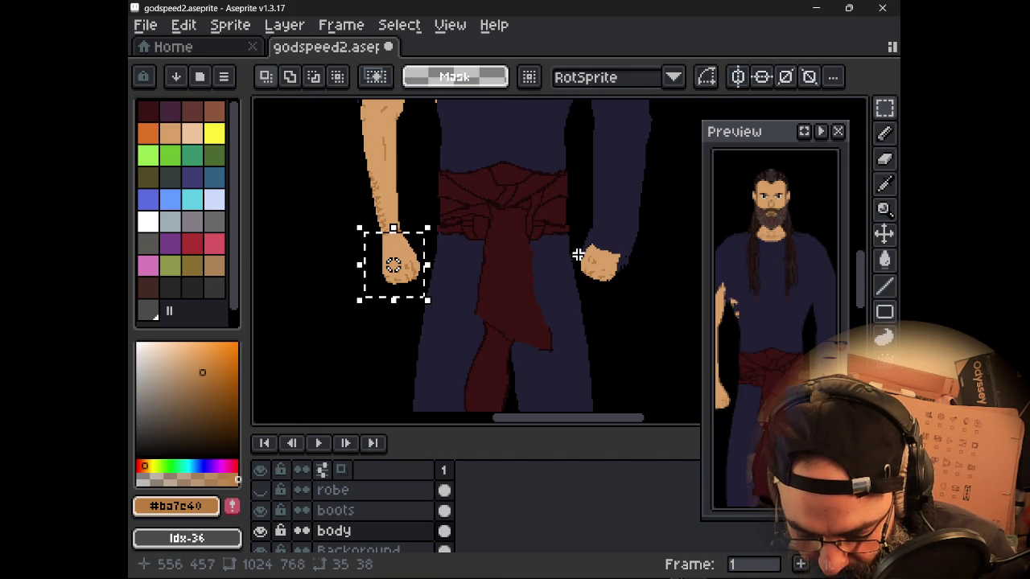
drag(568, 228, 678, 329)
key(ctrl+d)
key(ctrl+z)
key(ctrl+d)
drag(633, 291, 581, 246)
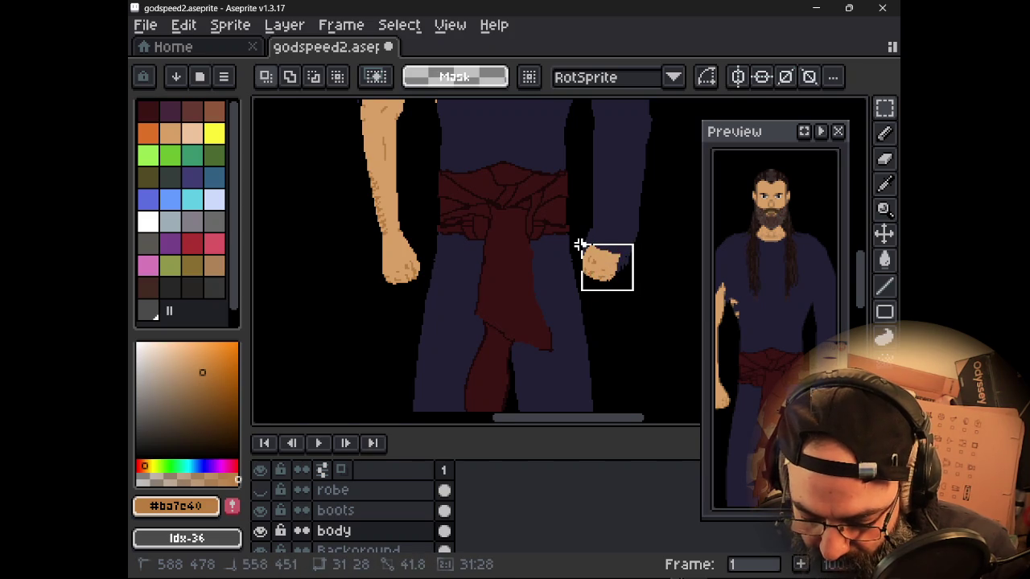
key(ctrl+x)
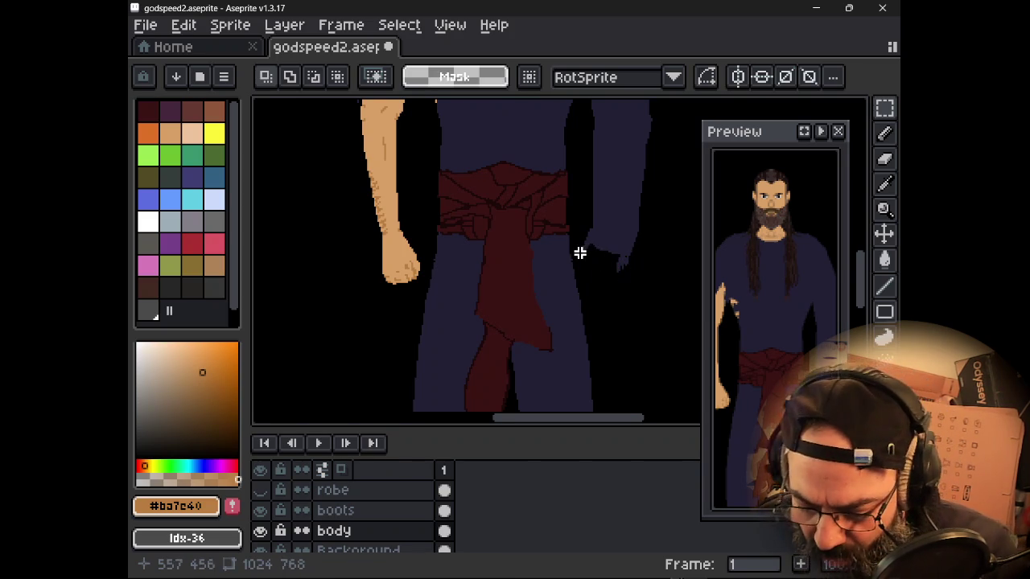
- Move the left hand to the end of the right sleeve and apply it
drag(371, 234, 424, 294)
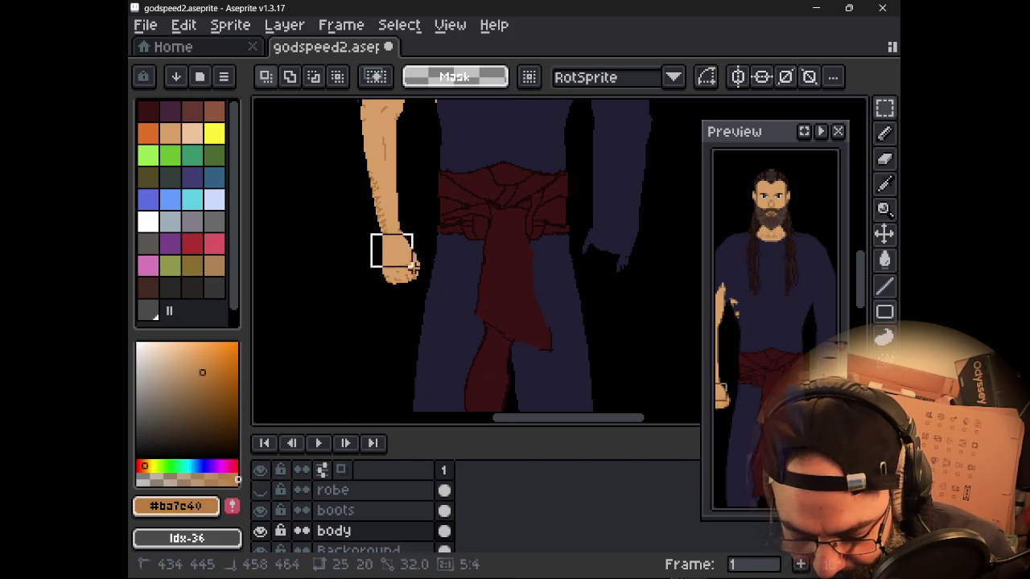
click(426, 296)
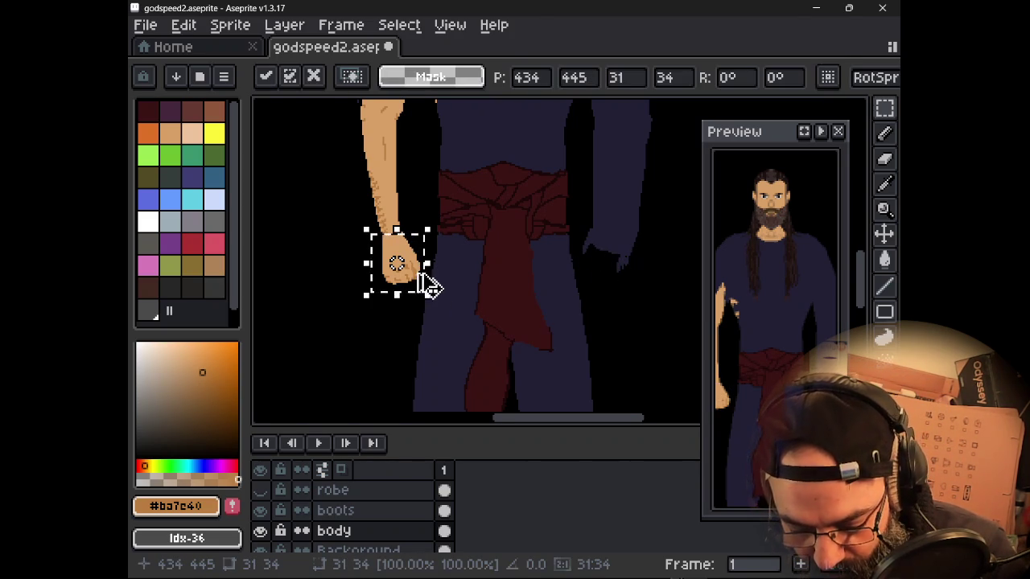
drag(432, 281, 630, 274)
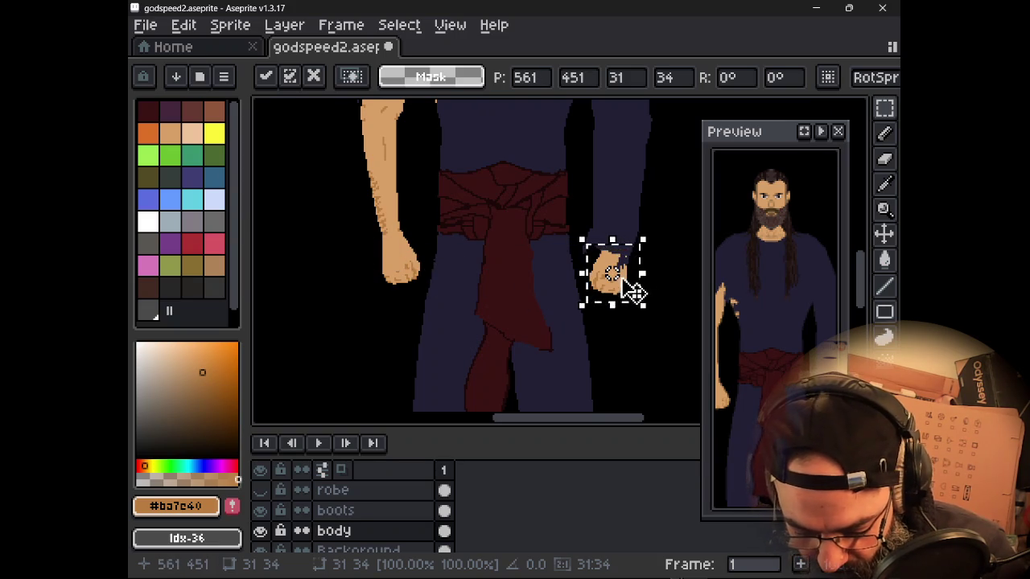
drag(638, 290, 632, 275)
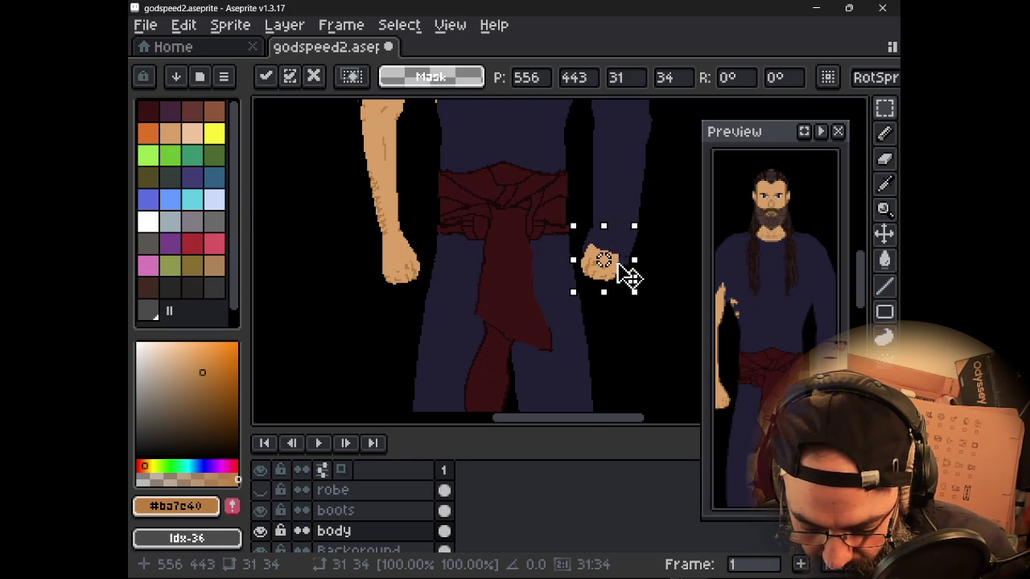
drag(630, 278, 631, 277)
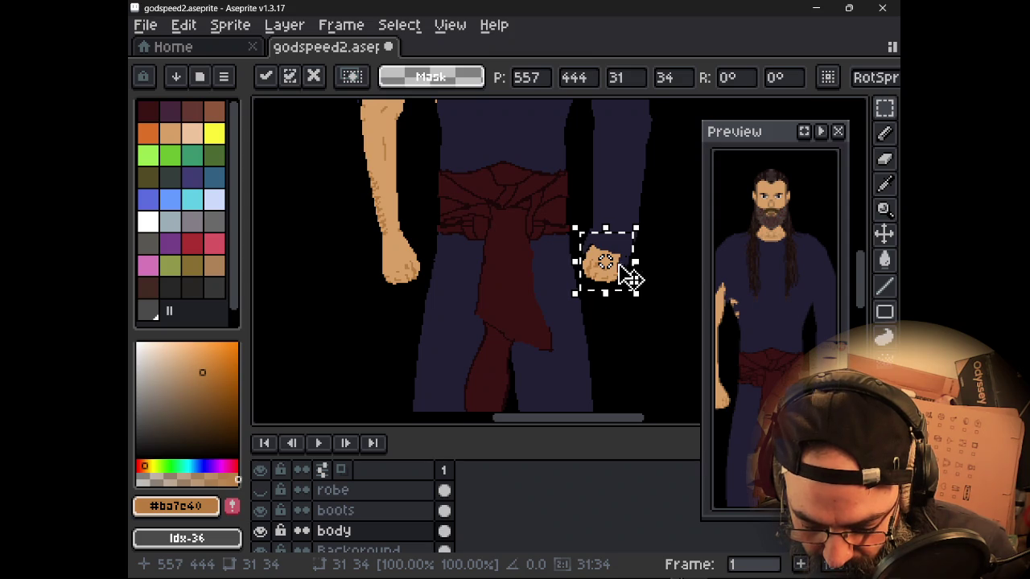
scroll(613, 275, up, 1)
scroll(620, 280, down, 1)
scroll(611, 268, up, 1)
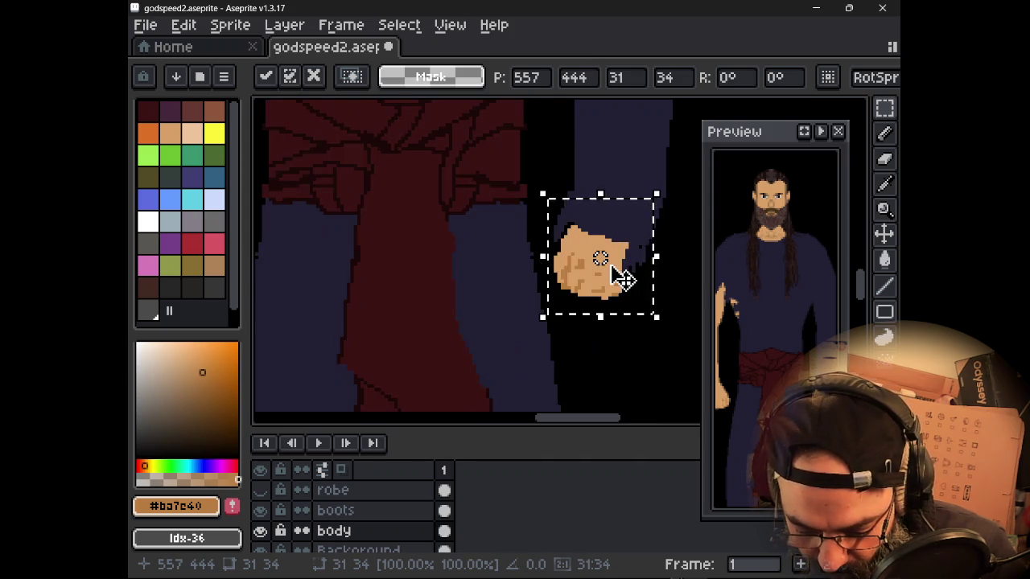
scroll(623, 280, down, 1)
scroll(497, 286, up, 1)
scroll(497, 286, down, 1)
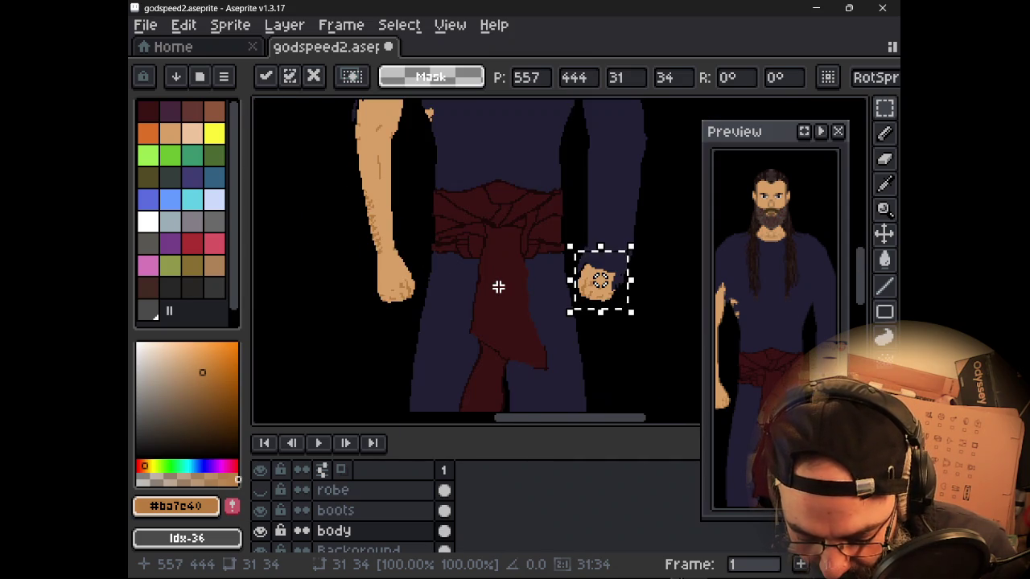
click(647, 257)
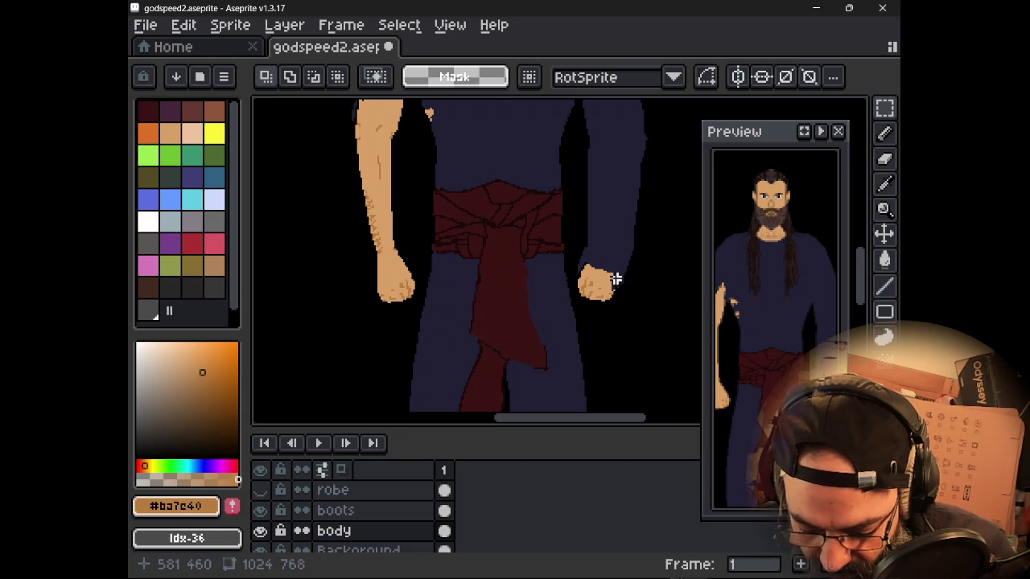
- Try nudging the right fist down and right, then undo it
key(ctrl+z)
mouse_move(620, 292)
mouse_down()
mouse_move(617, 316)
mouse_move(639, 317)
mouse_move(627, 315)
mouse_up()
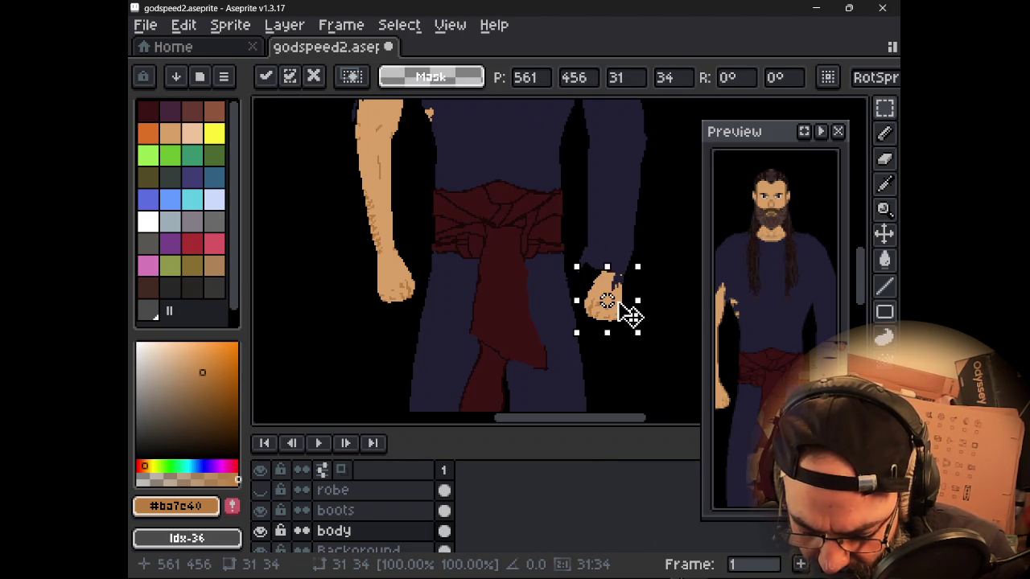
key(Return)
key(ctrl+z)
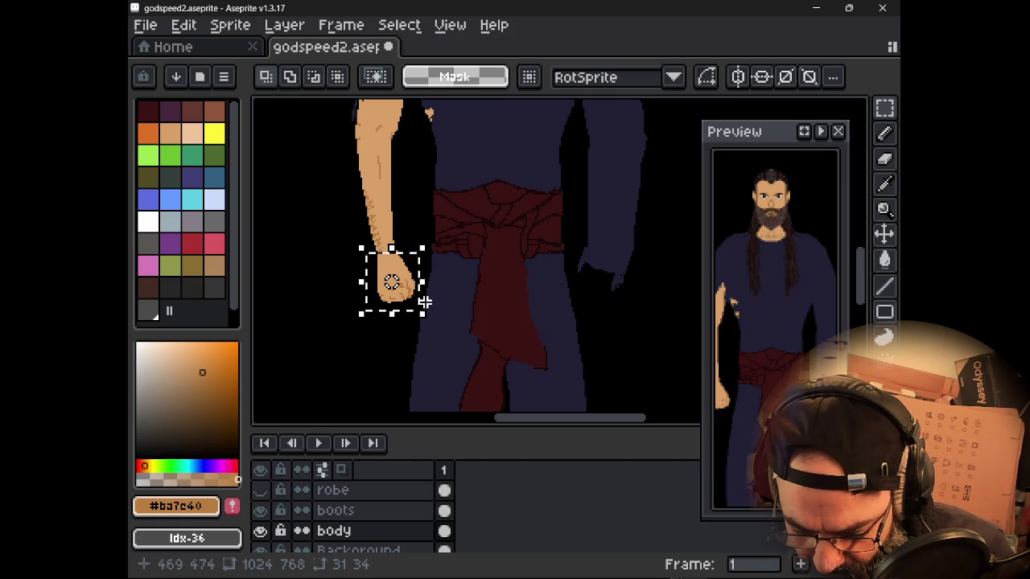
- Undo a trial left-fist move and restore the left fist's selection
drag(425, 303, 387, 322)
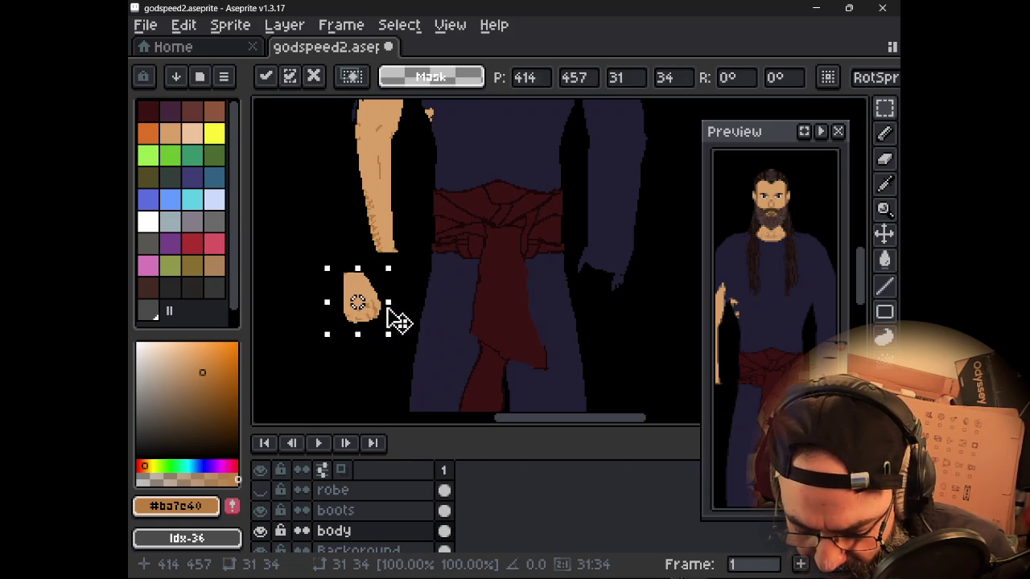
key(ctrl+z)
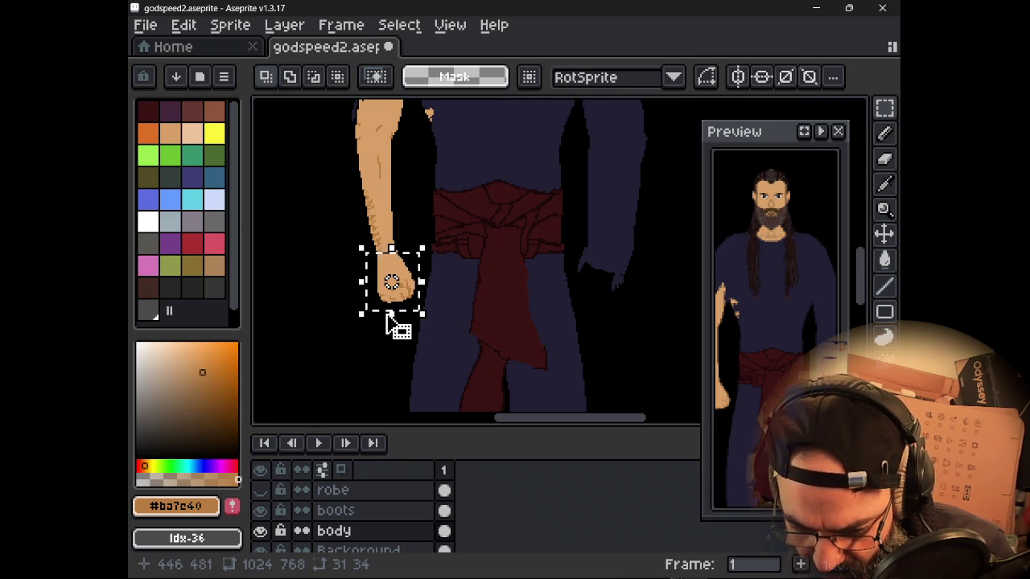
key(ctrl+z)
key(ctrl+z)
key(ctrl+z)
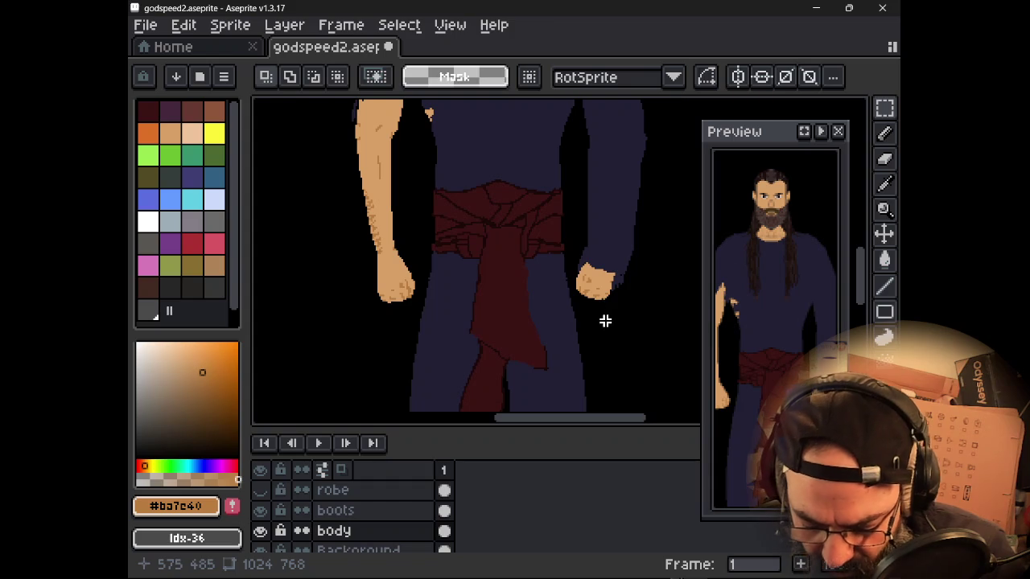
scroll(595, 291, up, 2)
scroll(491, 298, down, 2)
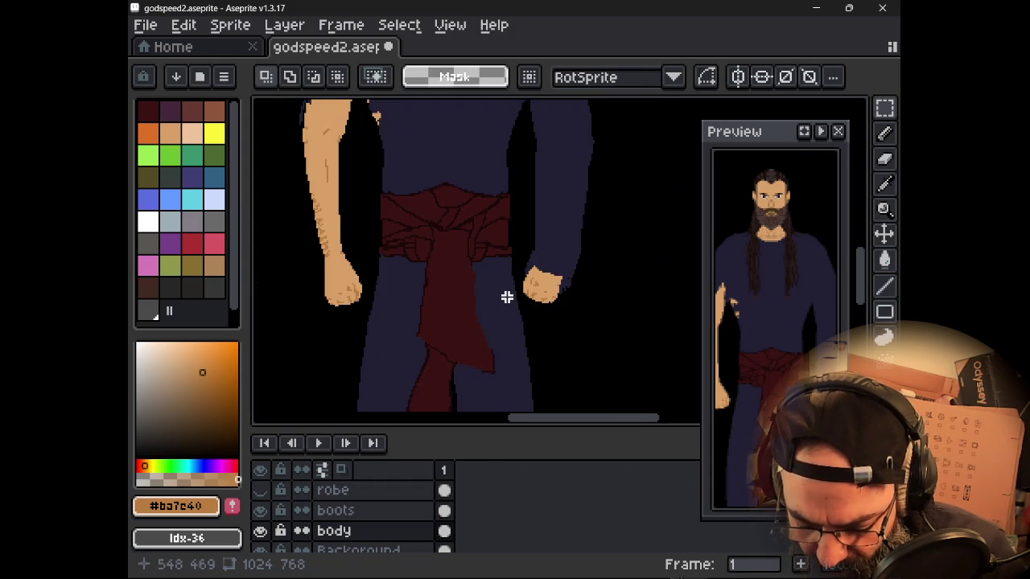
drag(506, 294, 545, 316)
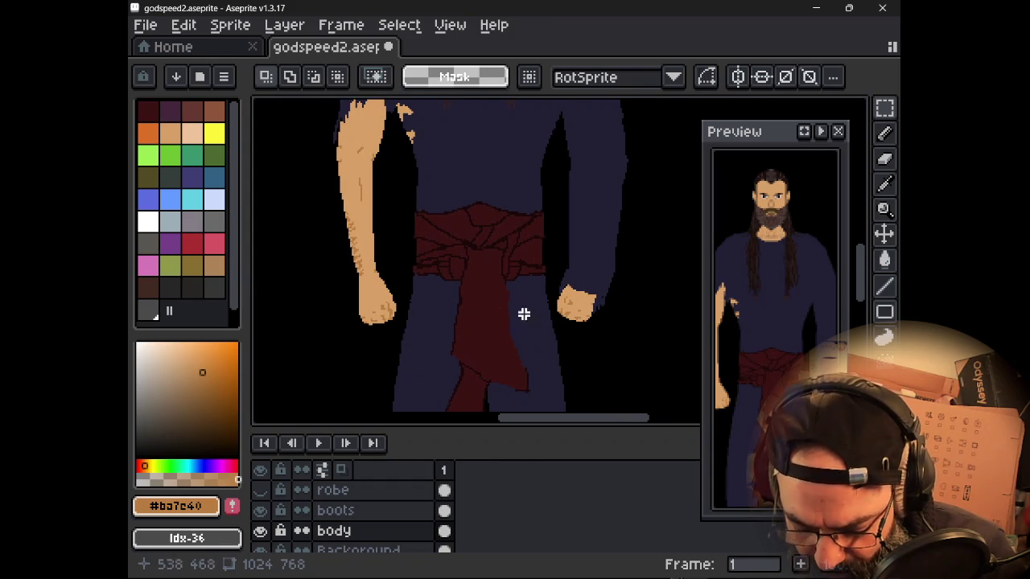
scroll(412, 315, up, 1)
scroll(345, 324, down, 1)
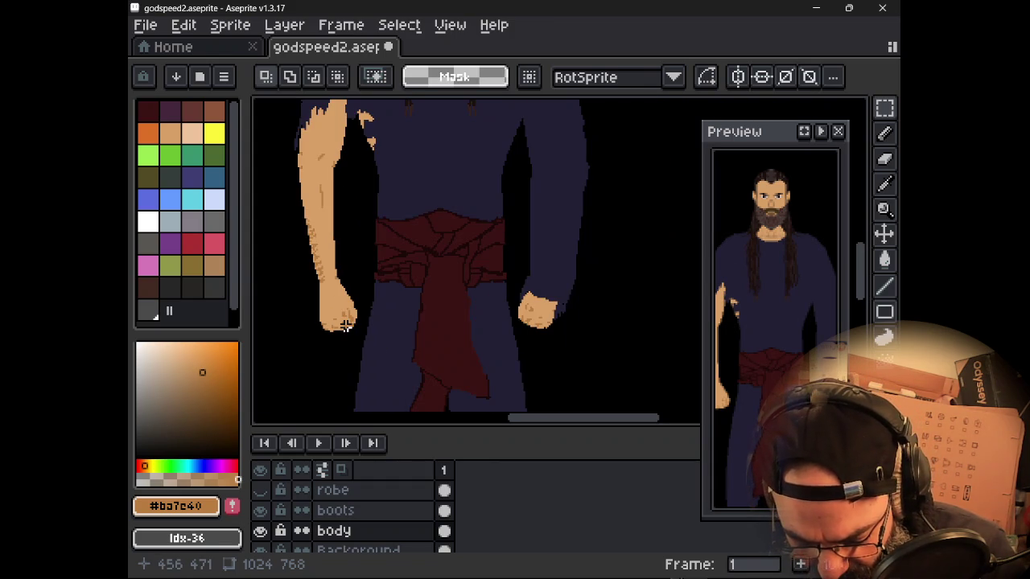
key(ctrl+z)
key(ctrl+z)
key(ctrl+z)
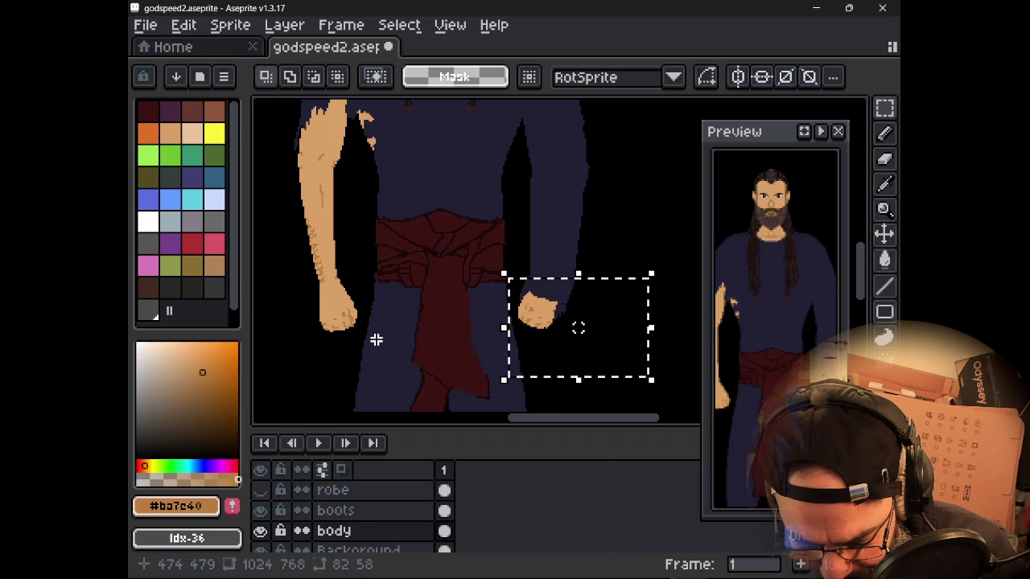
key(ctrl+z)
key(ctrl+y)
key(ctrl+y)
- Shift the left fist down-left to the arm's end, apply, and deselect
mouse_move(303, 291)
mouse_down()
mouse_move(358, 332)
mouse_move(327, 354)
mouse_move(358, 331)
mouse_up()
key(Return)
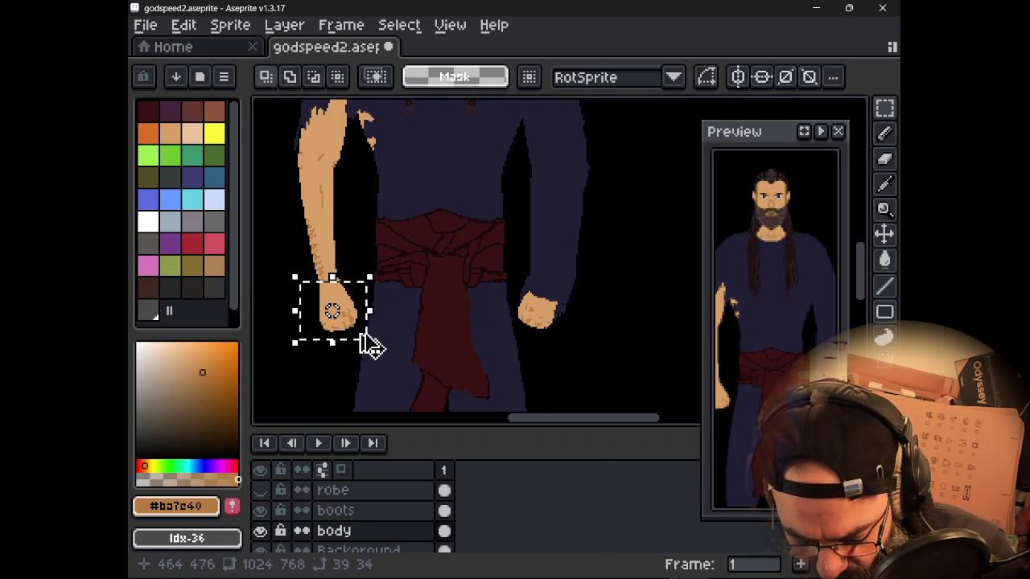
key(ctrl+d)
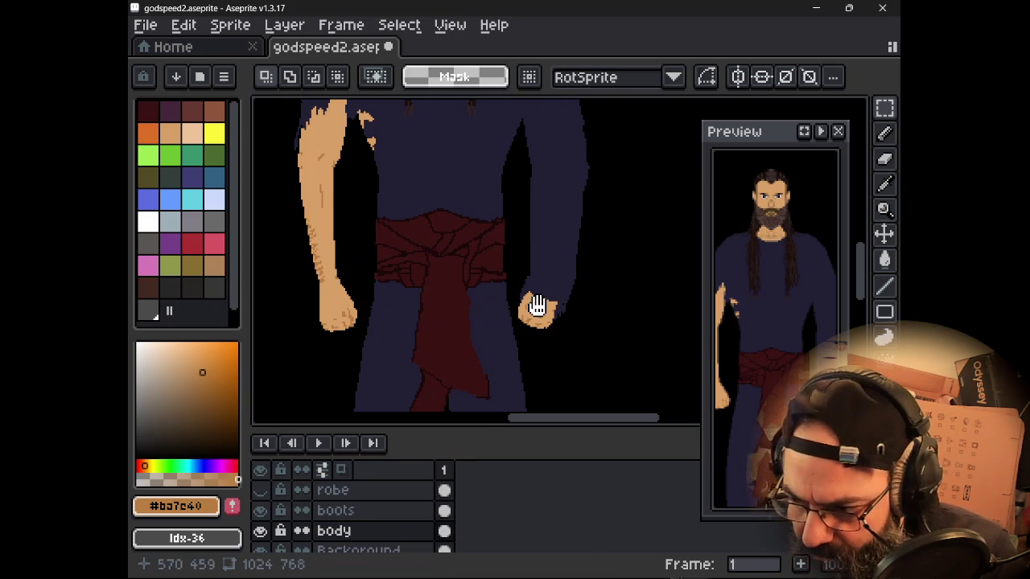
drag(536, 306, 597, 322)
scroll(491, 245, up, 2)
scroll(495, 233, down, 2)
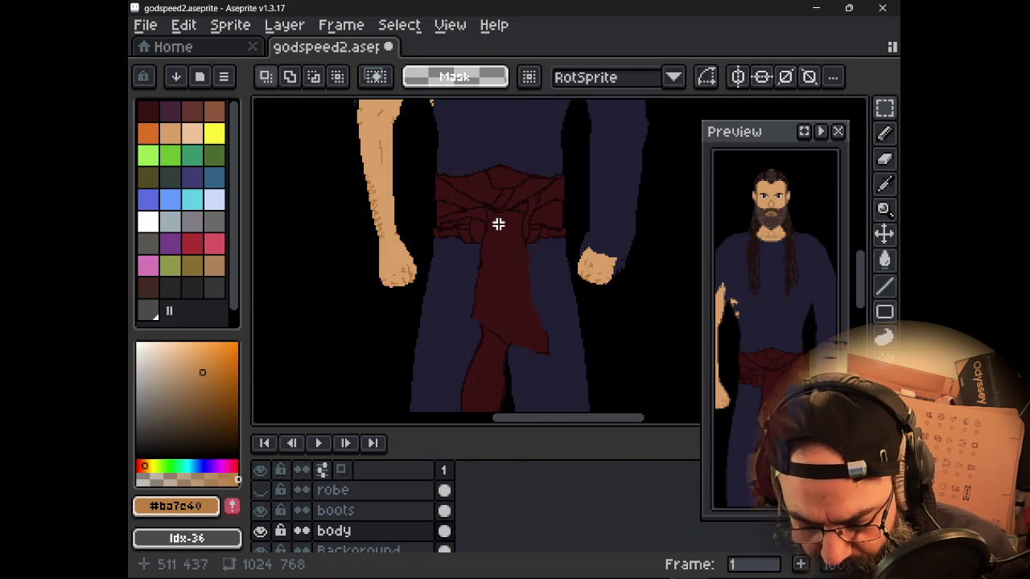
- Review the head and torso, then save godspeed2.aseprite
drag(498, 224, 480, 322)
mouse_move(427, 287)
mouse_down()
mouse_move(400, 363)
mouse_move(405, 386)
mouse_move(395, 375)
mouse_move(414, 378)
mouse_up()
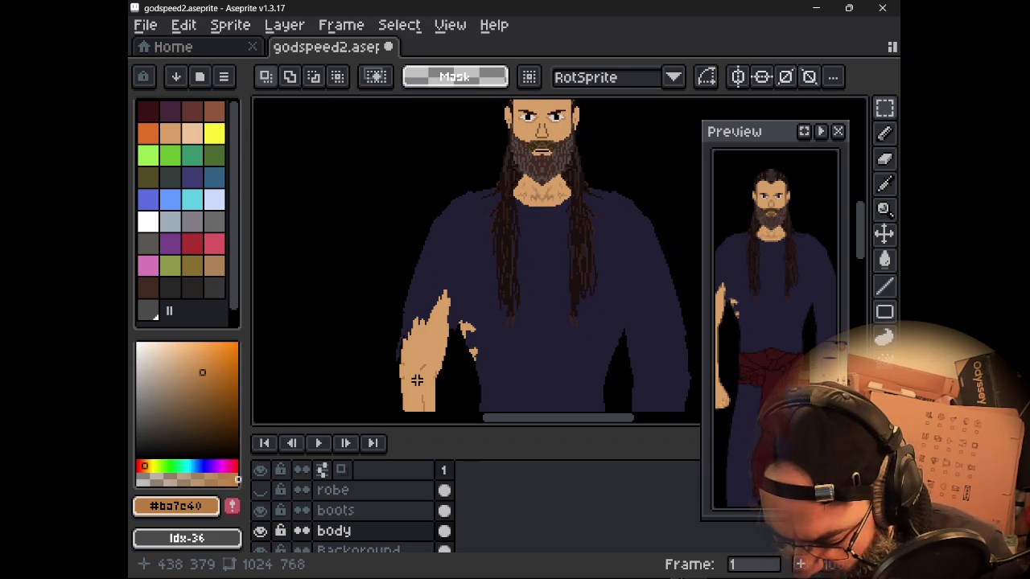
mouse_move(443, 378)
mouse_down()
mouse_move(448, 362)
mouse_move(422, 300)
mouse_move(451, 308)
mouse_up()
scroll(423, 301, down, 3)
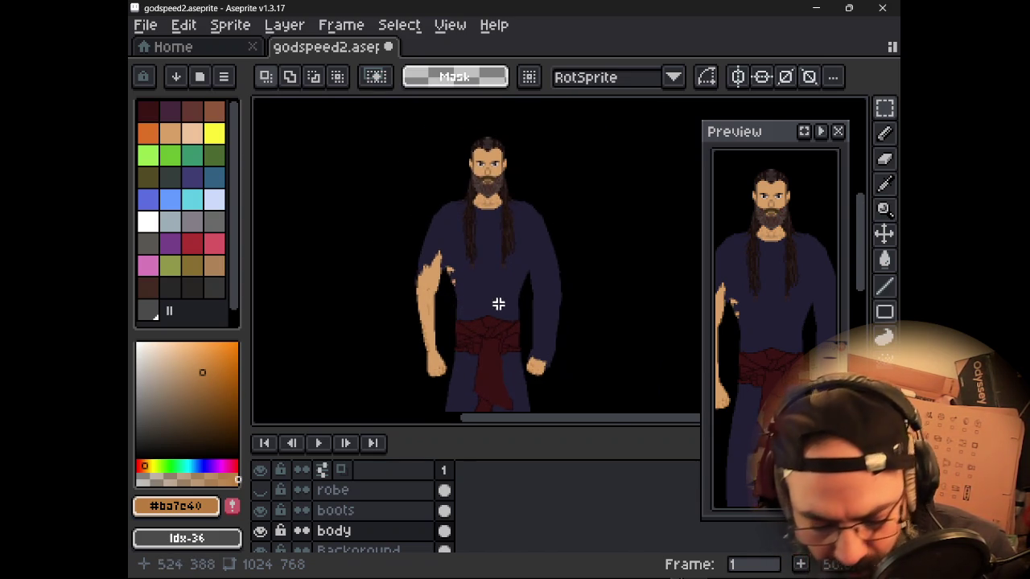
key(ctrl+s)
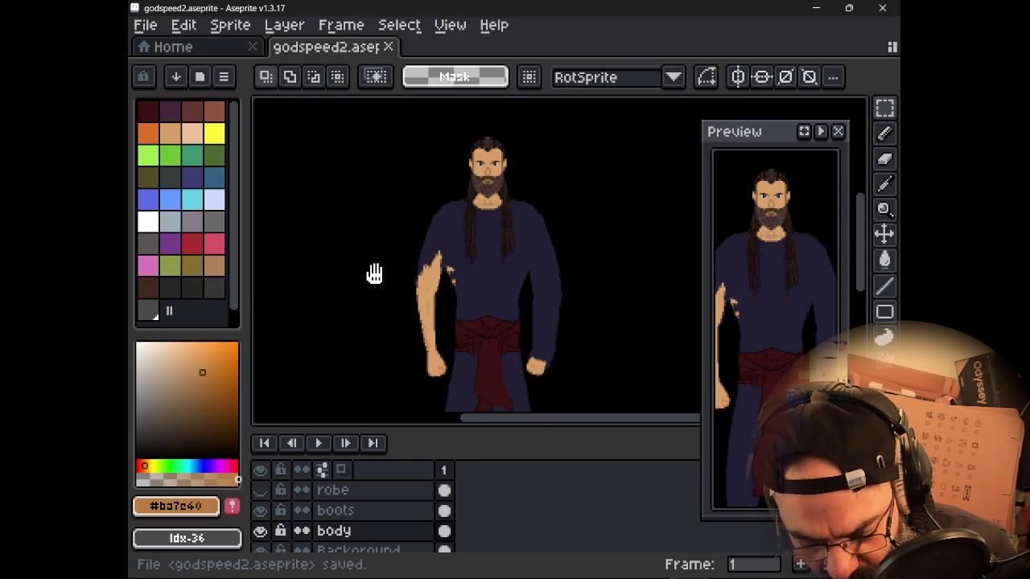
- Zoom in on the ragged upper-arm edge
drag(375, 274, 383, 271)
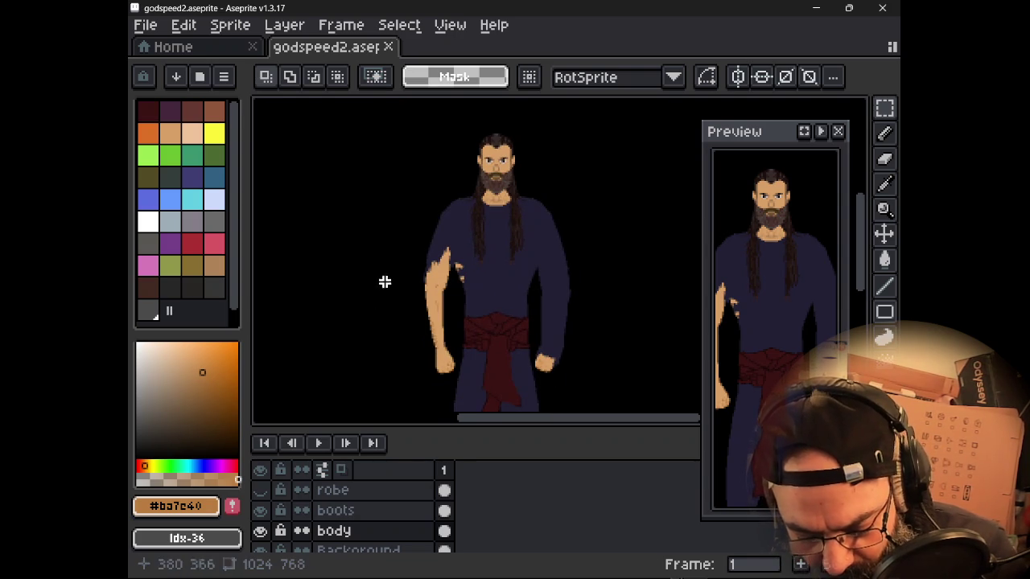
scroll(431, 247, up, 3)
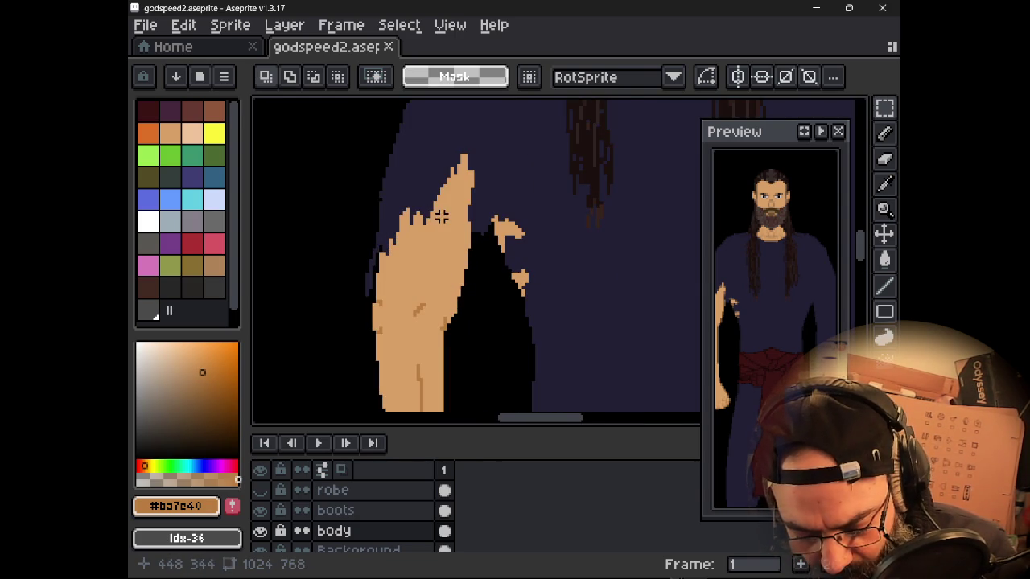
drag(427, 212, 449, 249)
scroll(378, 515, up, 1)
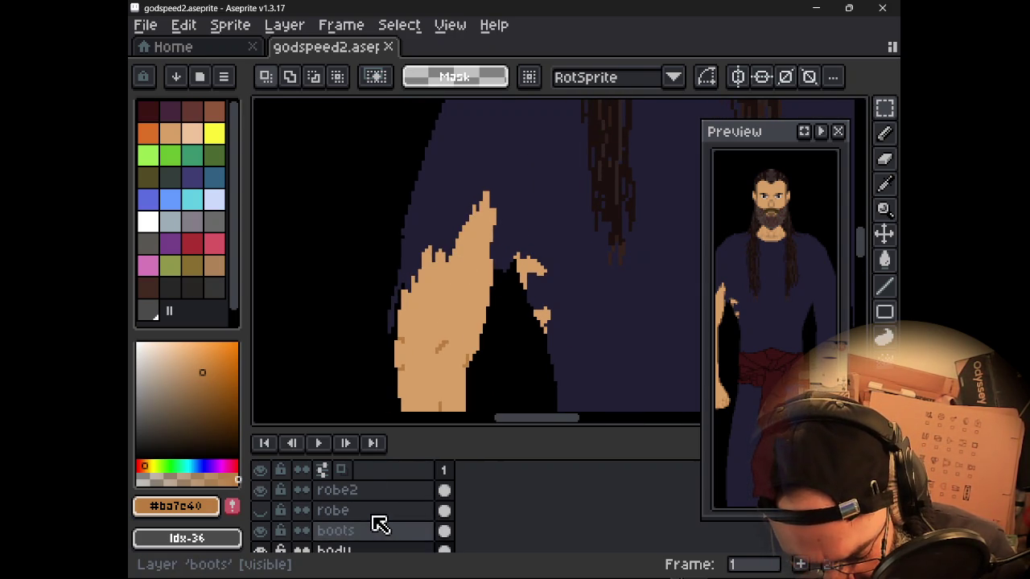
- On robe2, pick navy #222034 with the Pencil and paint a pixel on the arm's edge
click(381, 494)
key(b)
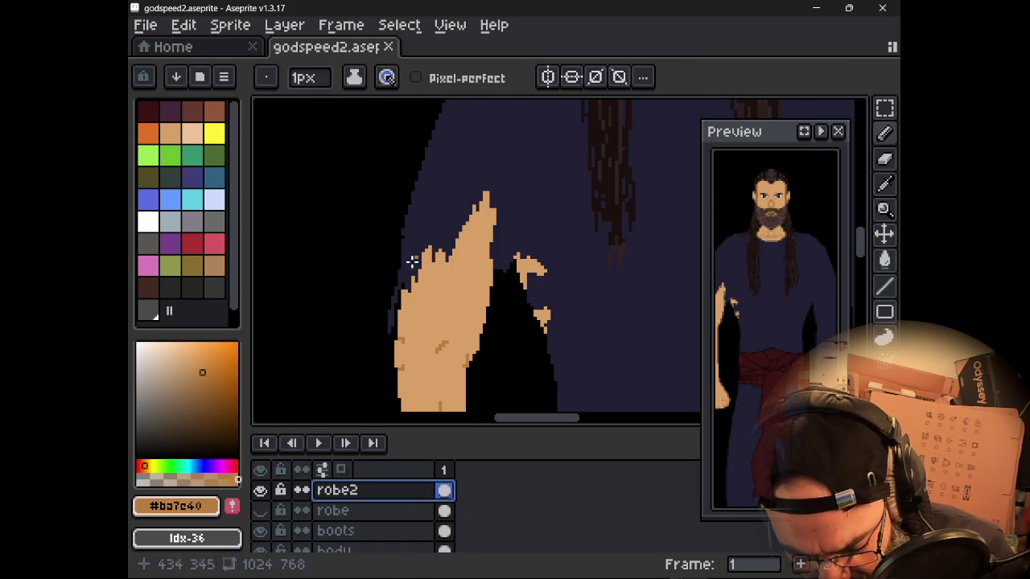
alt+click(386, 297)
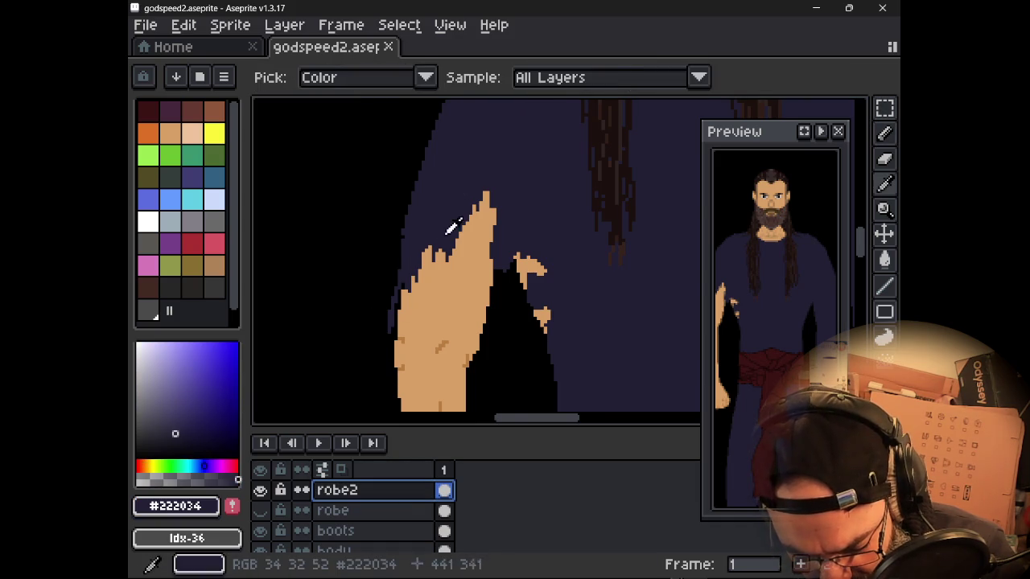
click(397, 304)
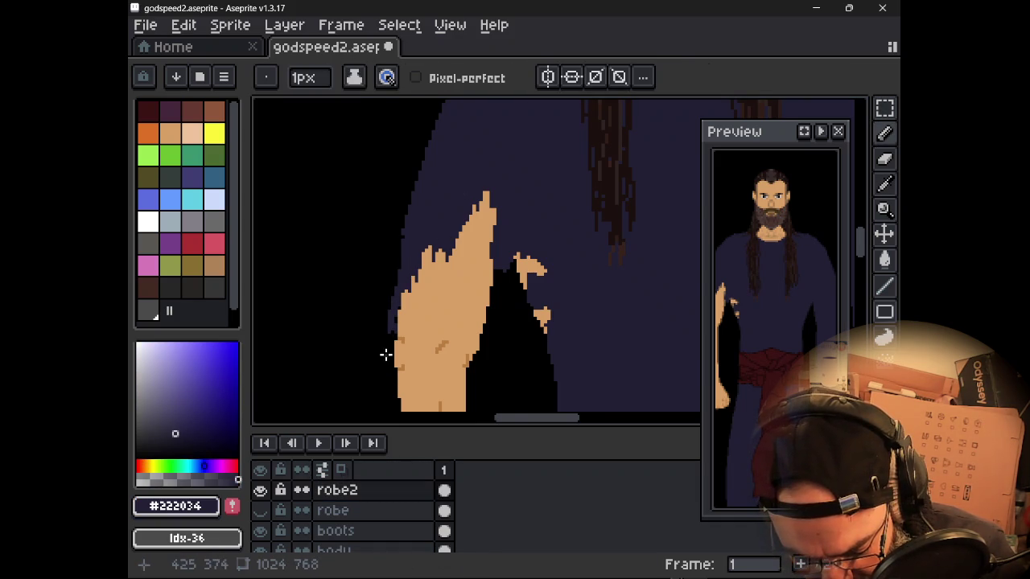
scroll(486, 260, down, 2)
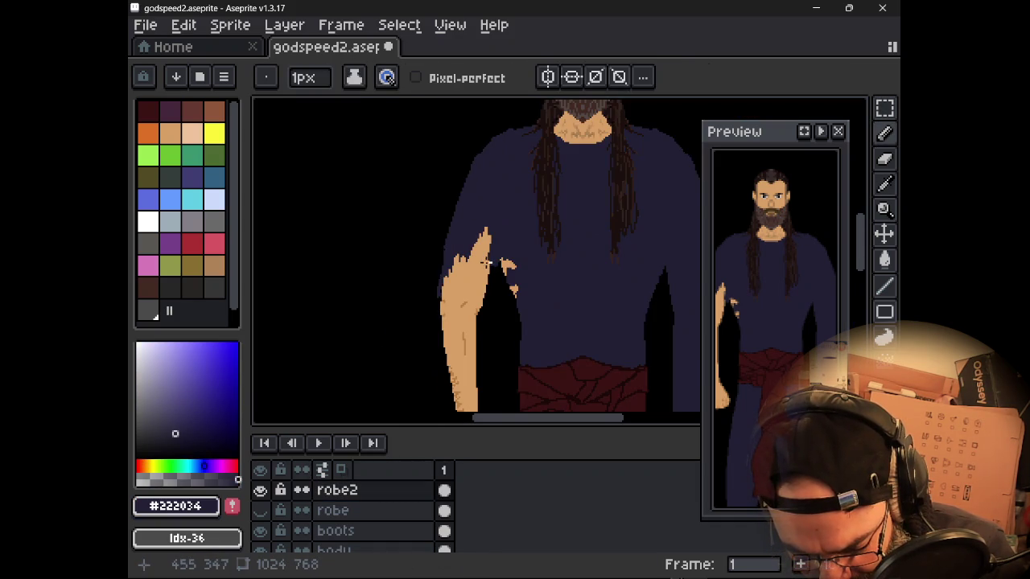
scroll(514, 248, down, 1)
scroll(480, 255, down, 1)
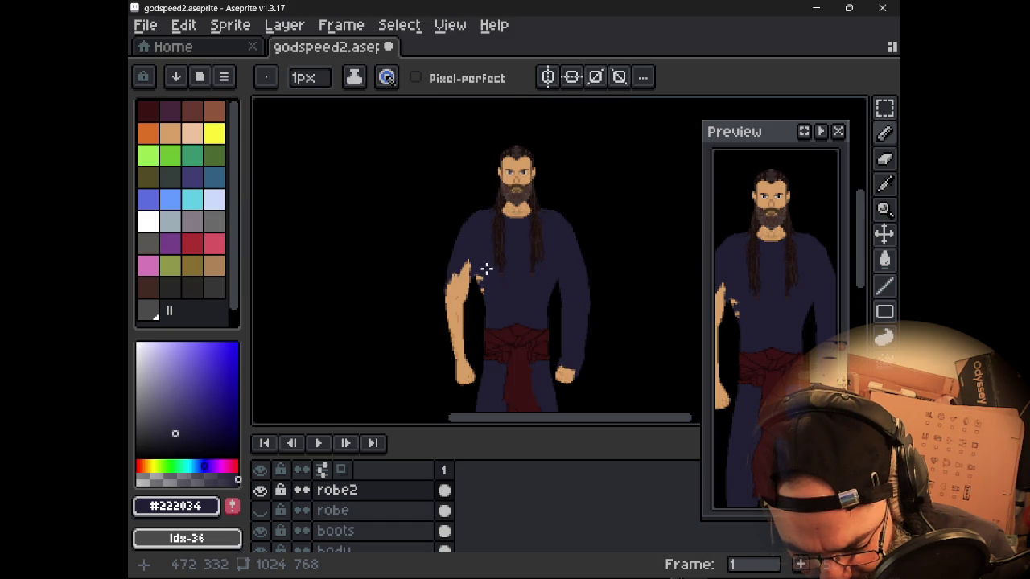
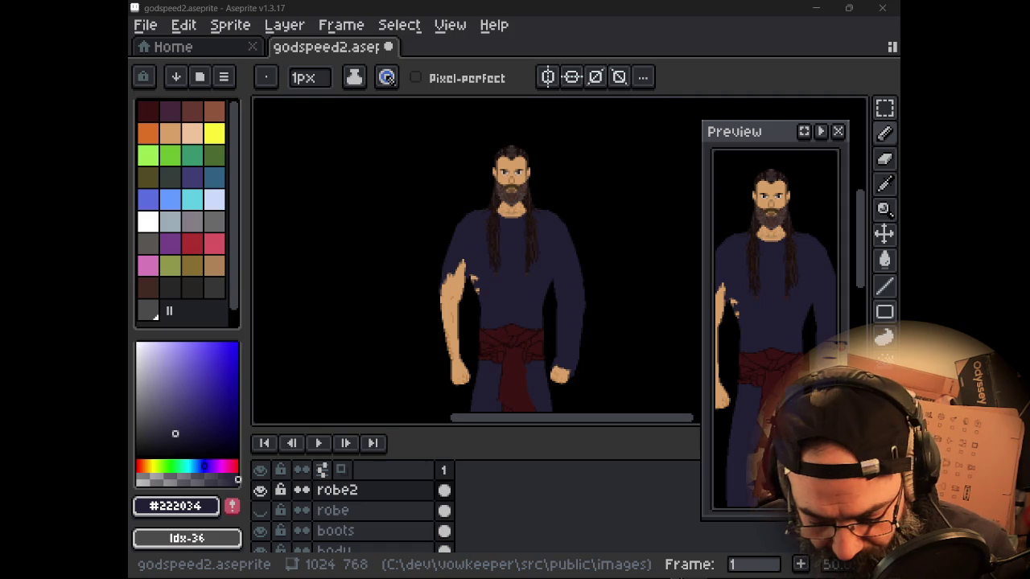
- Add a new empty layer to the godspeed2 sprite and open its Layer Properties
scroll(470, 229, up, 2)
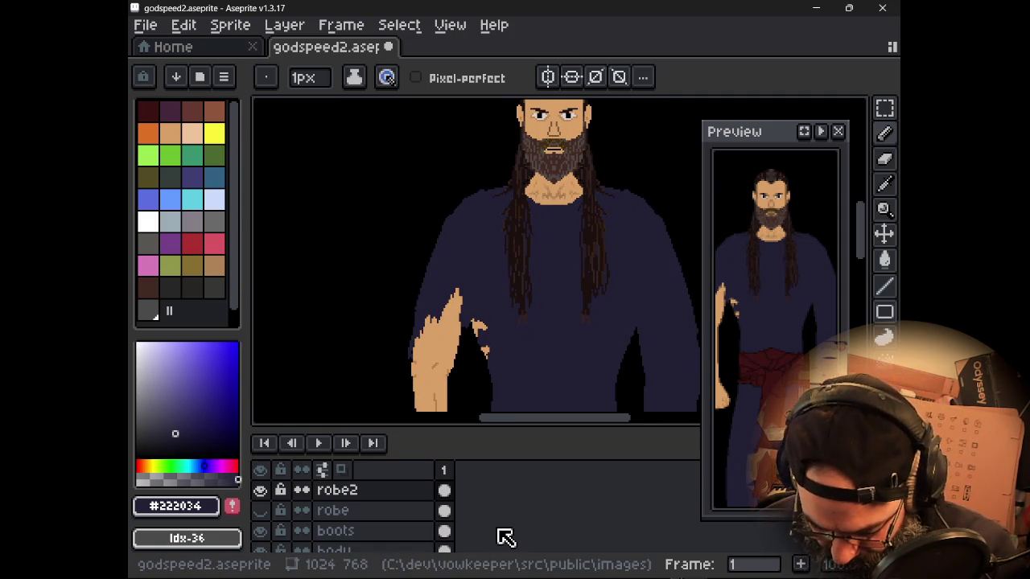
key(shift+n)
key(shift+r)
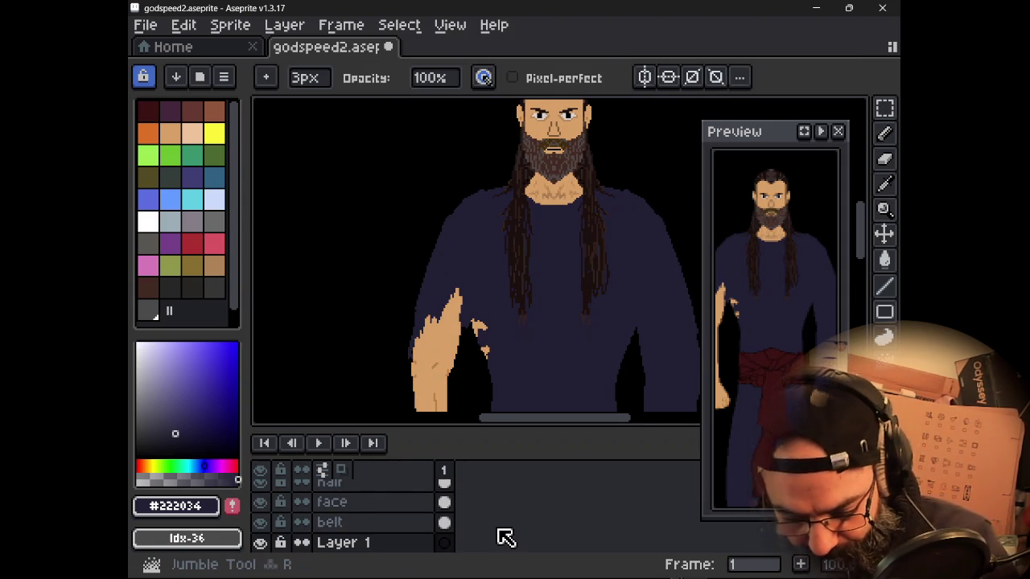
key(ctrl+z)
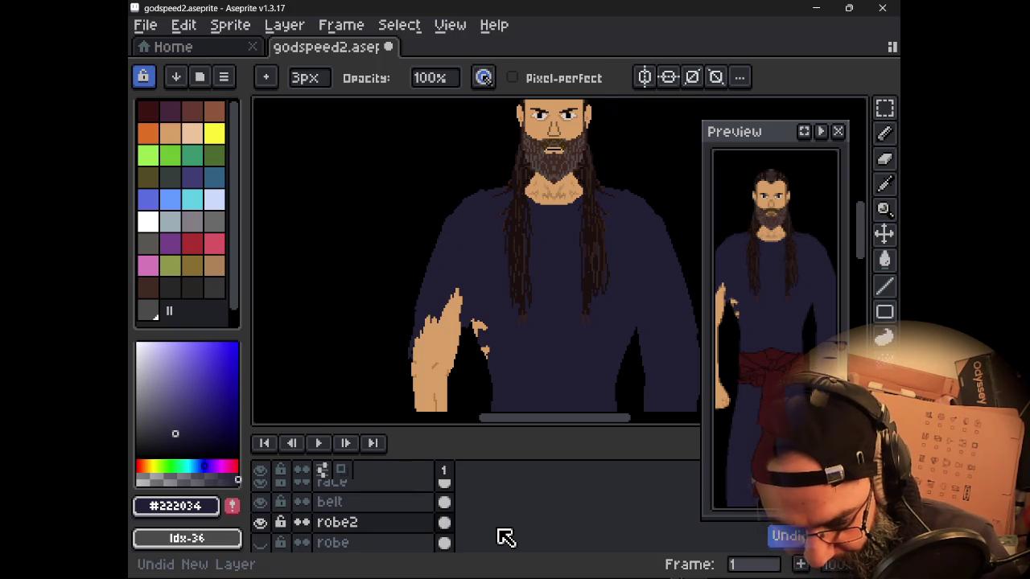
key(ctrl+y)
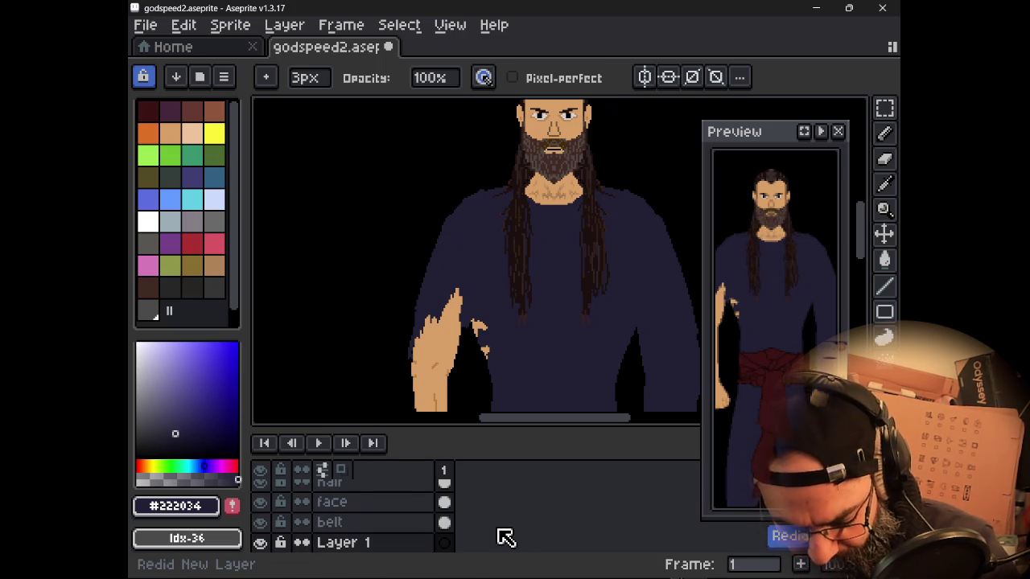
key(shift+p)
- Name the new layer 'adm', then correct the name to 'armor'
text(a)
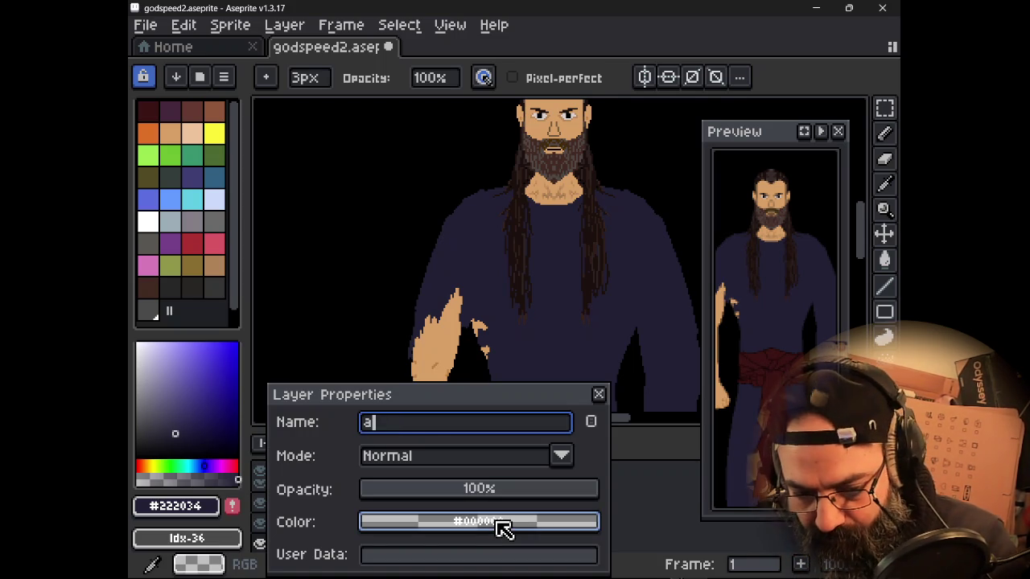
text(dmor)
key(Return)
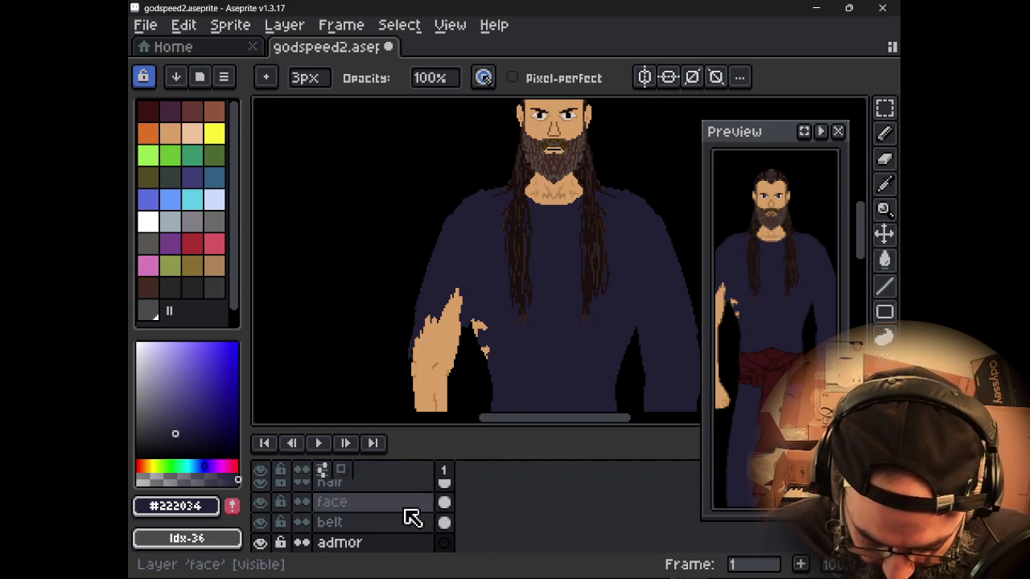
double_click(391, 544)
text(armor)
key(Return)
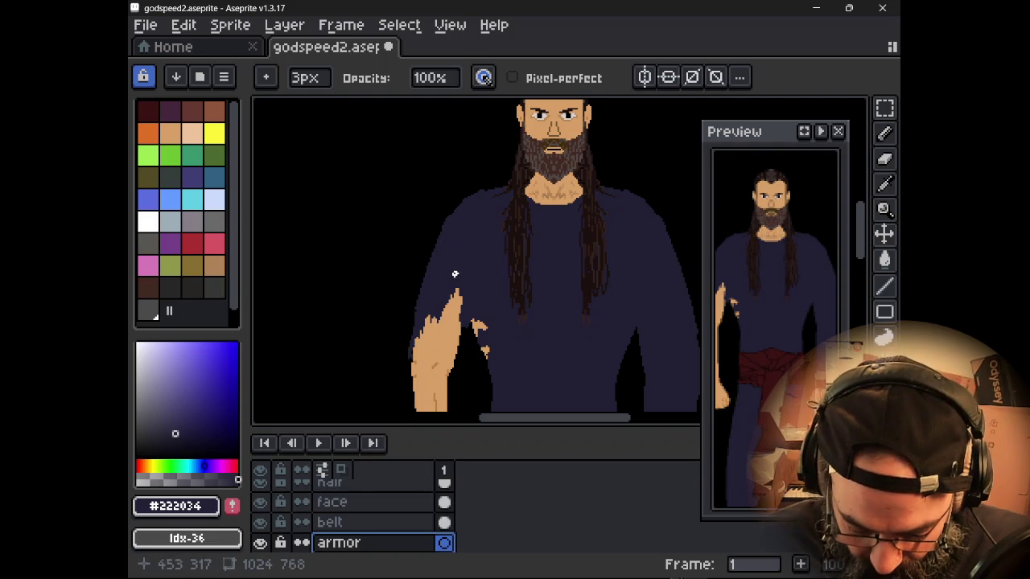
- Bring the warrior's arms into view and select the dark red palette colour Idx-0
drag(473, 278, 415, 213)
scroll(405, 260, up, 1)
scroll(406, 260, down, 1)
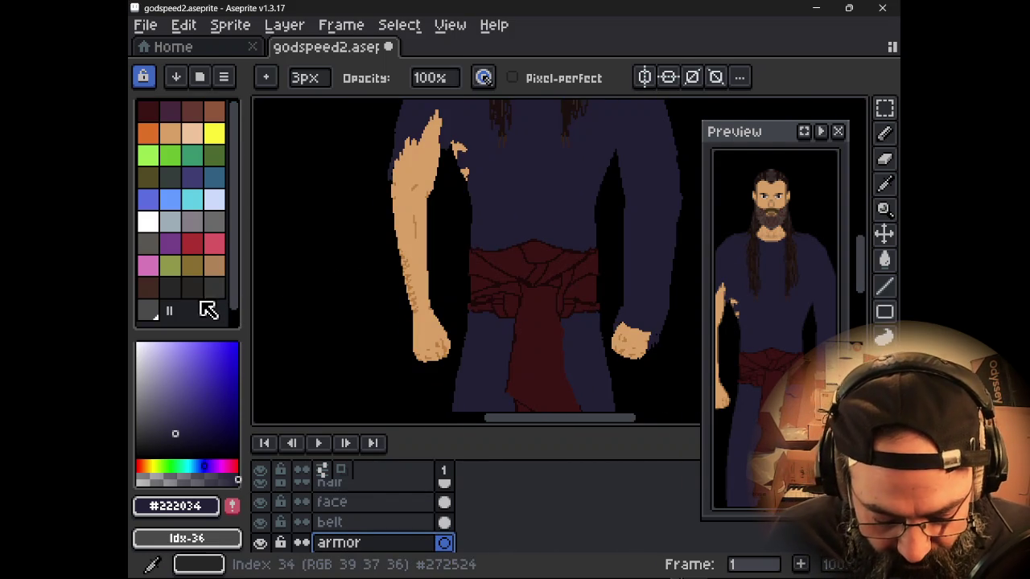
click(179, 298)
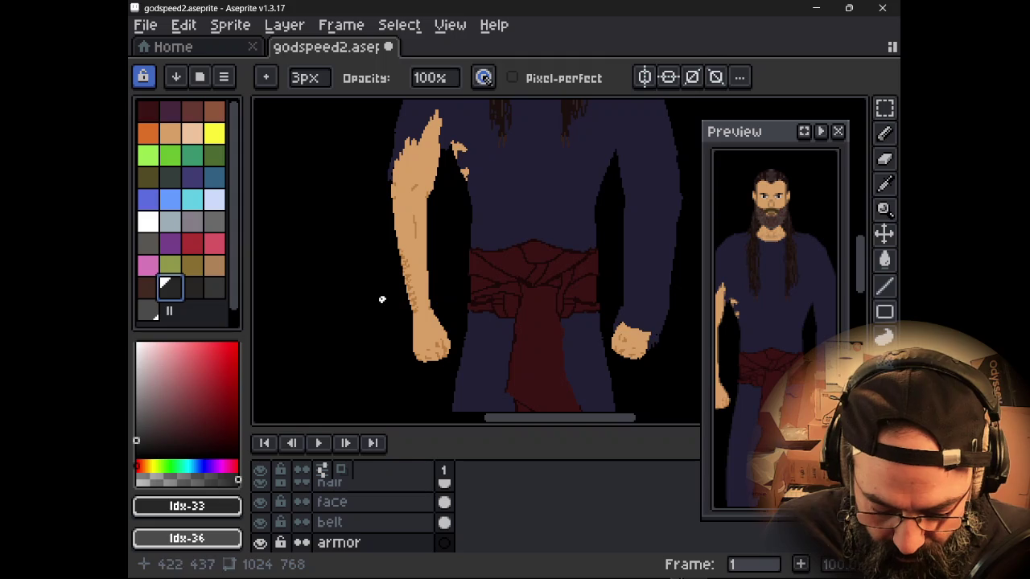
click(153, 111)
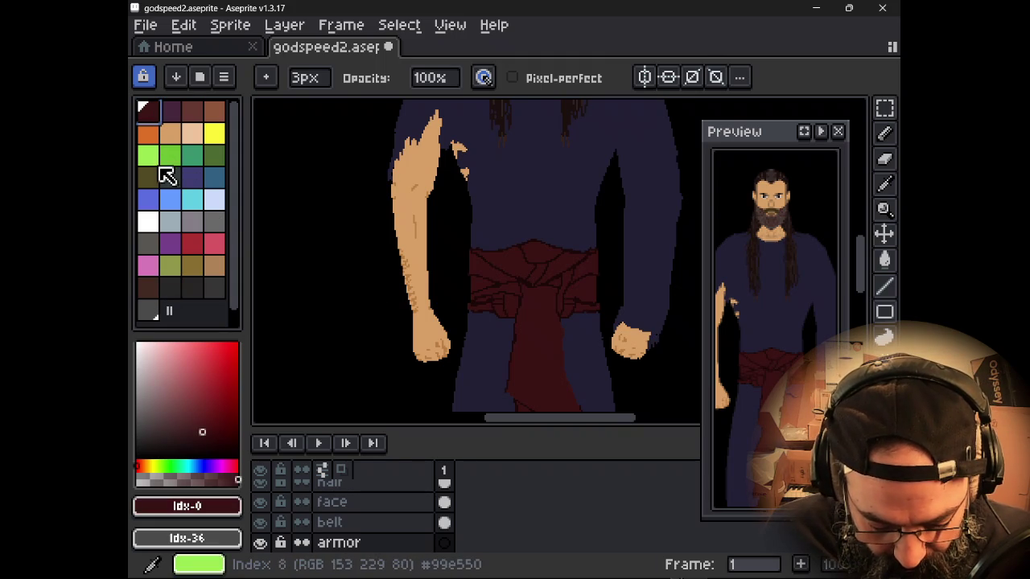
scroll(424, 321, up, 1)
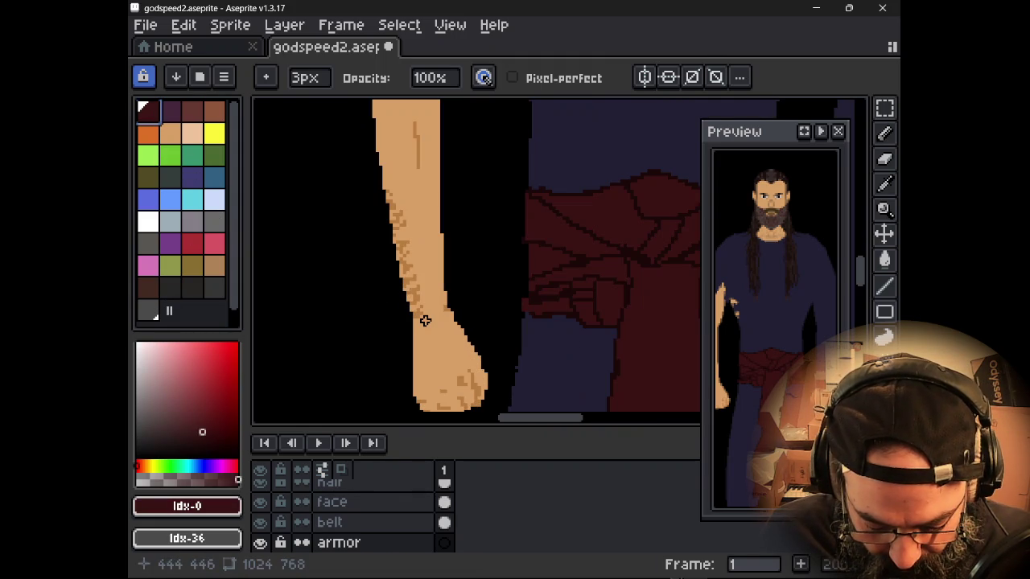
drag(420, 317, 416, 347)
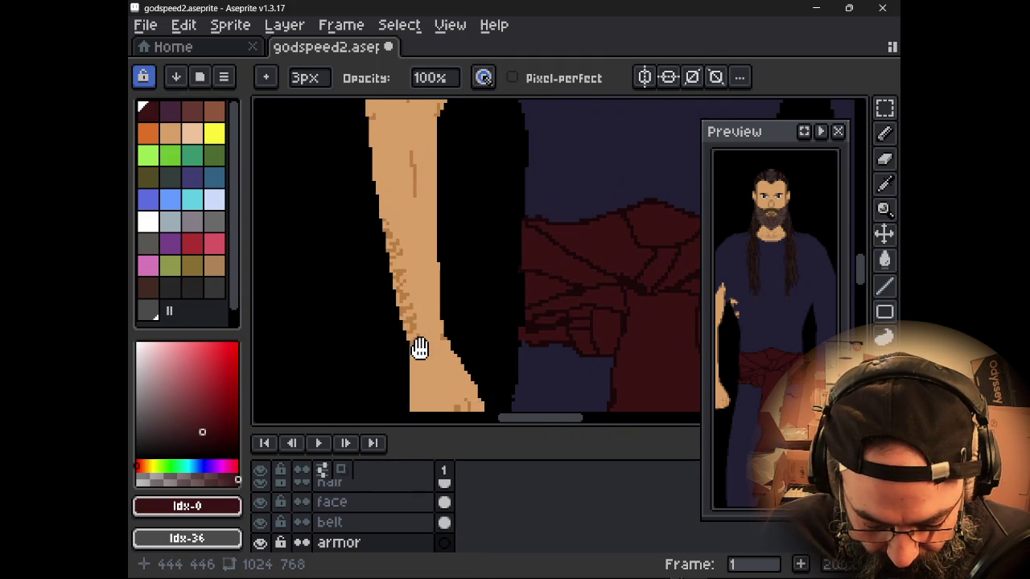
scroll(416, 349, down, 1)
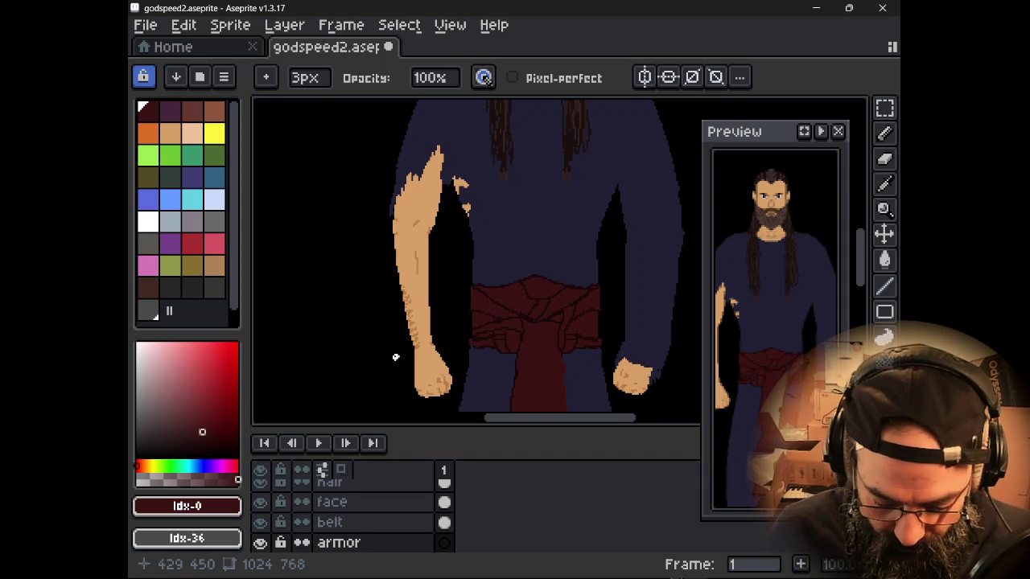
- Draw the dark red bracer outline and band lines on the left forearm using a 1px pencil with vertical symmetry
key(b)
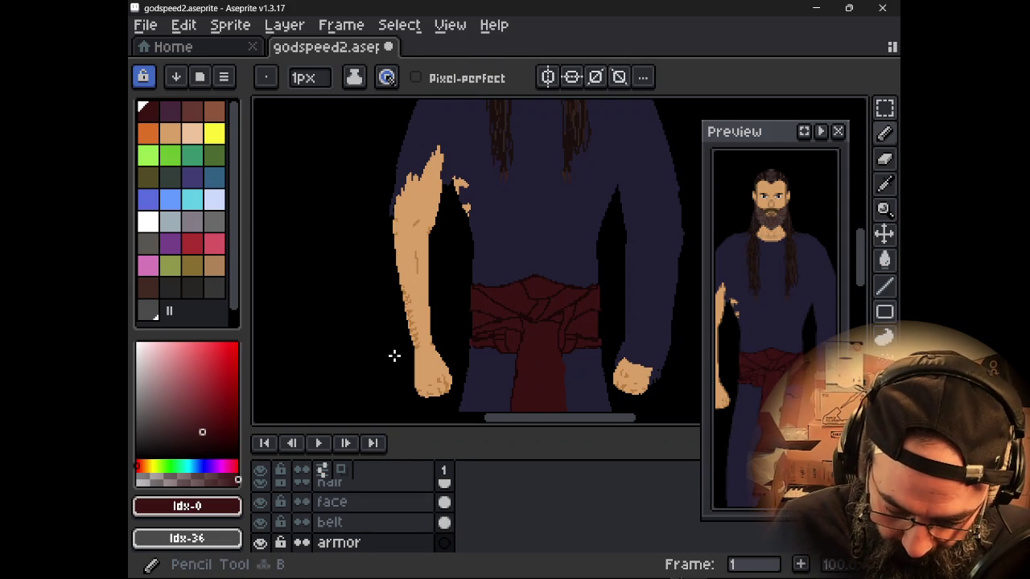
click(547, 76)
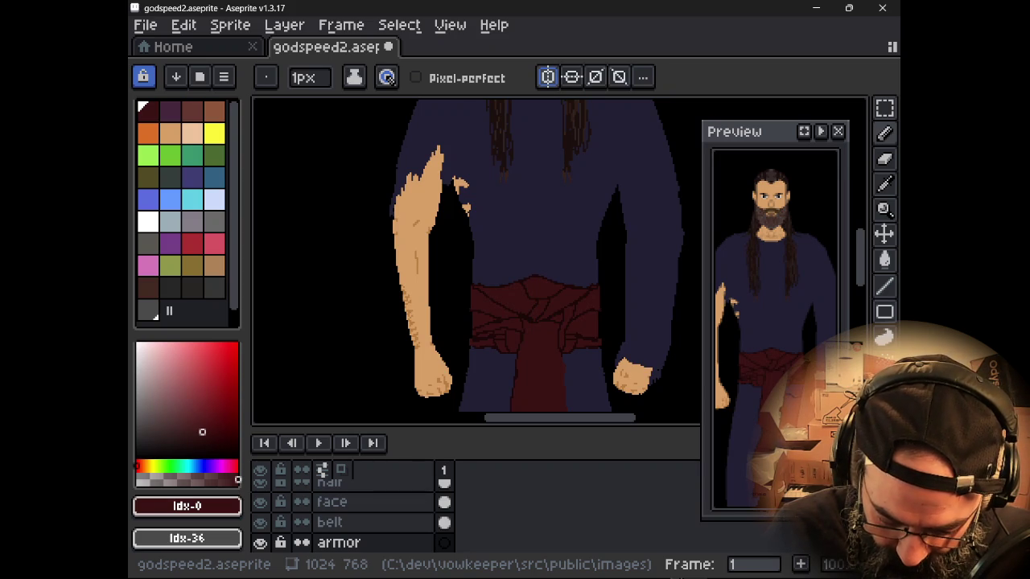
mouse_move(398, 251)
mouse_down()
mouse_move(387, 287)
mouse_move(391, 274)
mouse_up()
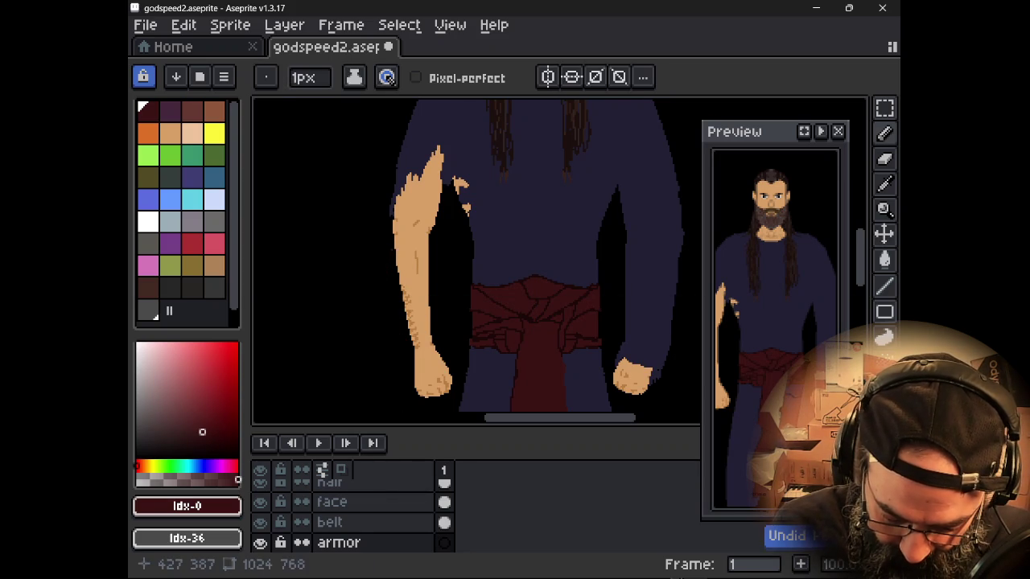
key(ctrl+z)
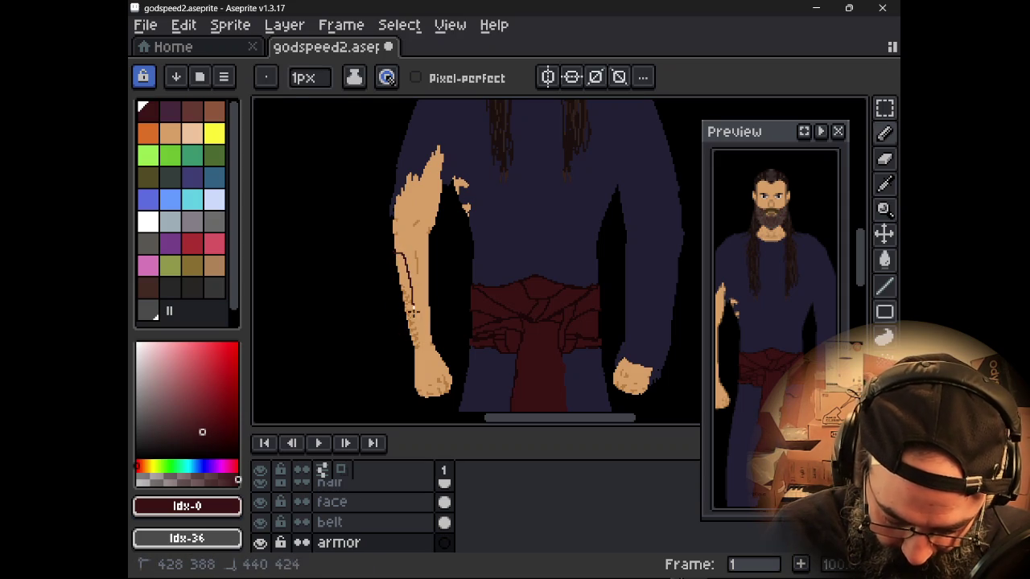
drag(412, 312, 410, 344)
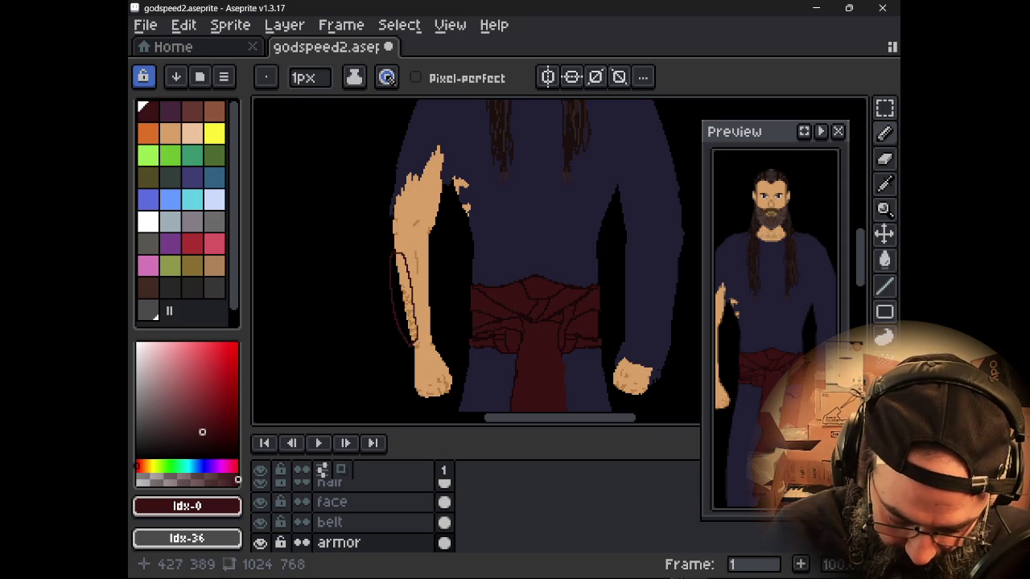
mouse_move(389, 261)
mouse_down()
mouse_move(423, 280)
mouse_move(412, 287)
mouse_up()
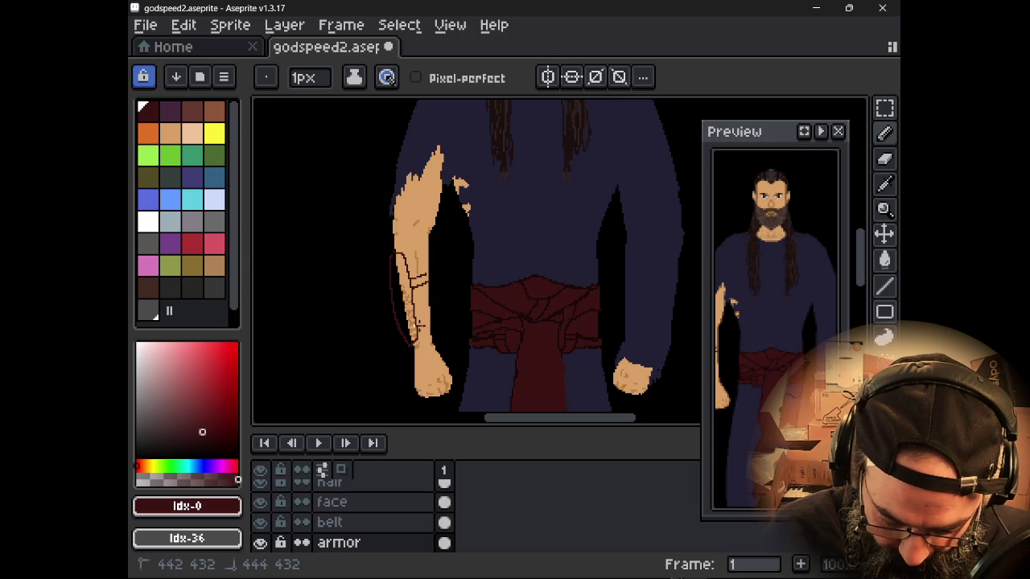
click(416, 322)
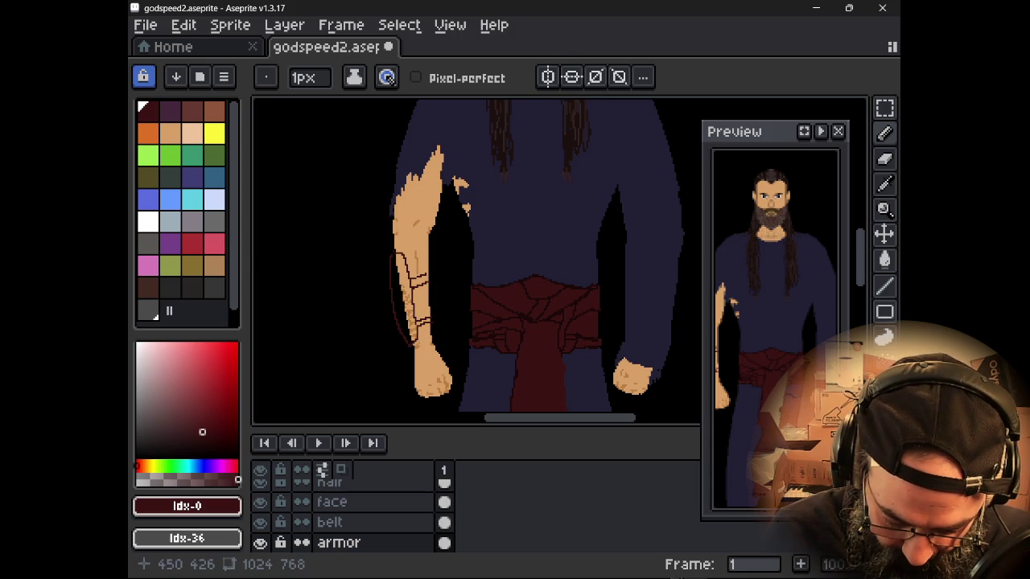
key(ctrl+z)
key(ctrl+z)
key(ctrl+z)
key(ctrl+z)
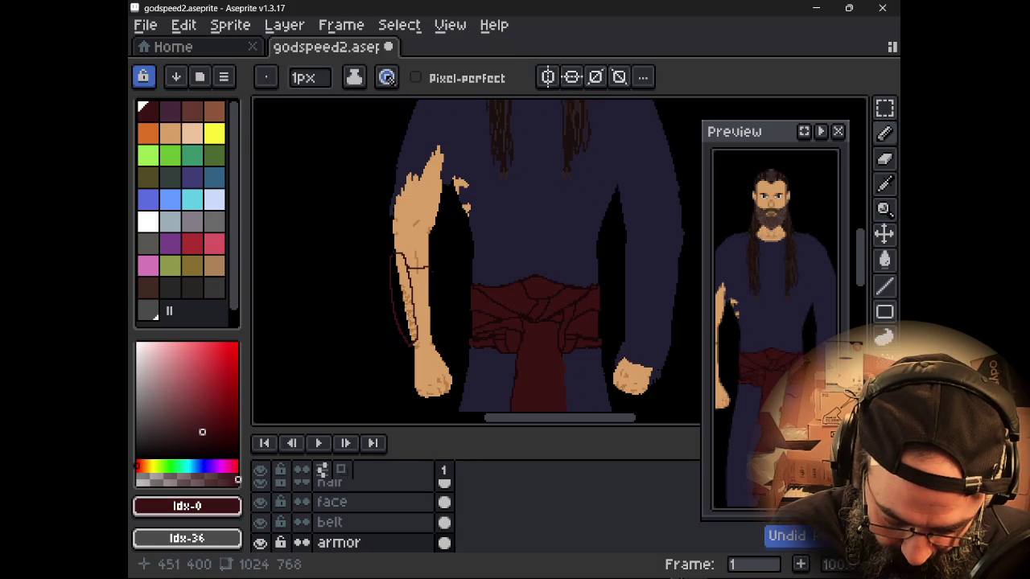
key(ctrl+z)
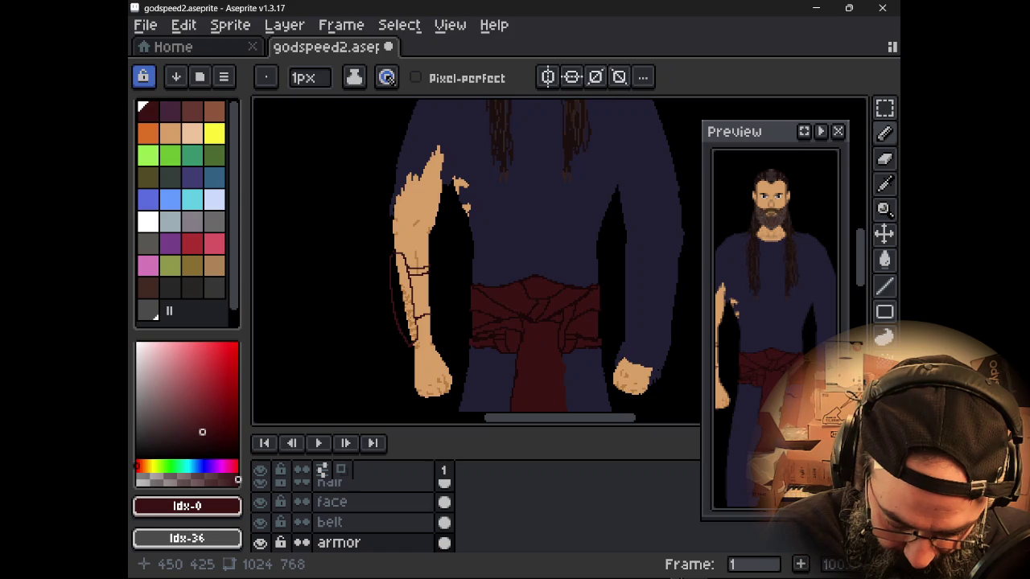
drag(432, 320, 432, 319)
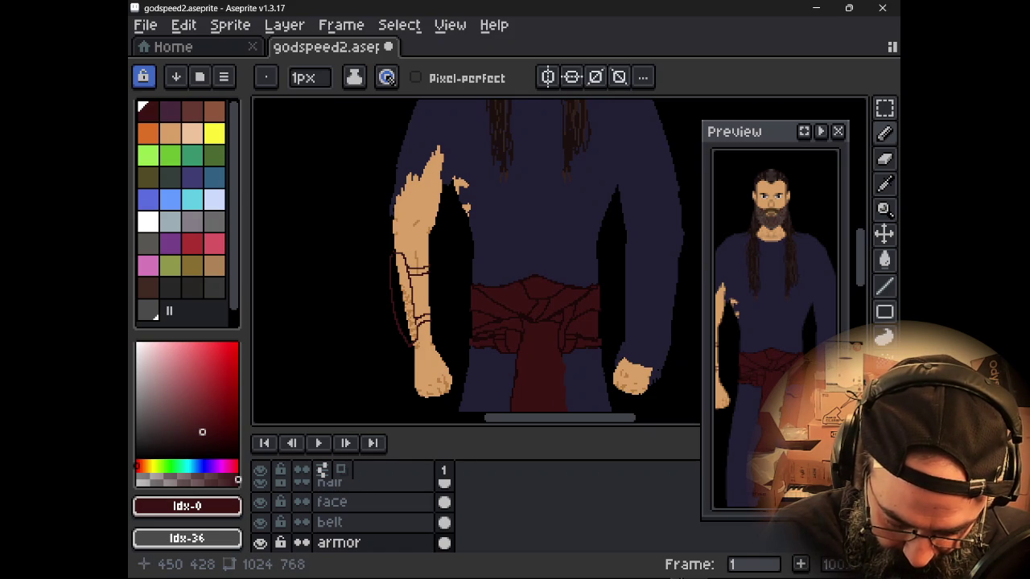
key(g)
click(424, 291)
key(ctrl+z)
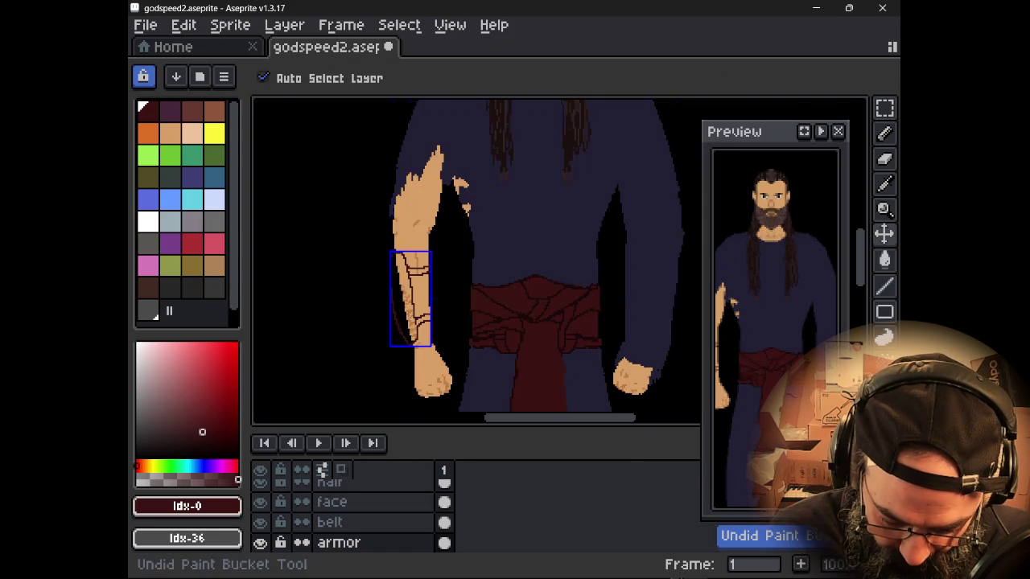
scroll(416, 295, up, 2)
key(b)
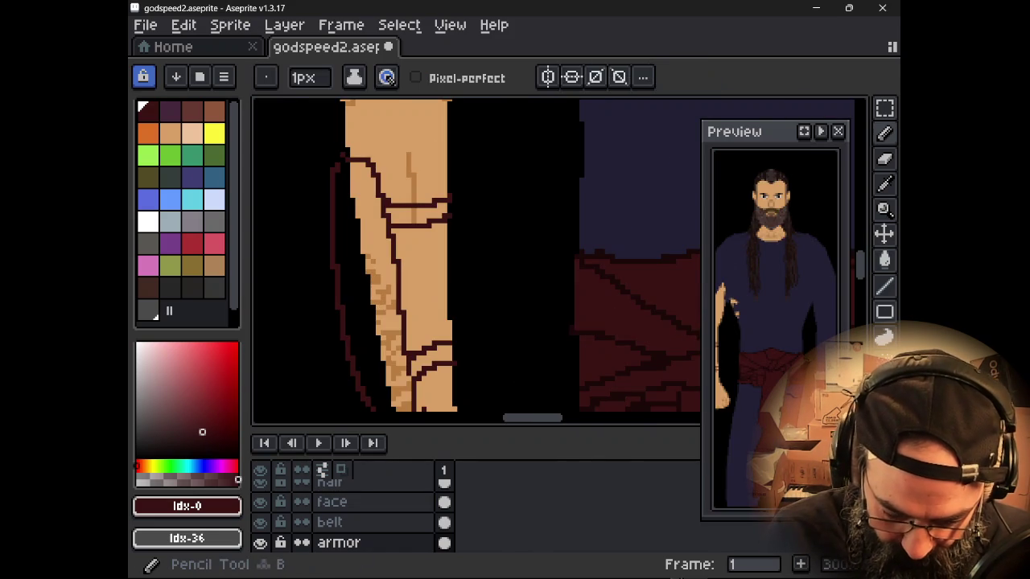
key(e)
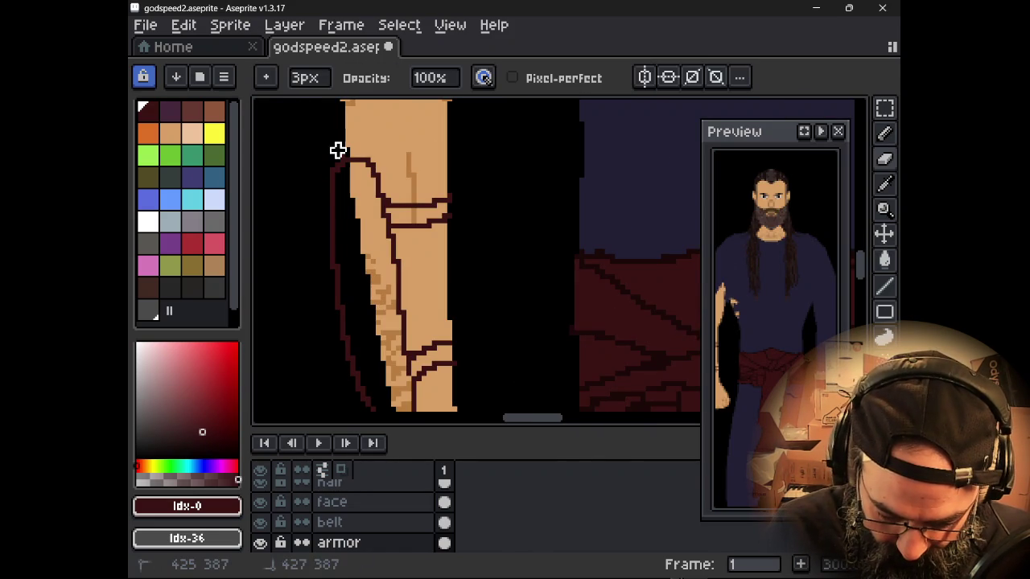
key(g)
click(367, 265)
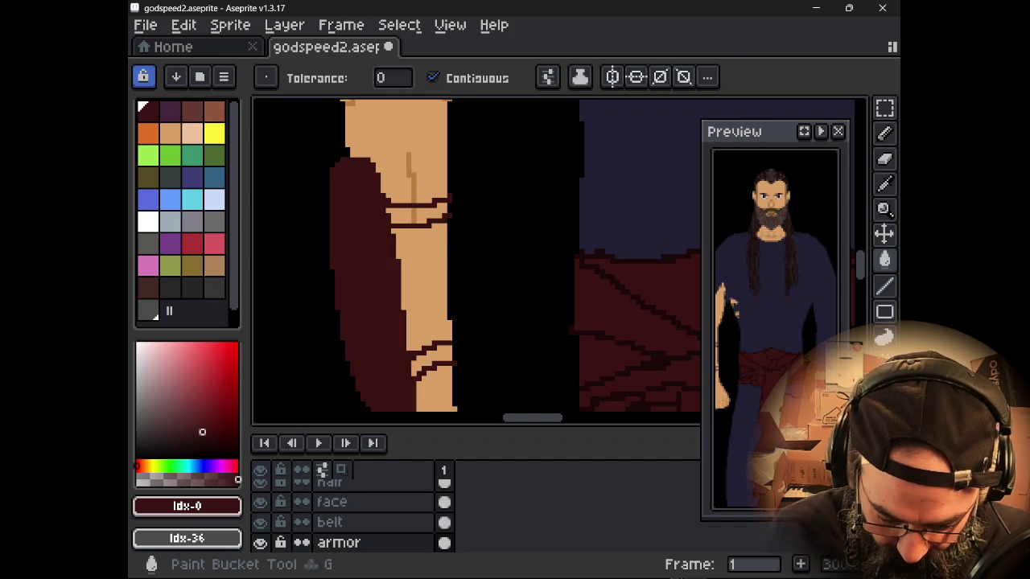
scroll(493, 277, down, 1)
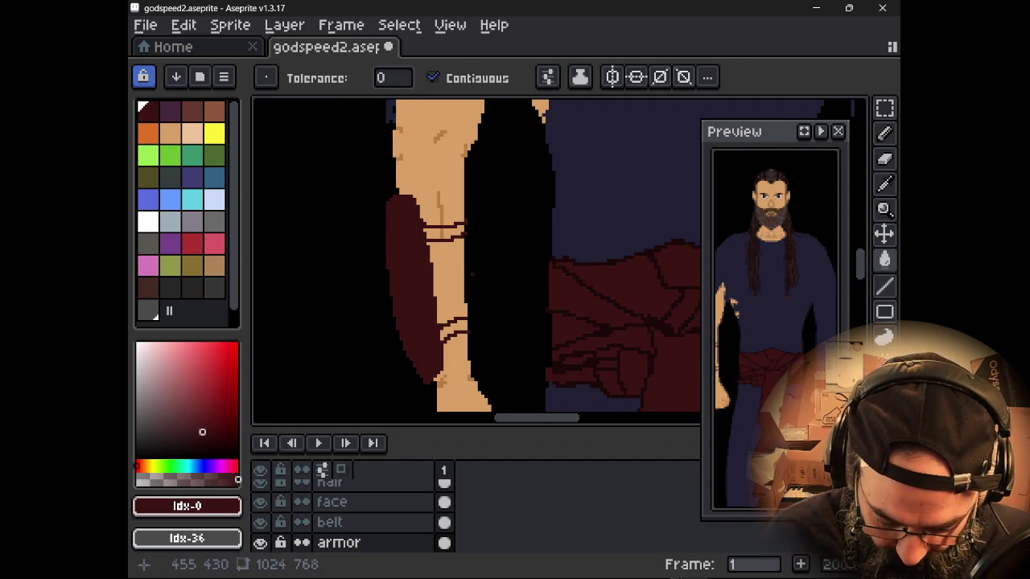
alt+click(378, 258)
key(b)
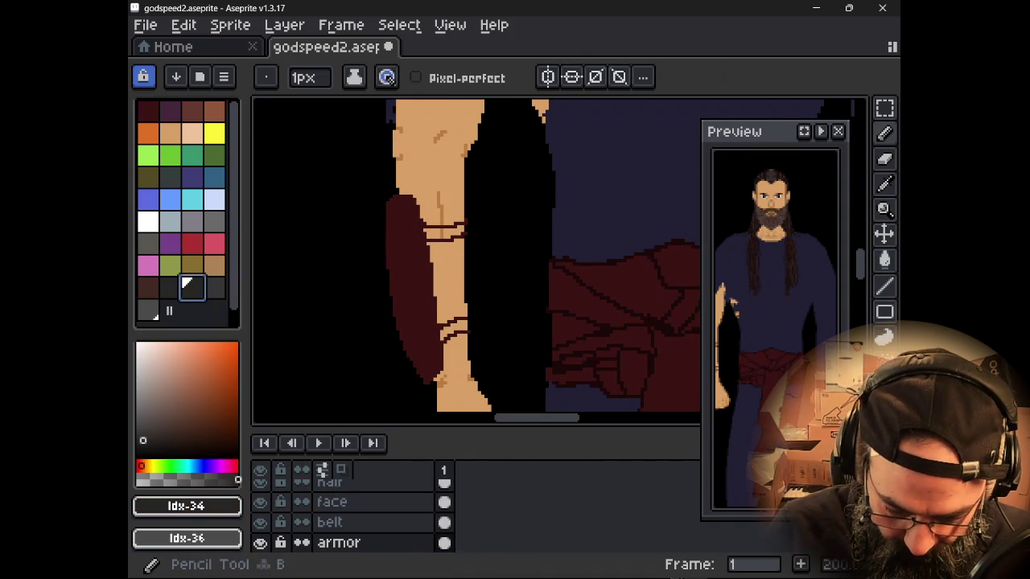
scroll(378, 258, up, 1)
click(414, 169)
drag(412, 170, 441, 171)
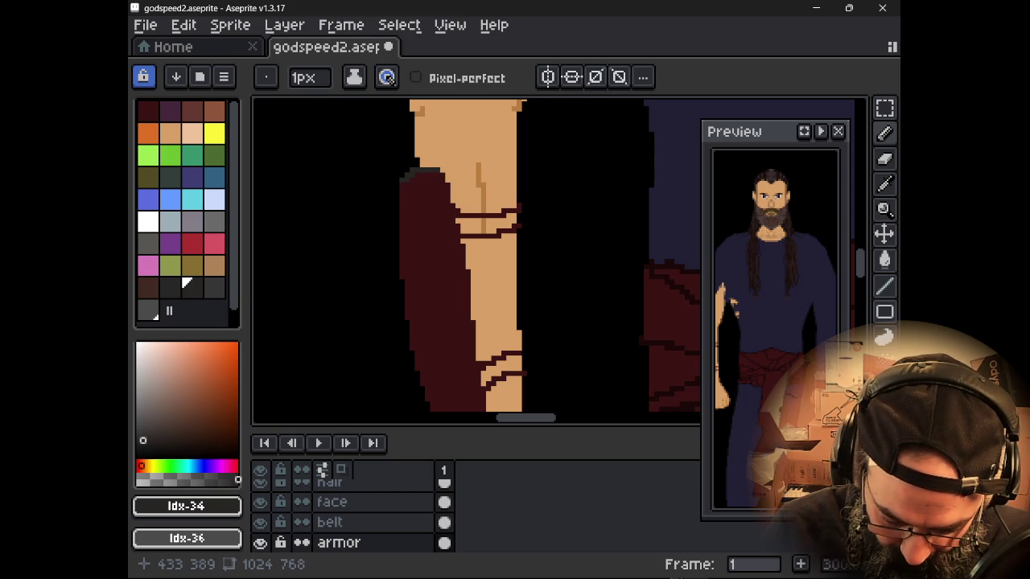
click(440, 177)
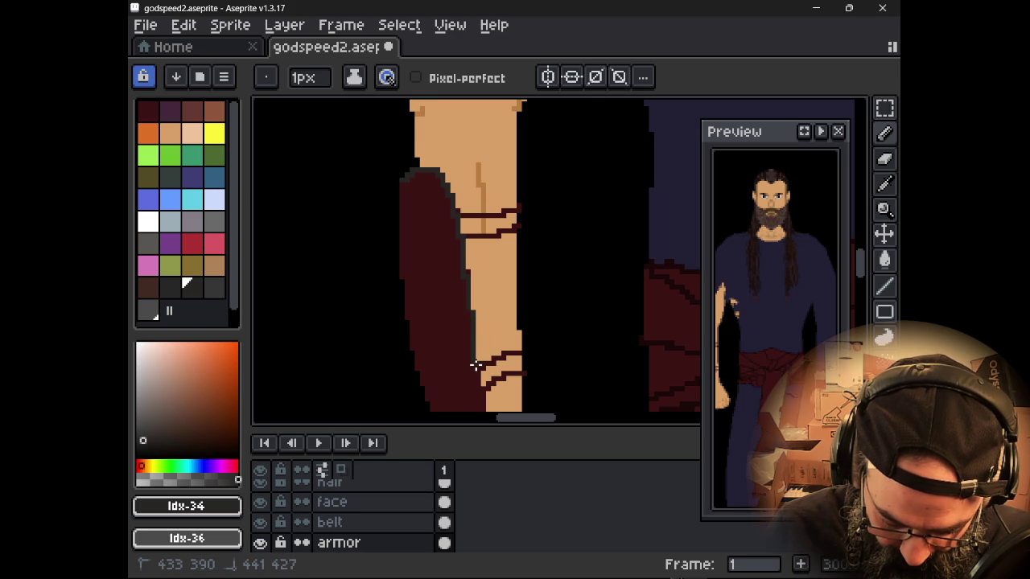
drag(479, 378, 483, 408)
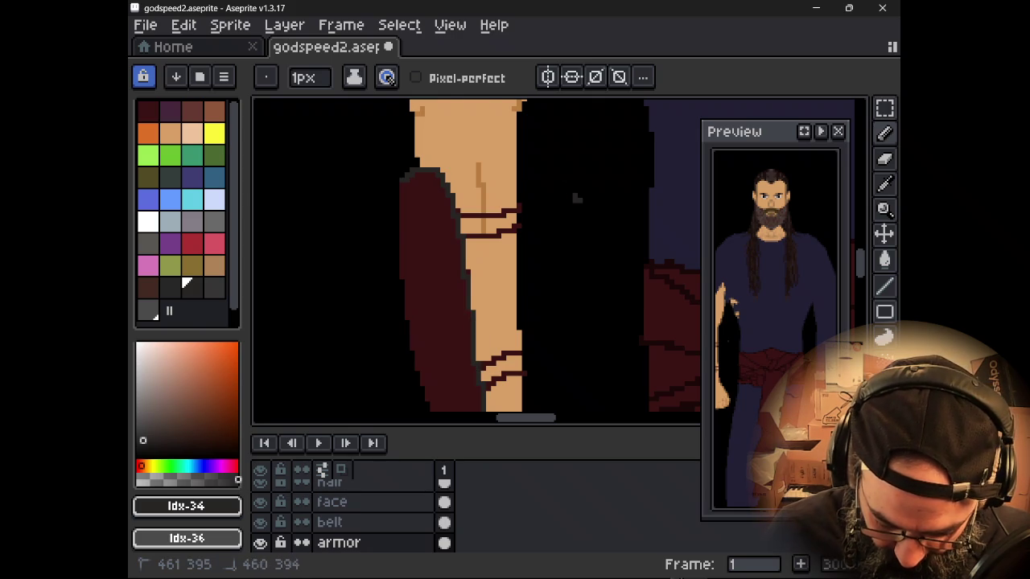
scroll(557, 315, up, 1)
key(ctrl+z)
scroll(557, 316, down, 1)
scroll(557, 316, down, 3)
scroll(455, 239, down, 1)
scroll(455, 239, down, 2)
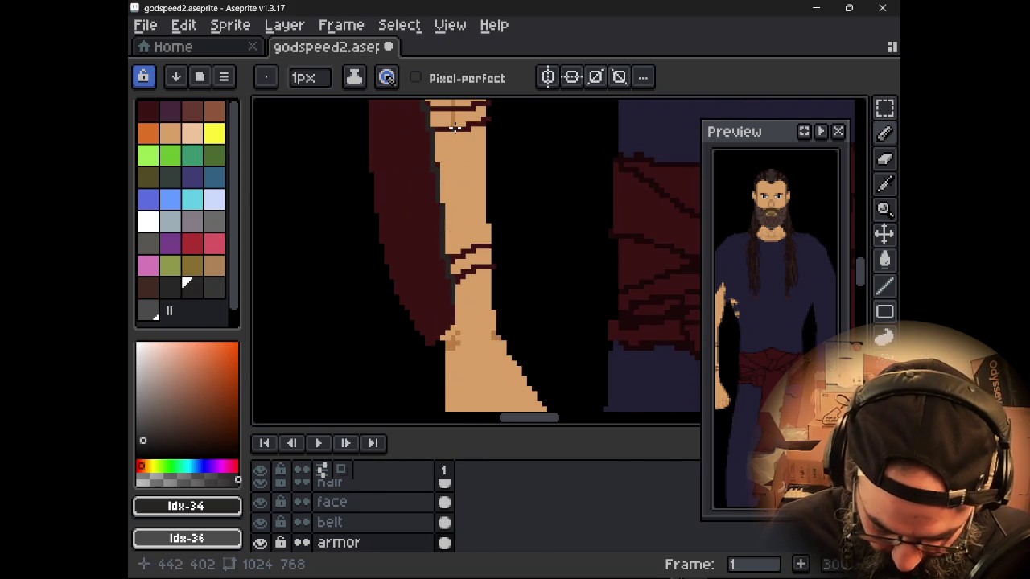
click(452, 306)
- Add a short dark line on the forearm edge and eyedrop dark grey #272524
shift+click(427, 351)
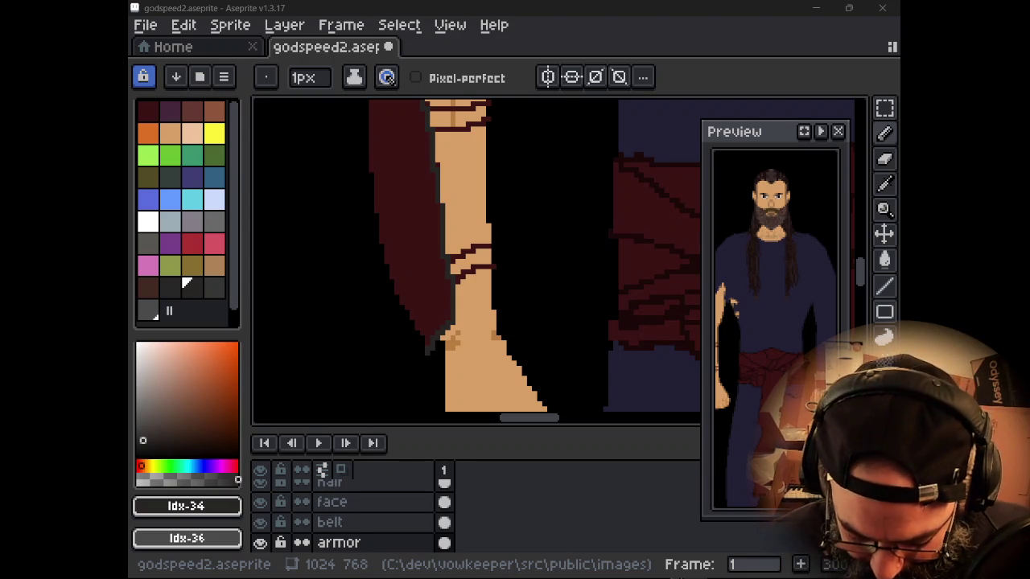
scroll(500, 247, down, 1)
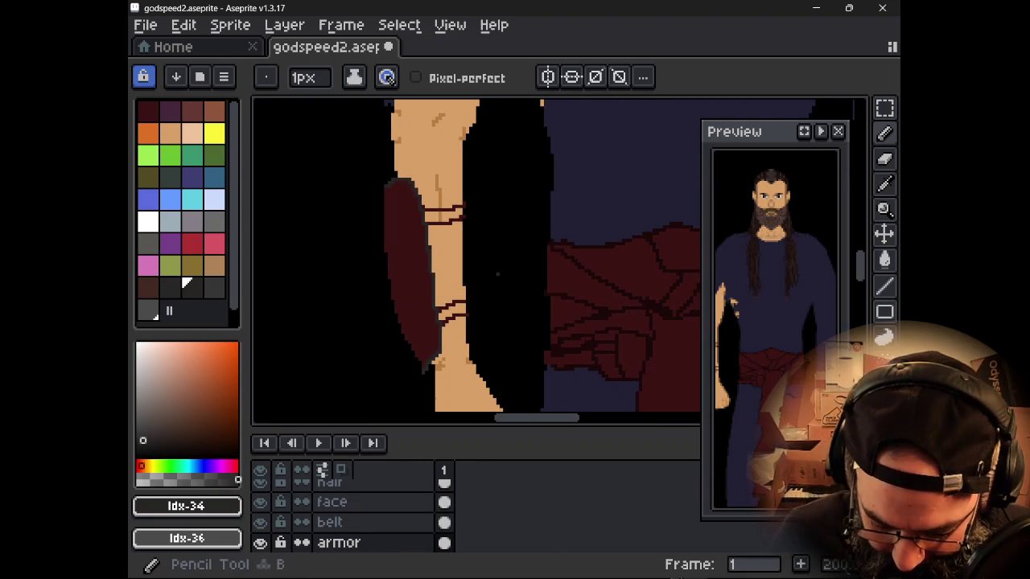
key(alt)
alt+click(434, 354)
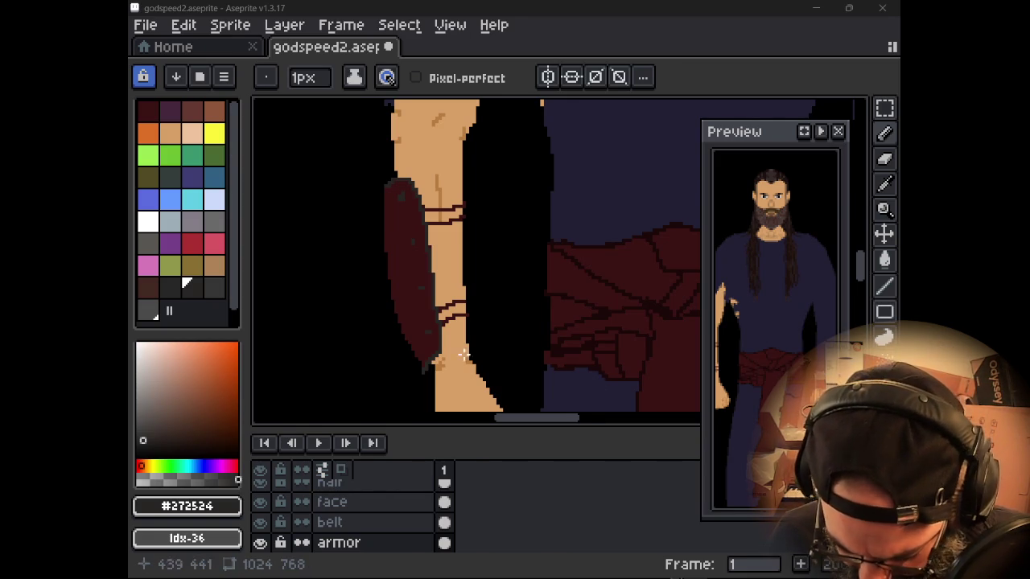
- Eyedrop dark red #3a1414 from the artwork, undoing an accidental canvas fill
alt+click(405, 266)
scroll(443, 212, up, 2)
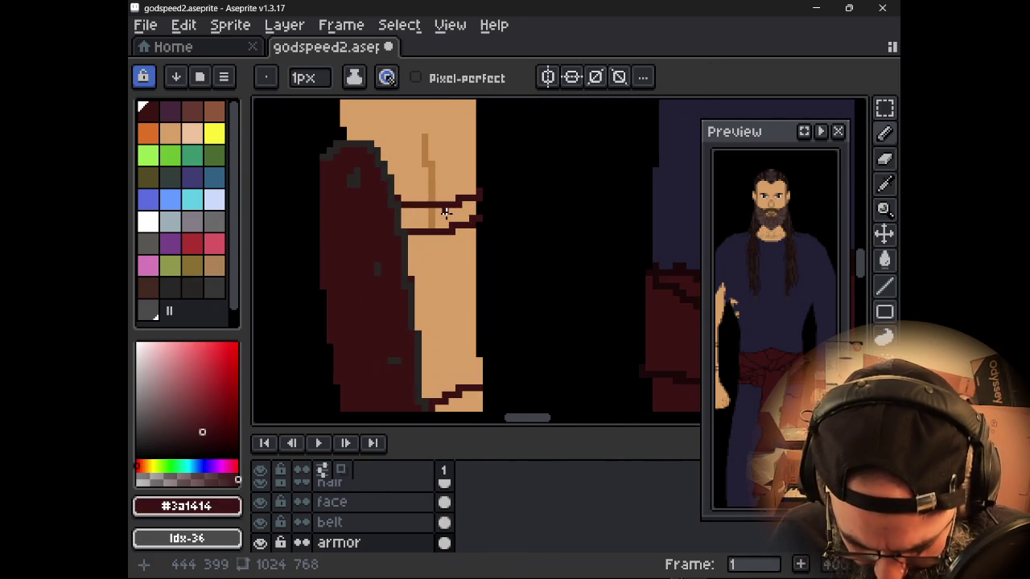
key(g)
click(446, 213)
key(ctrl+z)
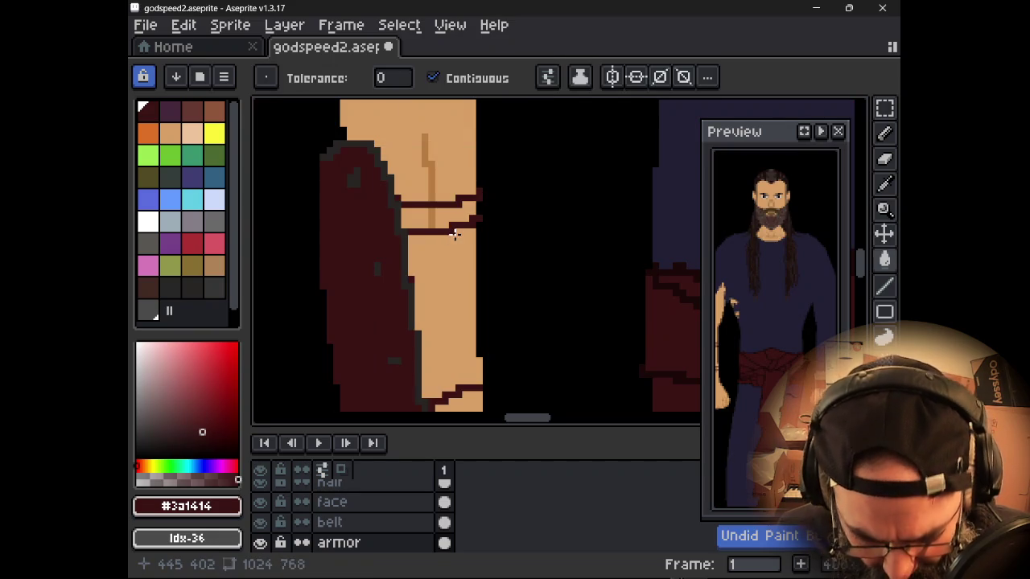
key(b)
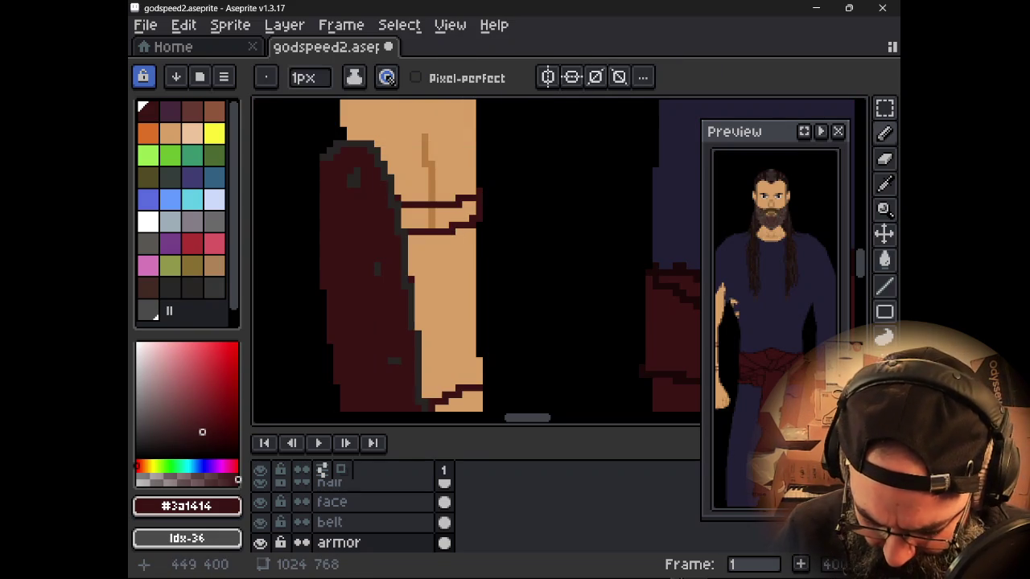
scroll(571, 235, down, 2)
scroll(570, 235, down, 1)
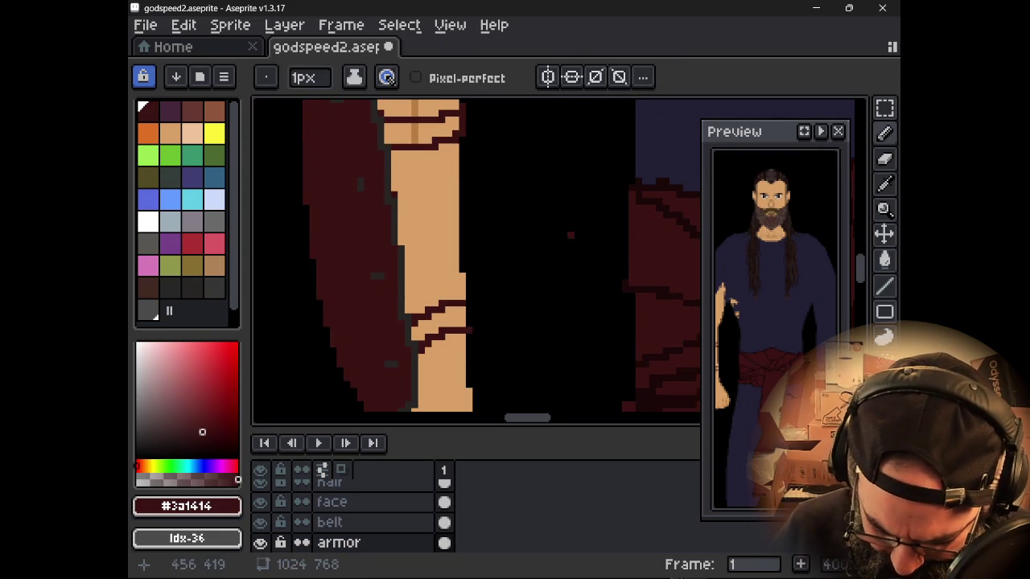
- Fill the upper forearm band and wrist band dark red, then eyedrop darker red #260d0d
key(g)
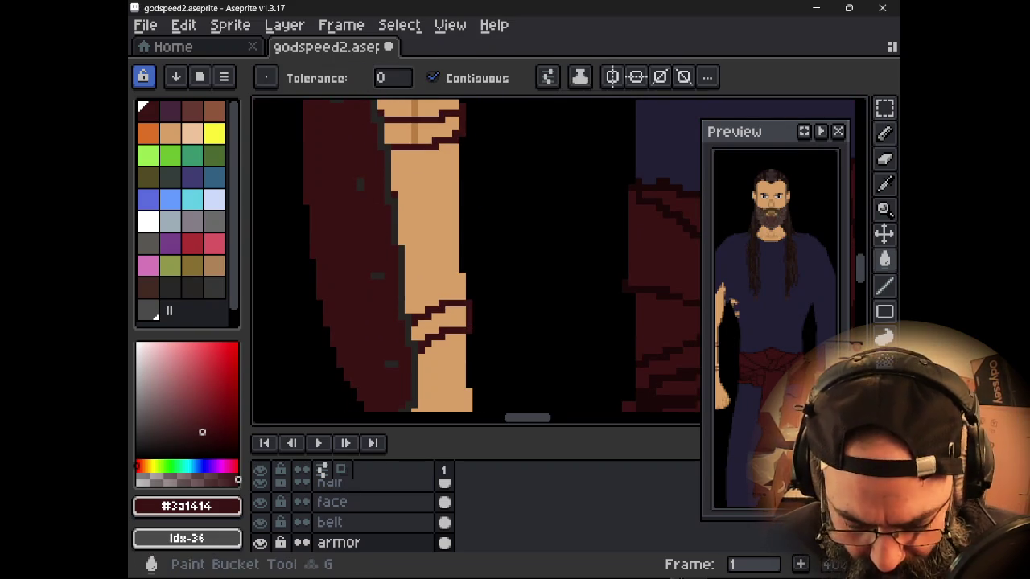
click(418, 136)
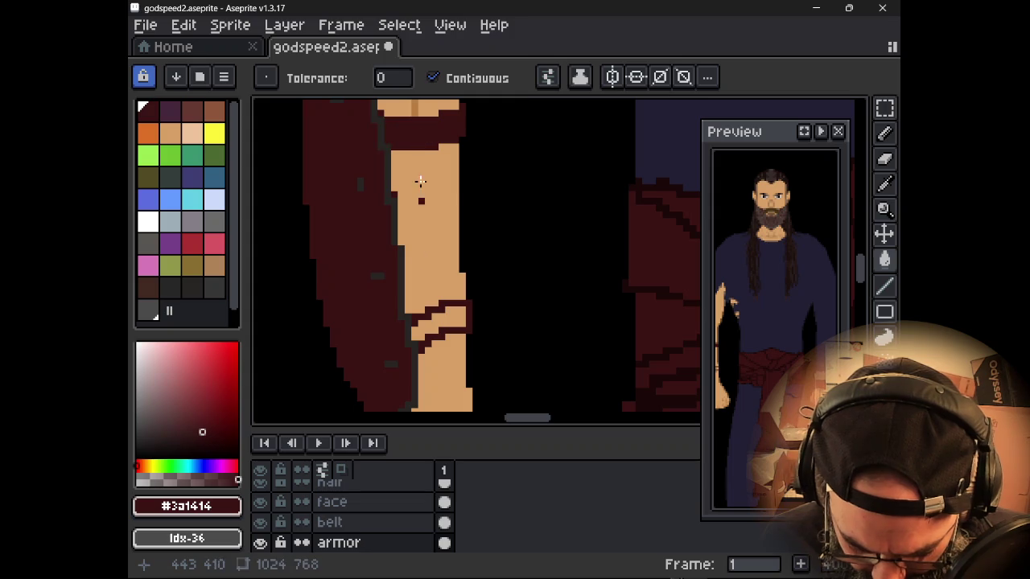
click(441, 322)
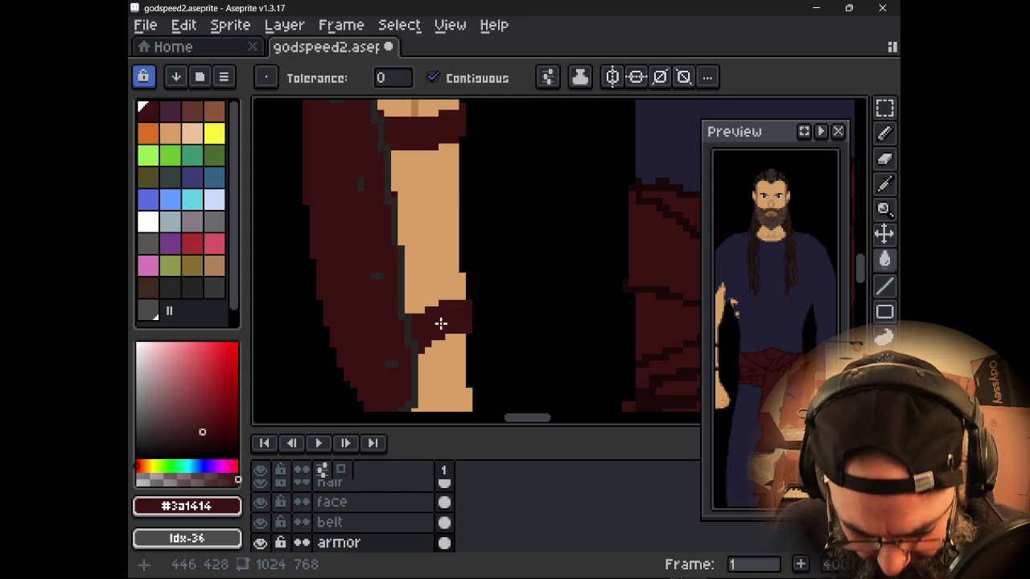
alt+click(441, 324)
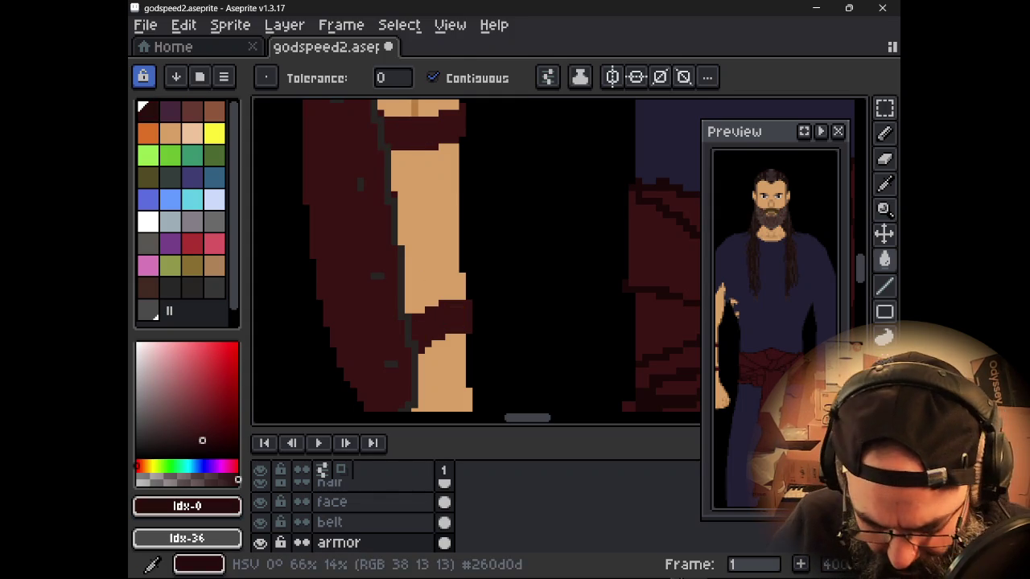
key(b)
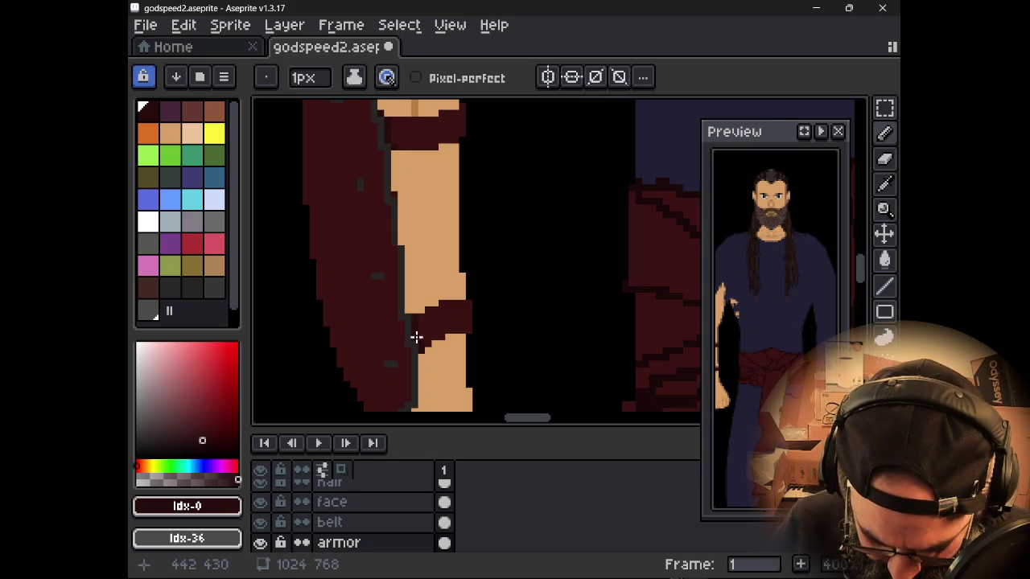
- Save godspeed2.aseprite and zoom out to review the whole warrior figure
key(ctrl+s)
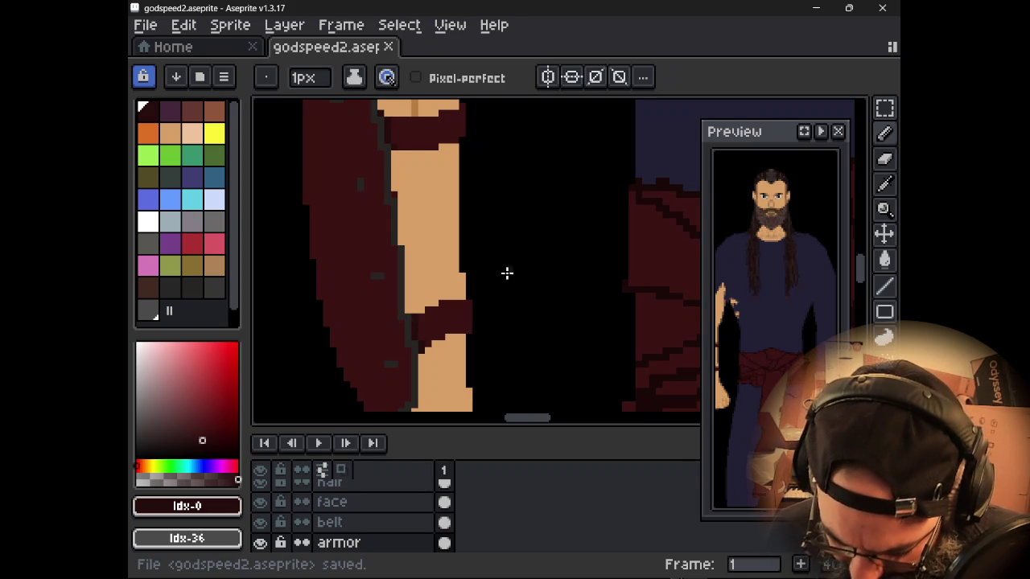
scroll(504, 282, down, 2)
scroll(730, 298, down, 1)
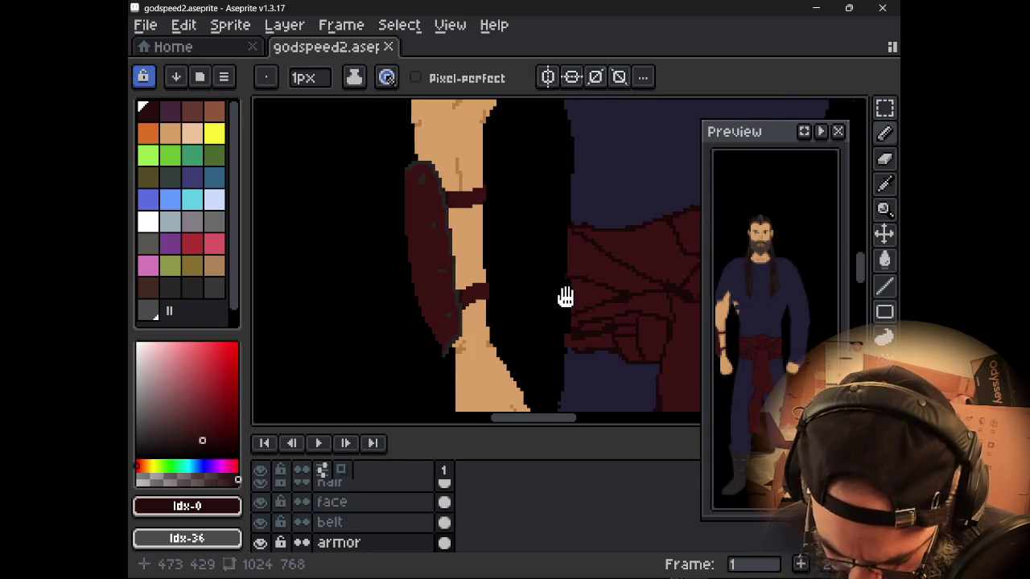
scroll(485, 287, down, 1)
scroll(485, 287, down, 2)
scroll(489, 290, up, 2)
scroll(494, 293, down, 1)
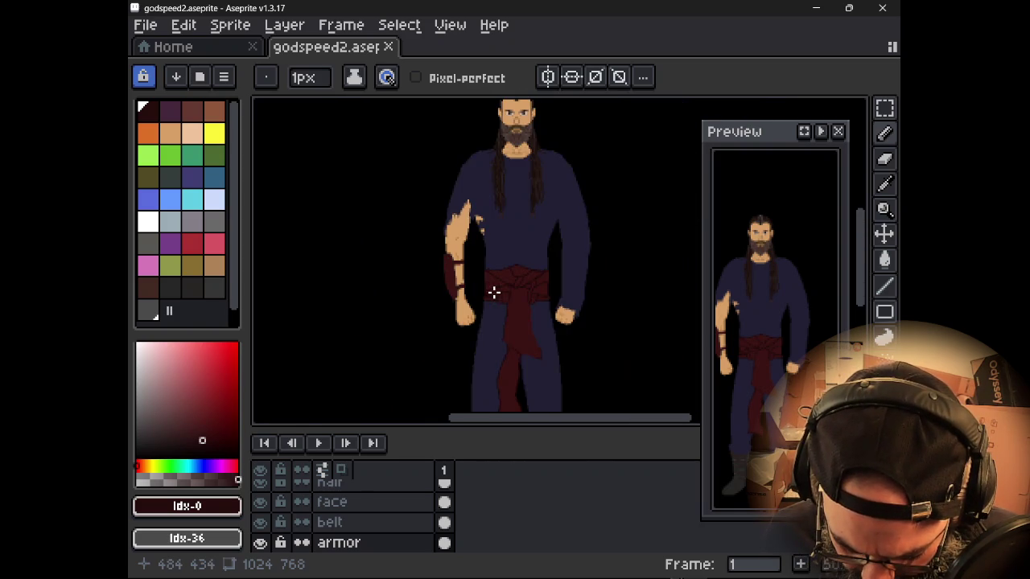
scroll(494, 294, up, 1)
scroll(483, 304, down, 2)
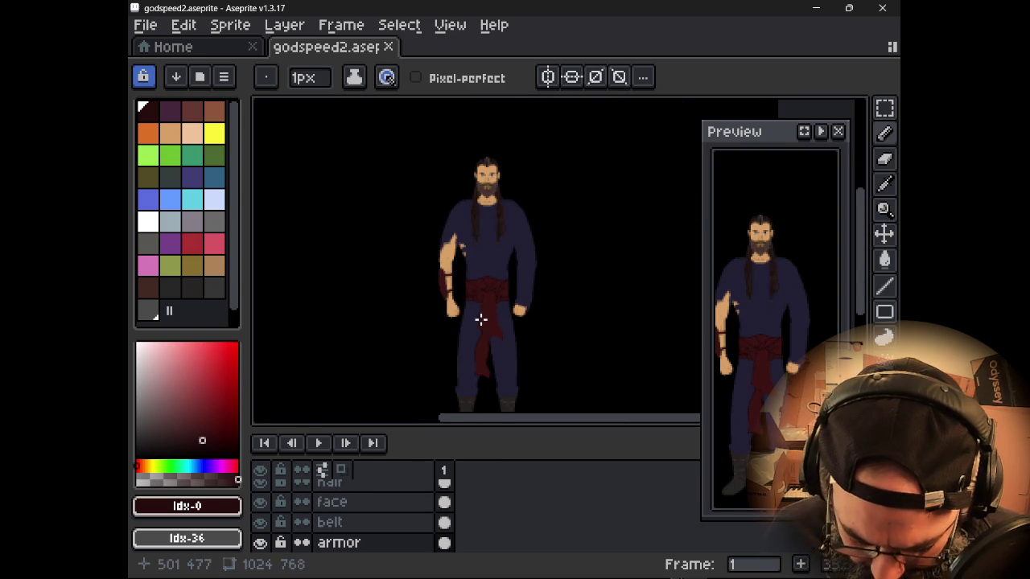
scroll(491, 300, up, 1)
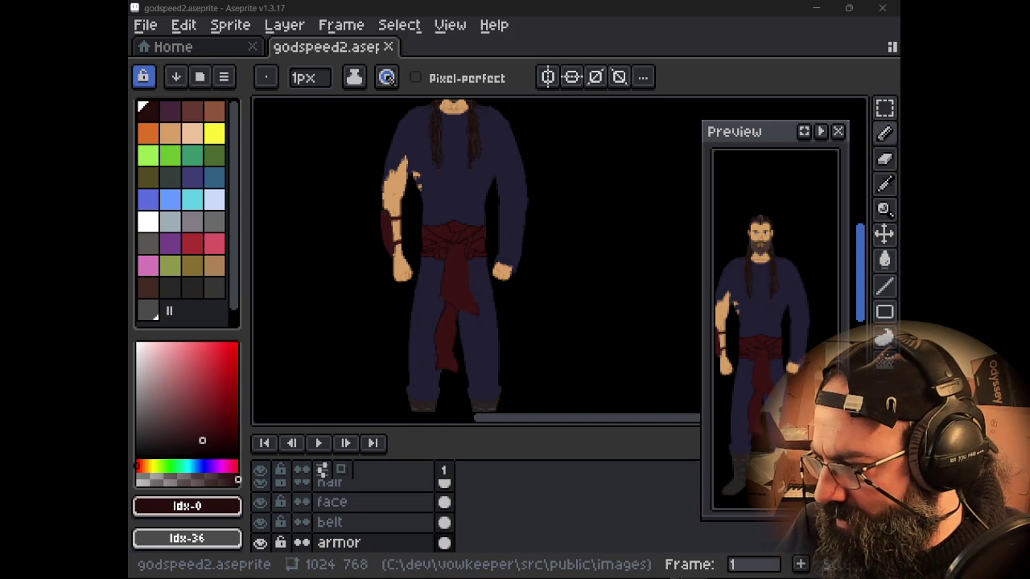
key(alt+Tab)
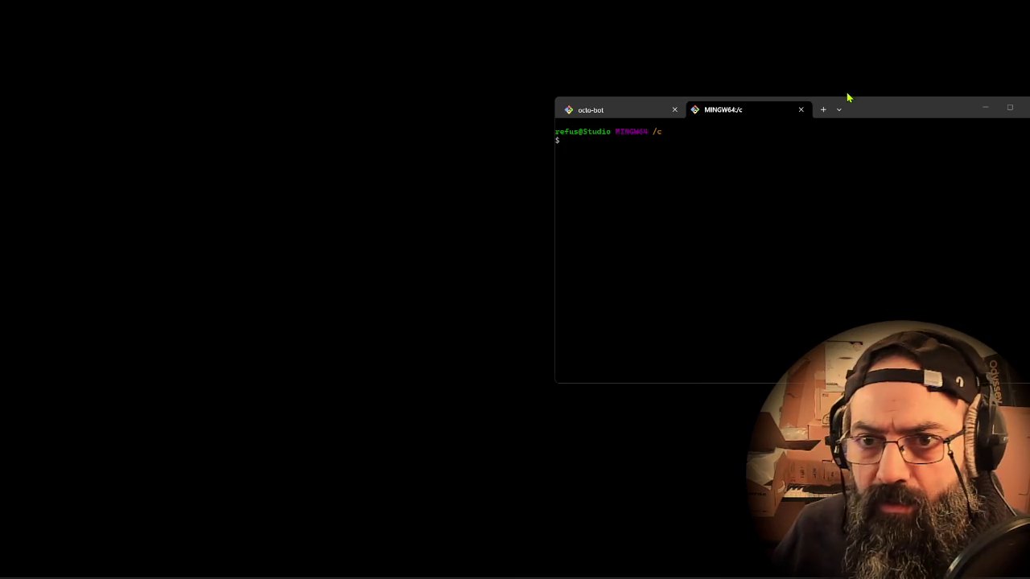
- Run ./start.sh in dev/vowkeeper so http-server serves the project on port 3000
drag(915, 118, 568, 121)
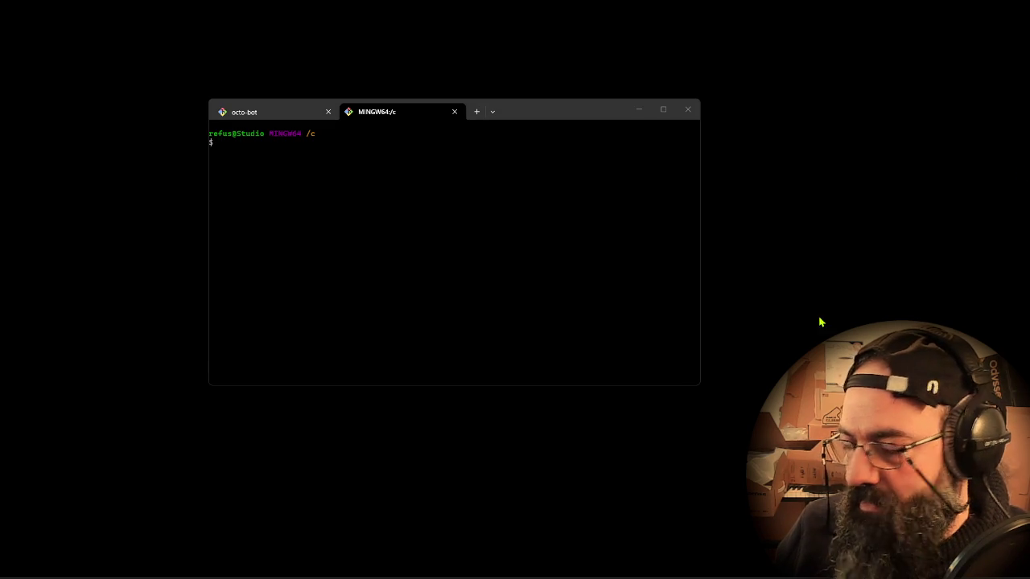
click(295, 270)
text(cd dev/vowkeeper/)
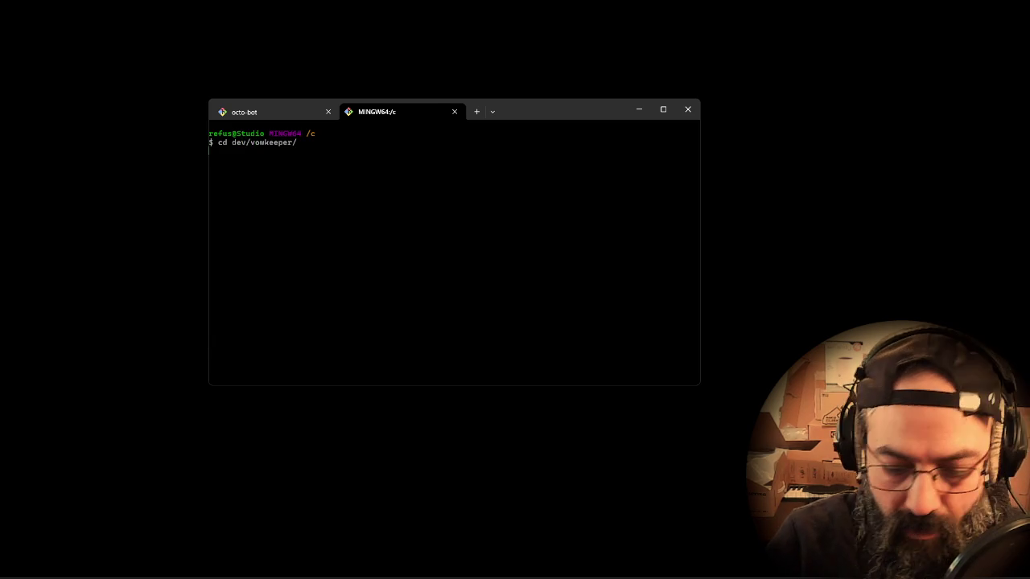
key(Return)
text(./start.sh)
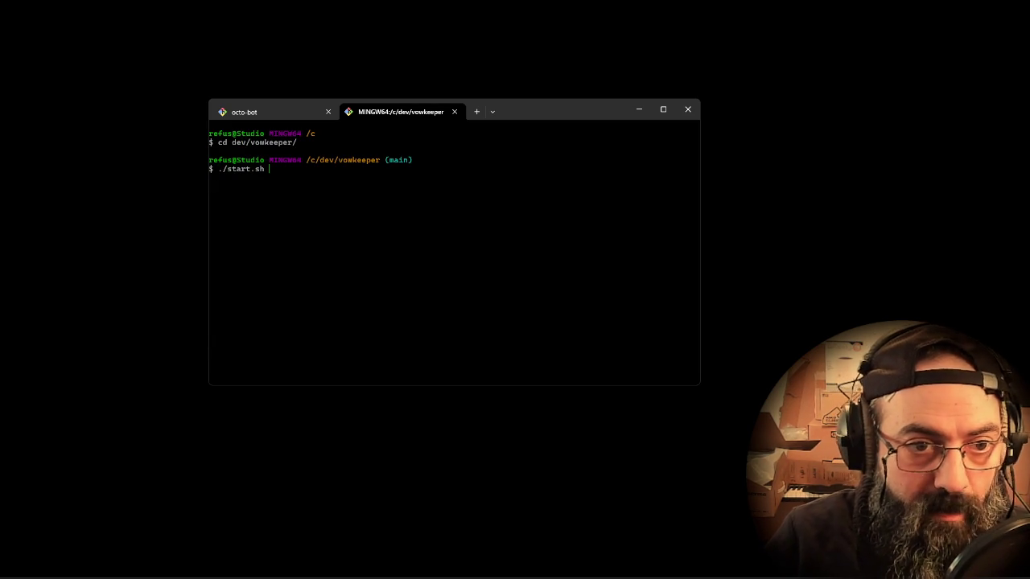
key(Return)
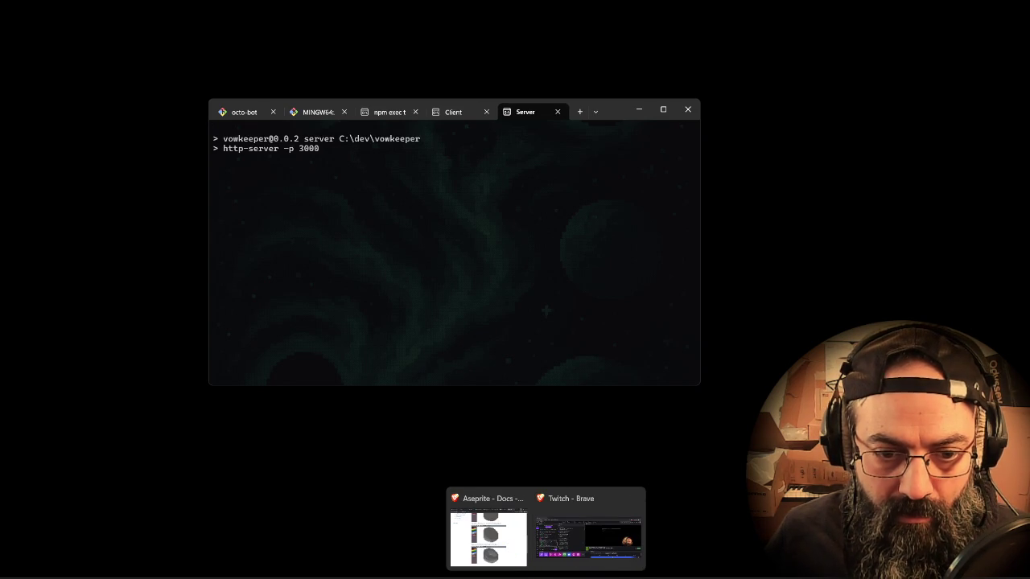
click(506, 552)
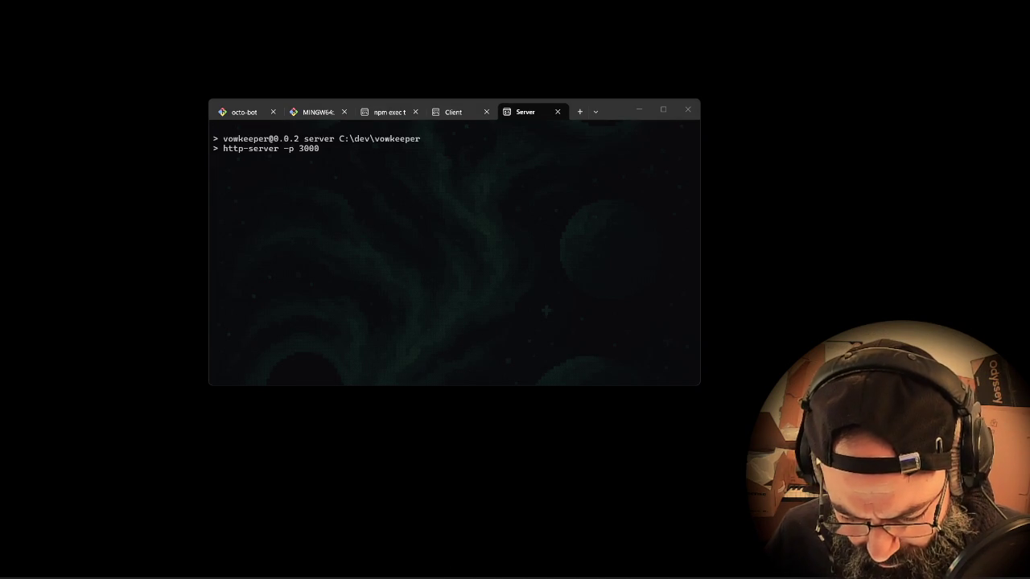
drag(234, 27, 550, 278)
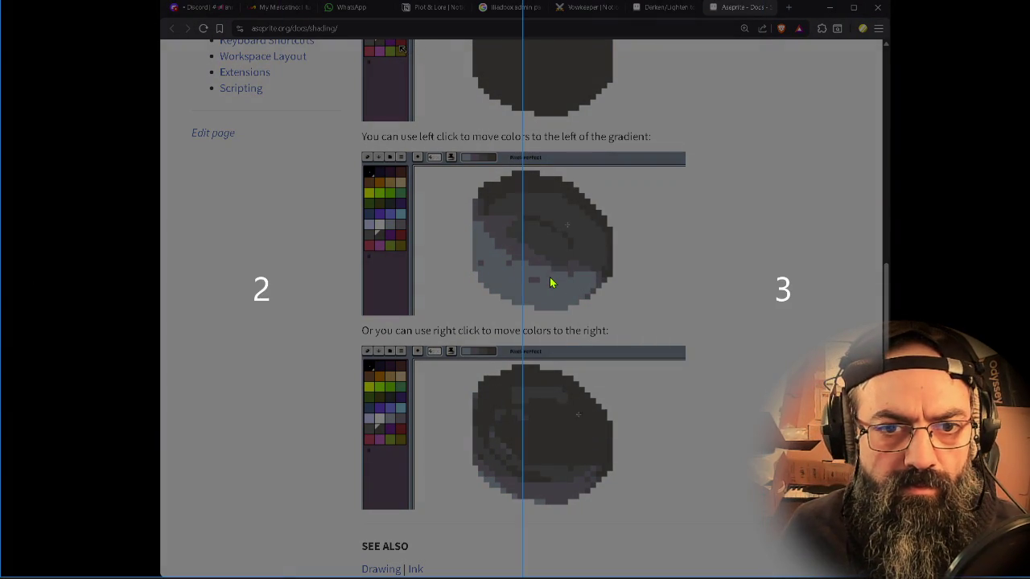
- Maximise Brave and load the Vowkeeper game at localhost:5173 in a new tab
drag(550, 277, 550, 277)
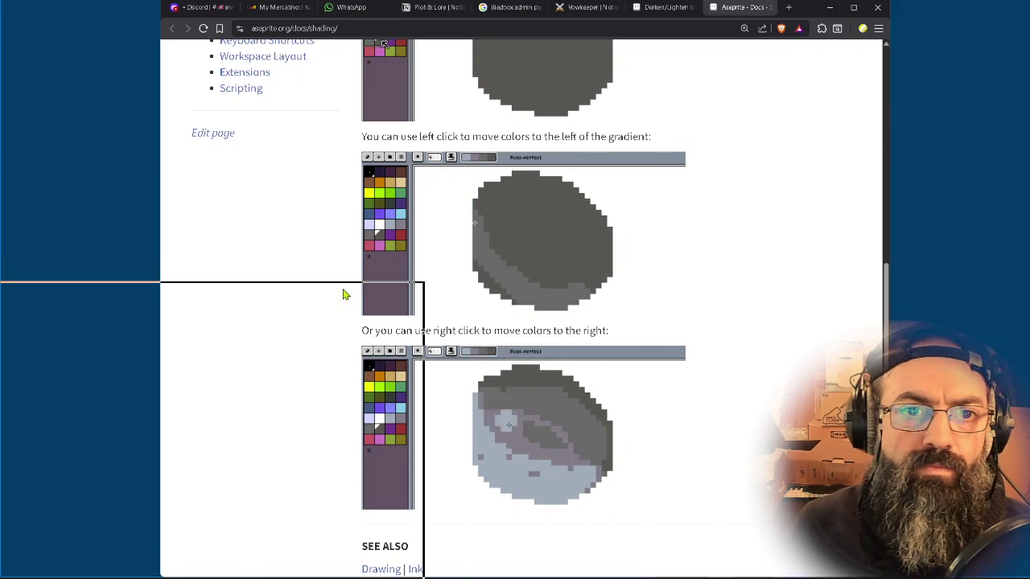
drag(810, 8, 344, 295)
key(ctrl+t)
text(localhost:5173)
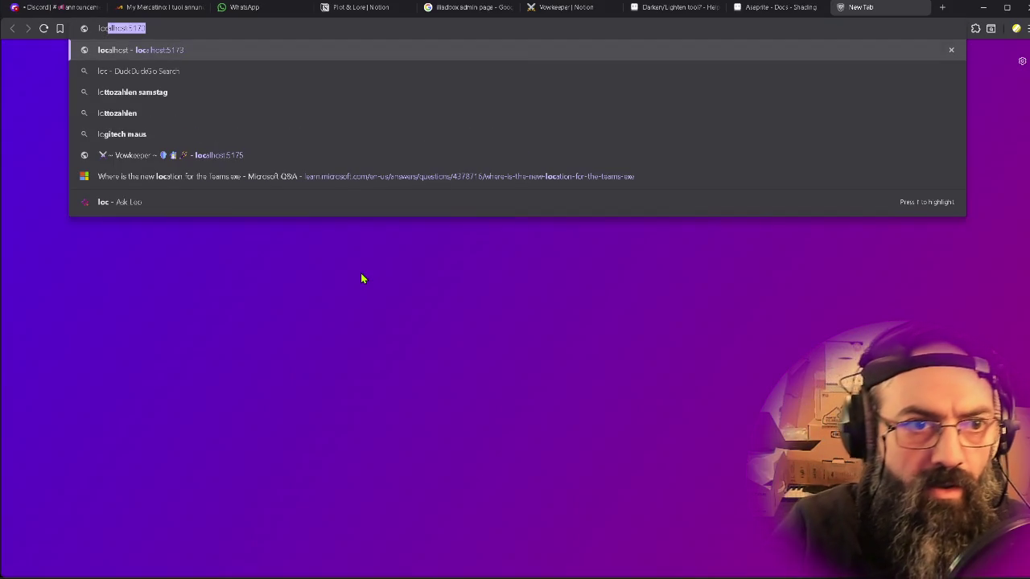
key(Return)
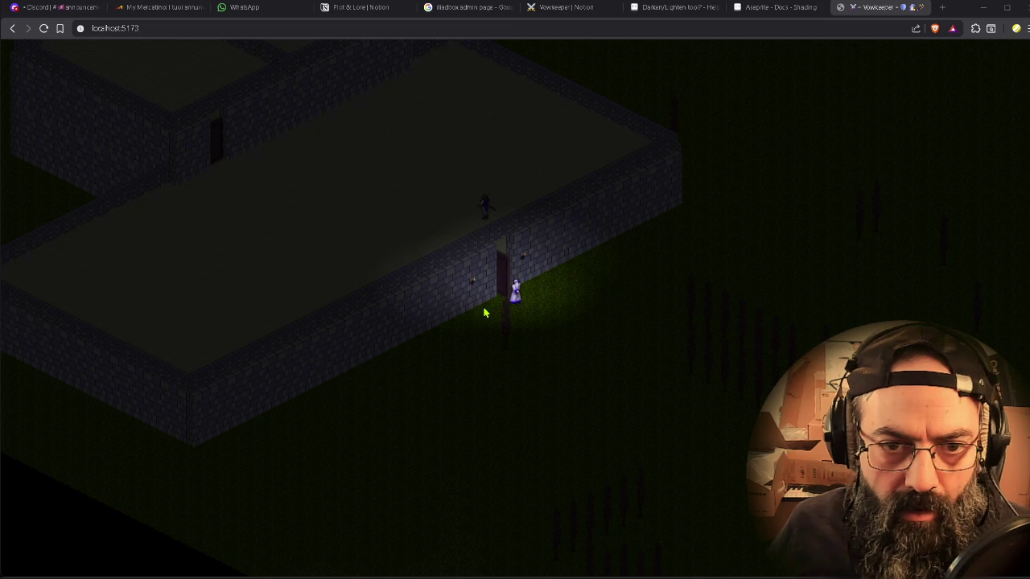
key(d)
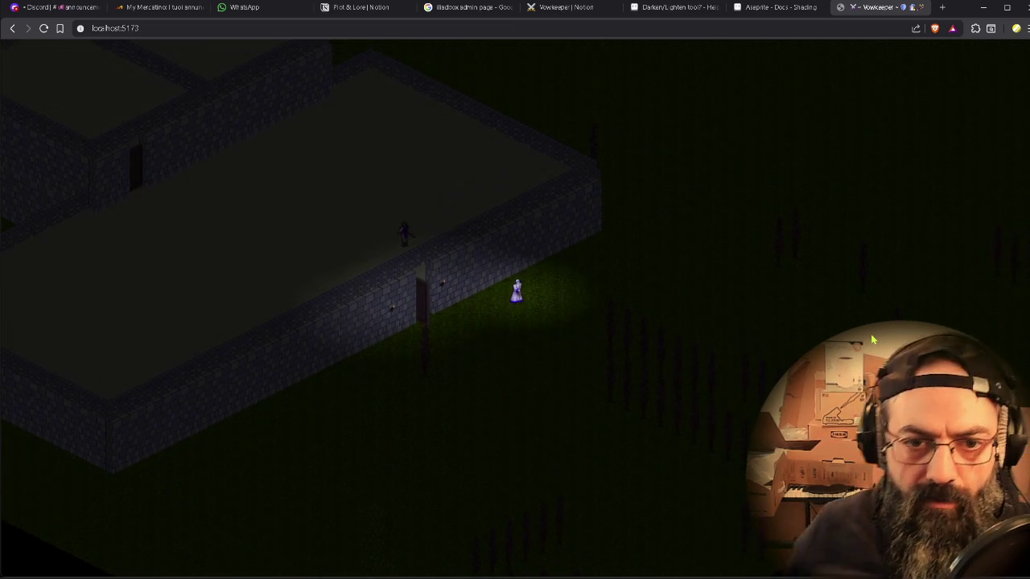
key(w+d)
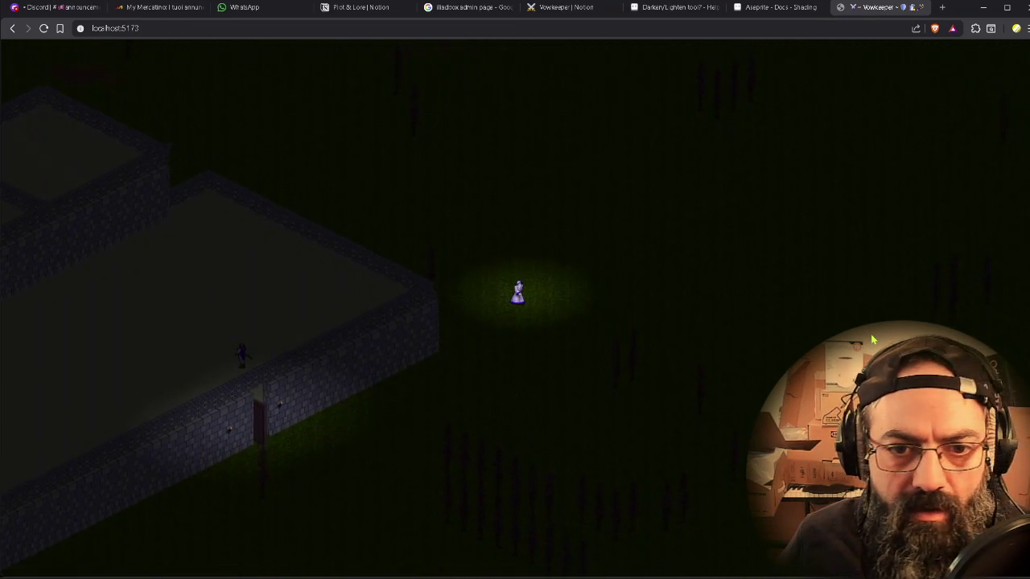
key(s+a)
key(s+a)
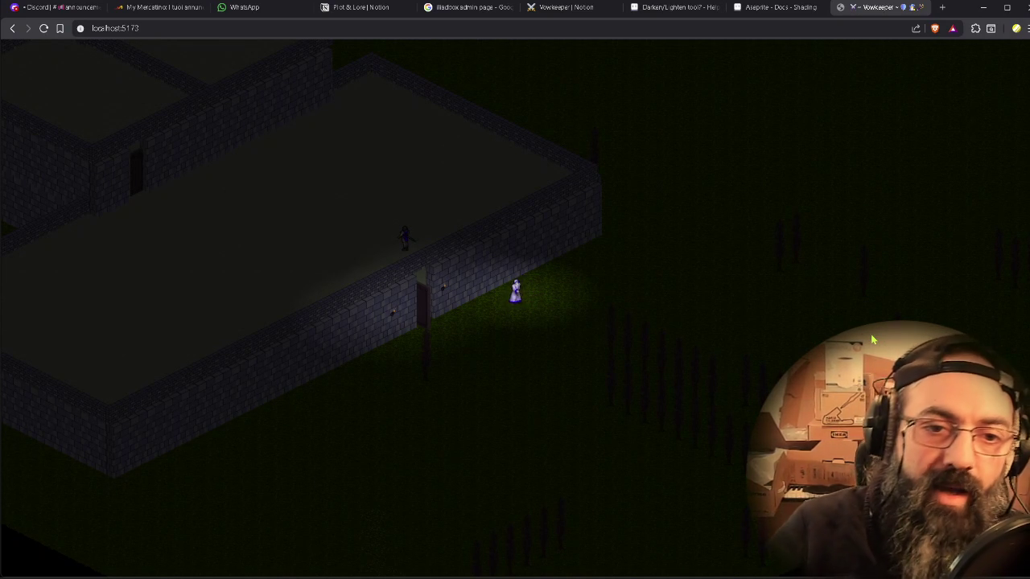
key(w+d)
key(w)
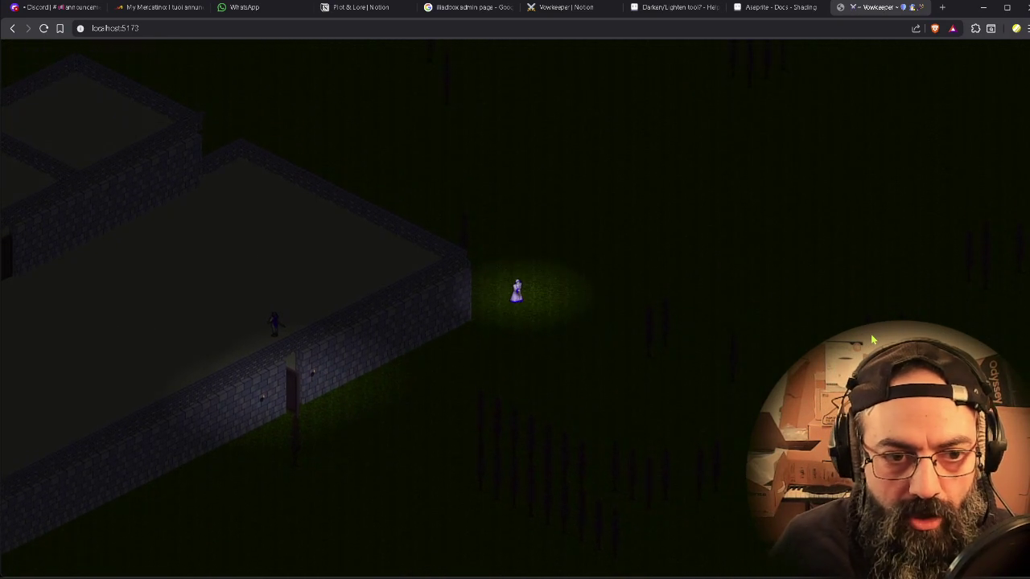
key(s)
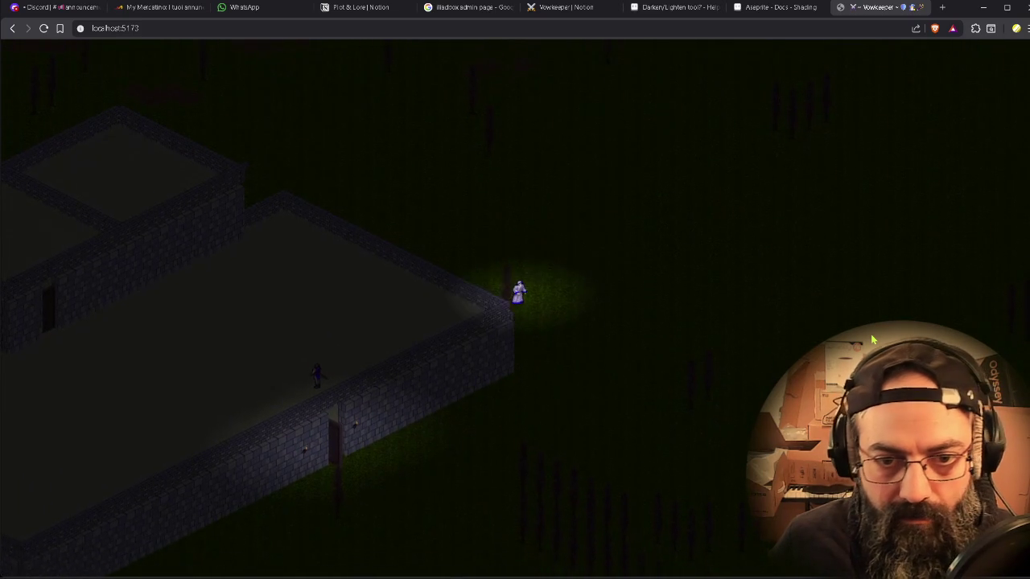
key(a)
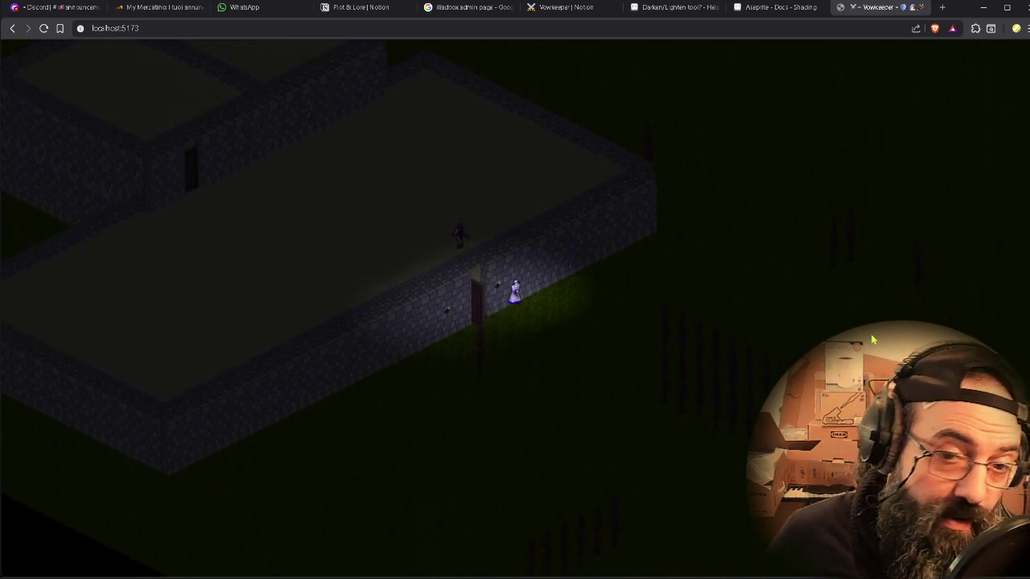
key(s)
key(d)
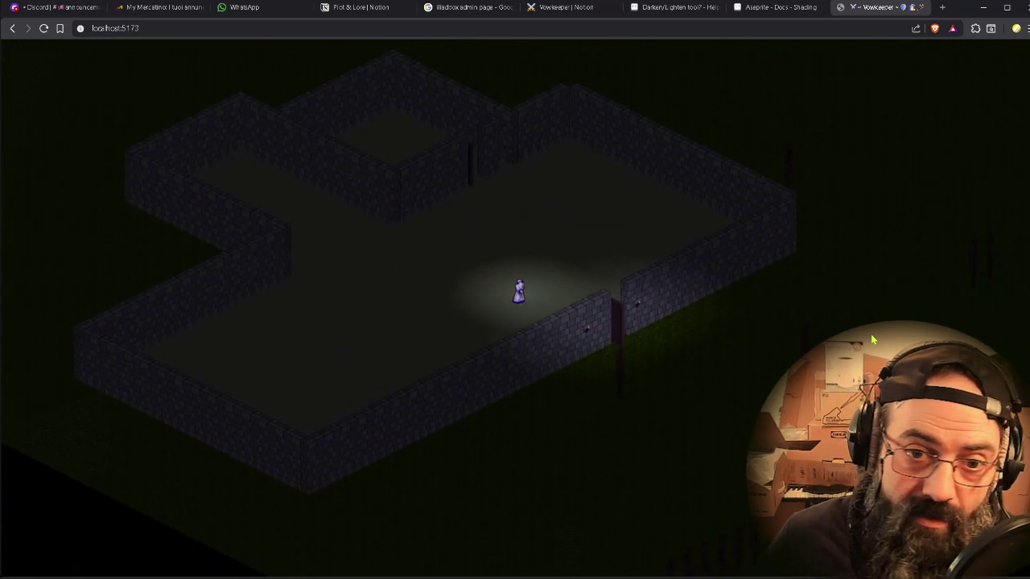
key(d)
key(w)
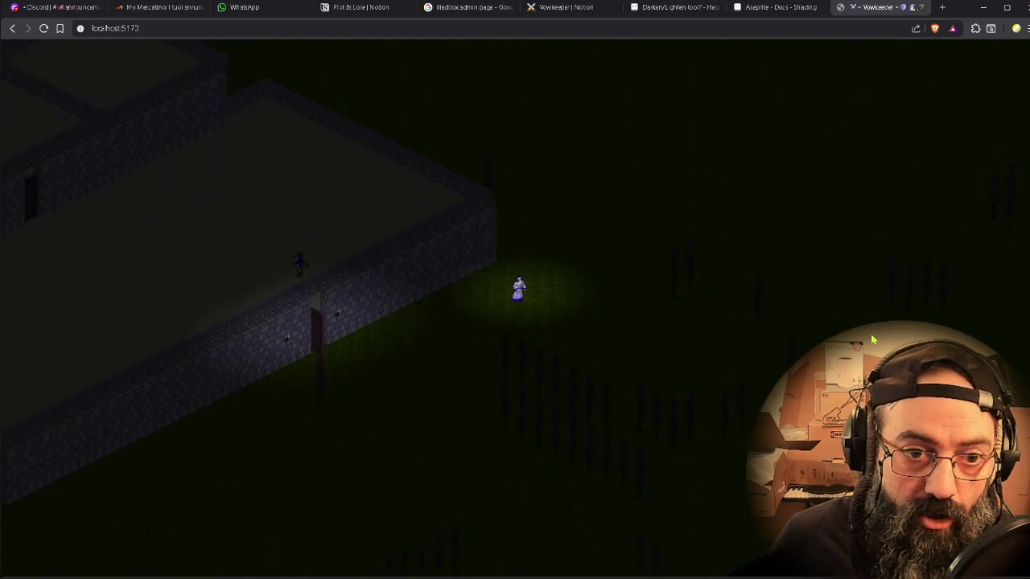
key(w)
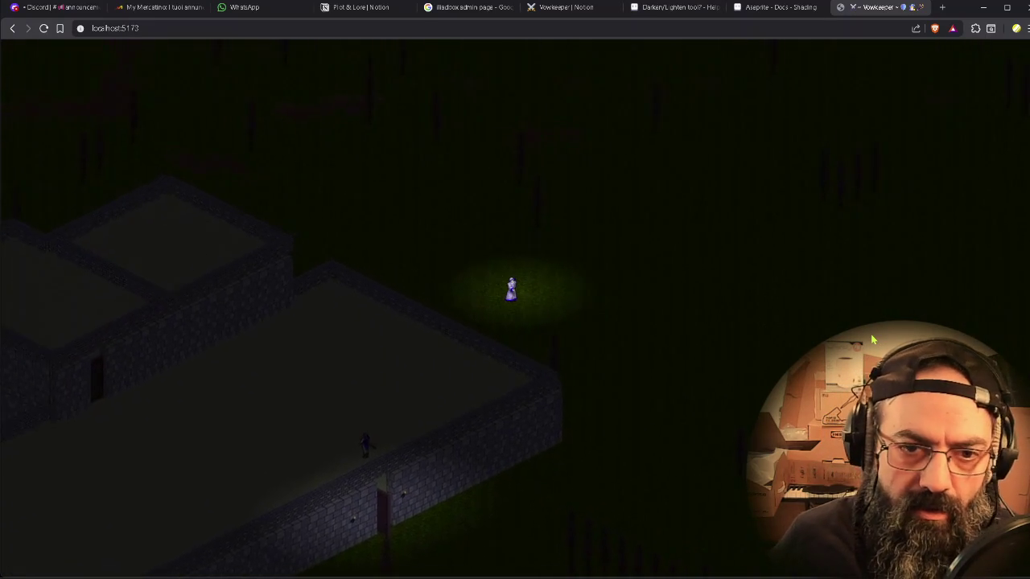
key(w)
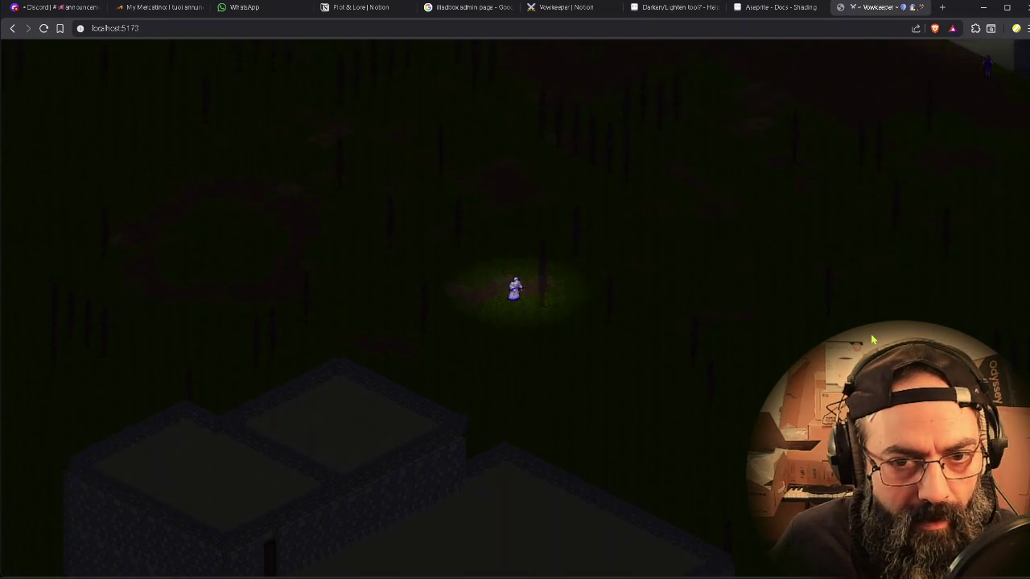
key(w)
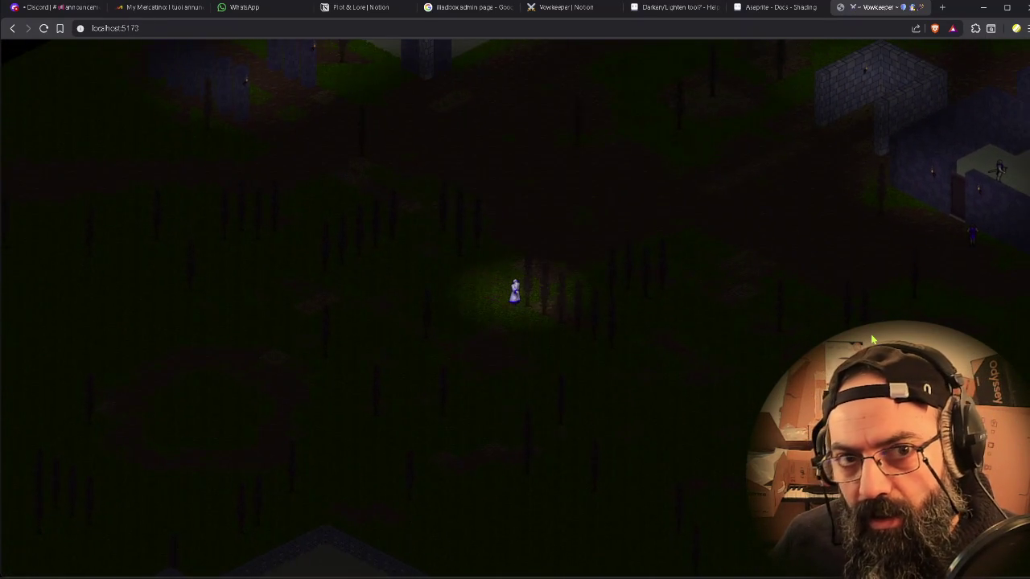
key(w)
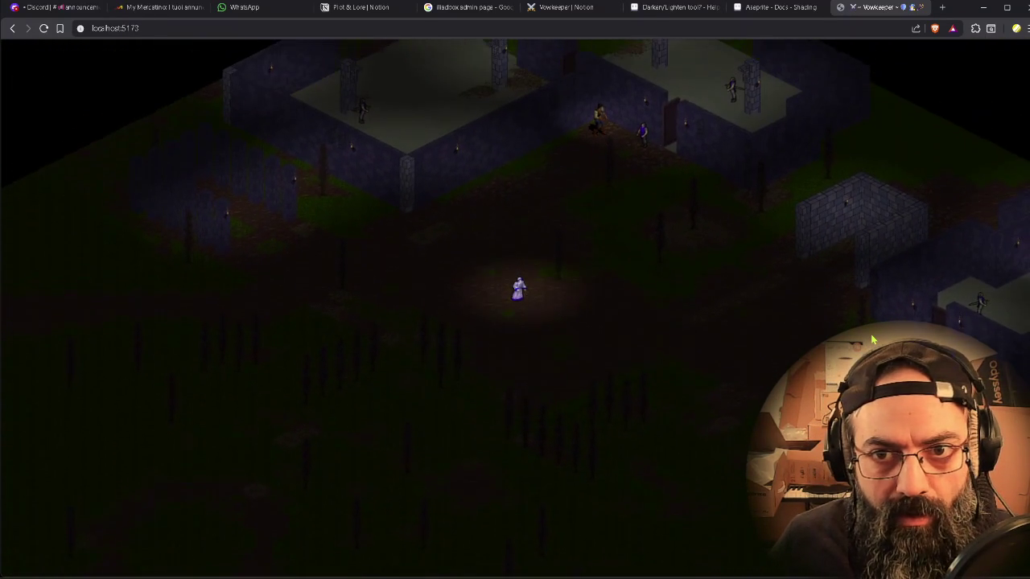
key(w)
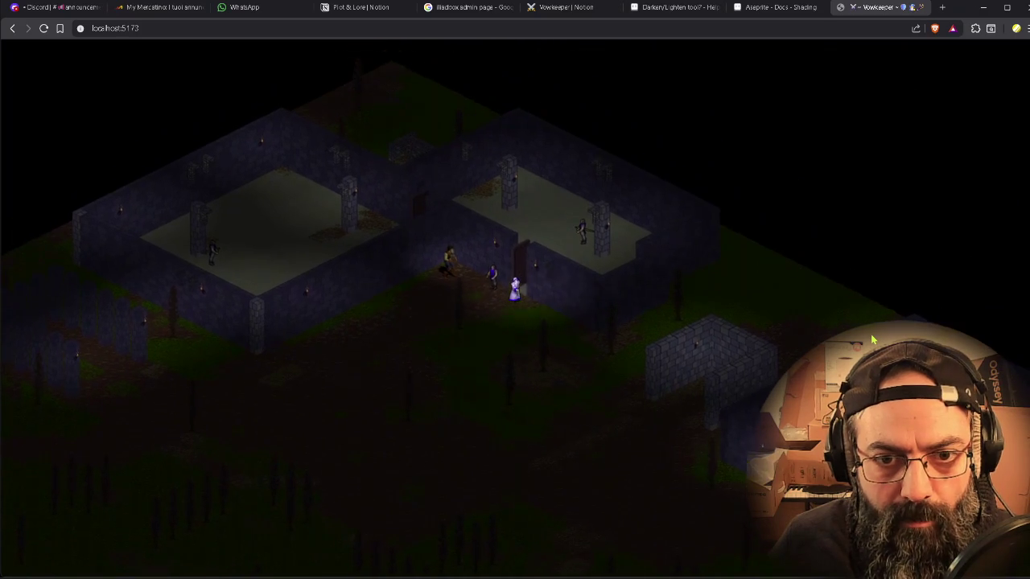
key(w)
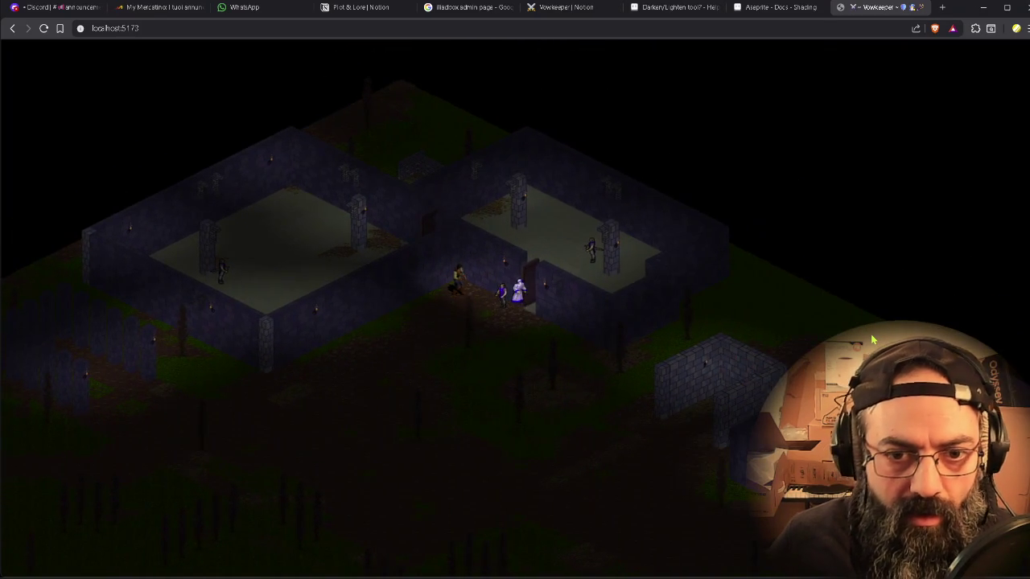
key(s)
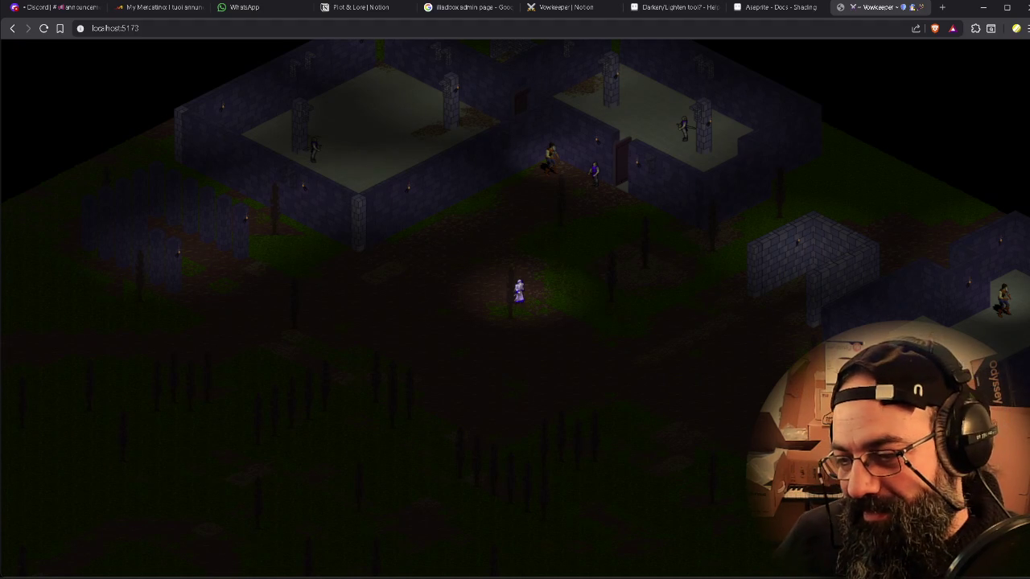
key(s)
key(s)
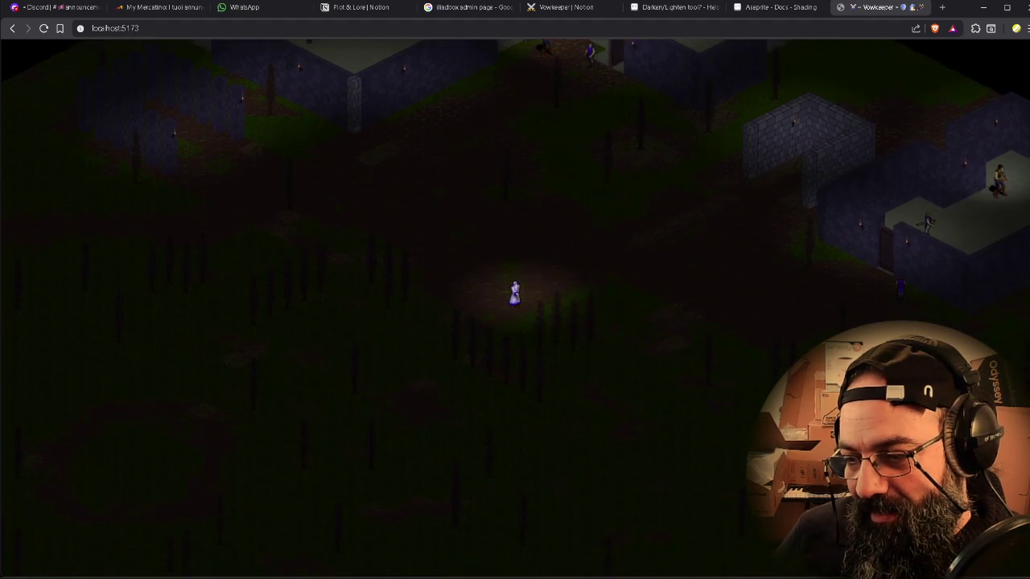
key(a)
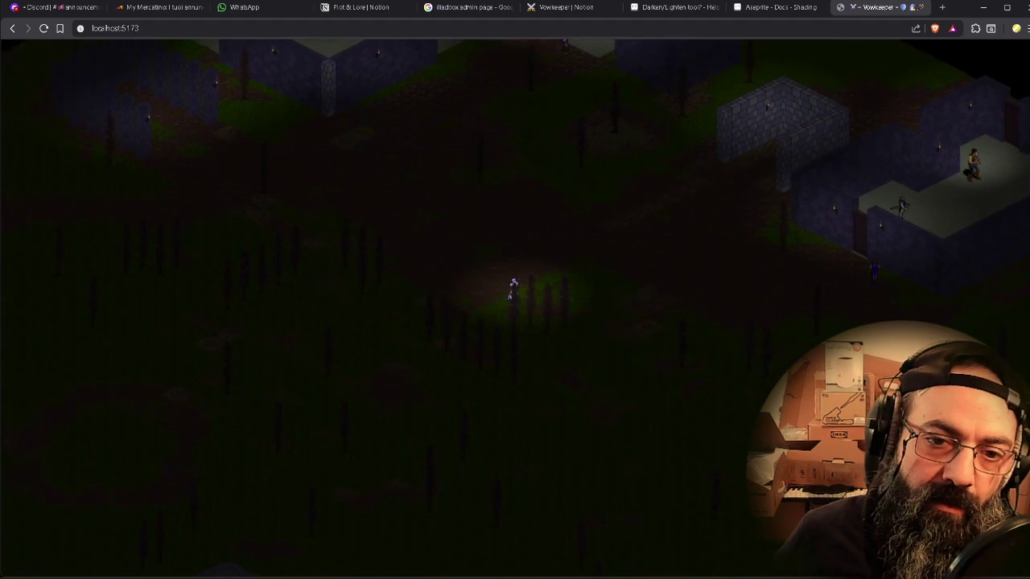
key(s)
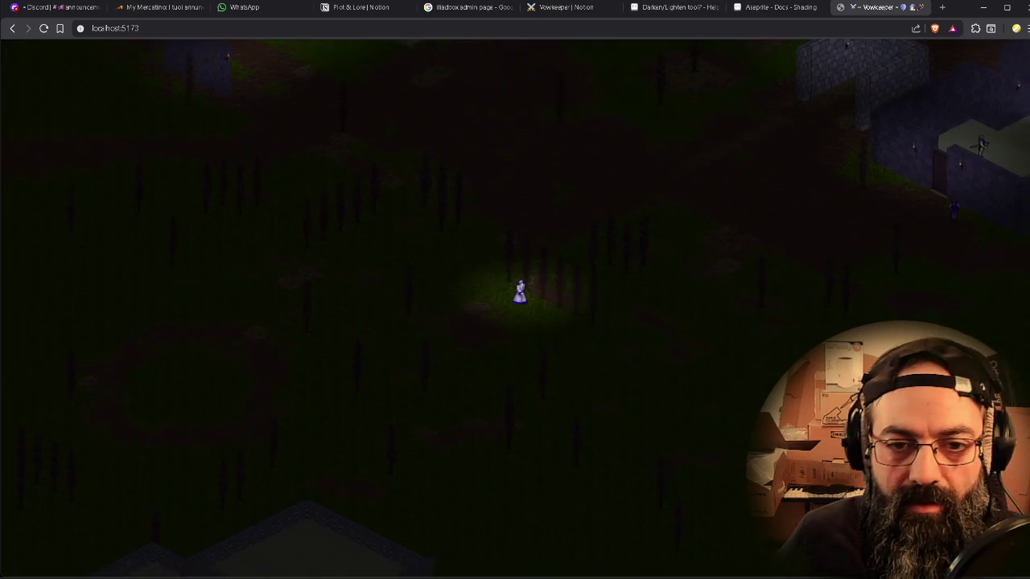
key(s)
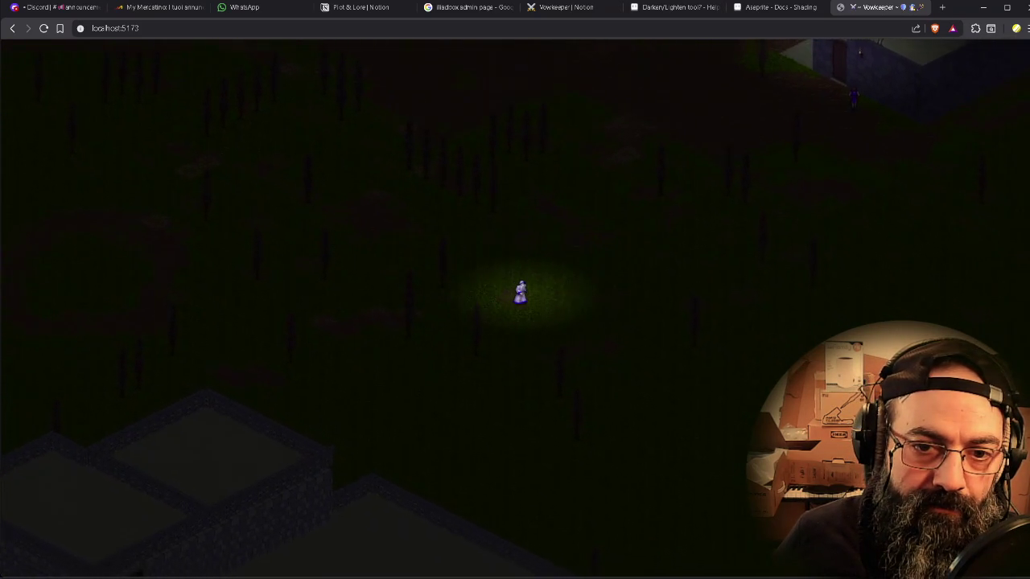
key(s)
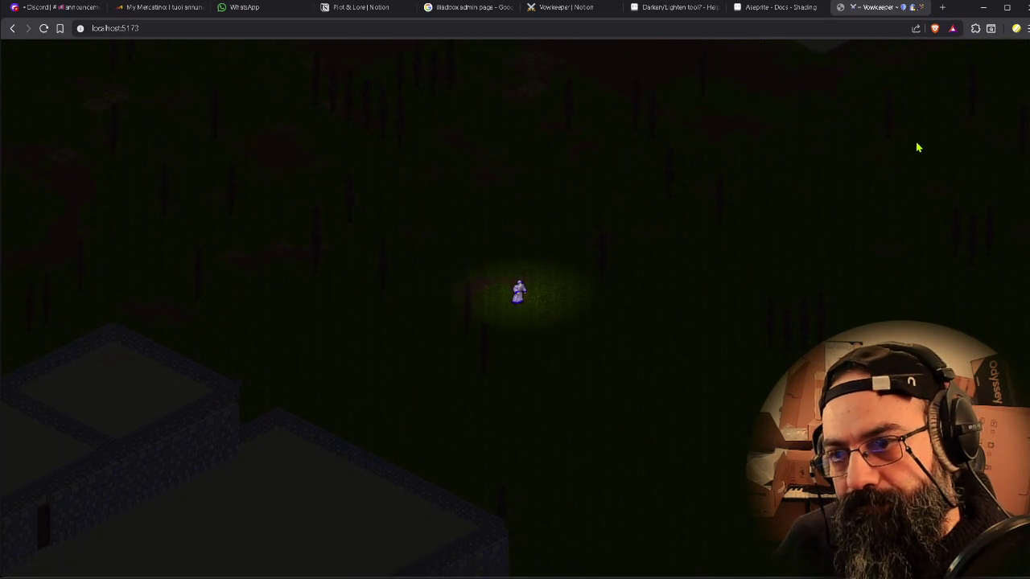
key(s)
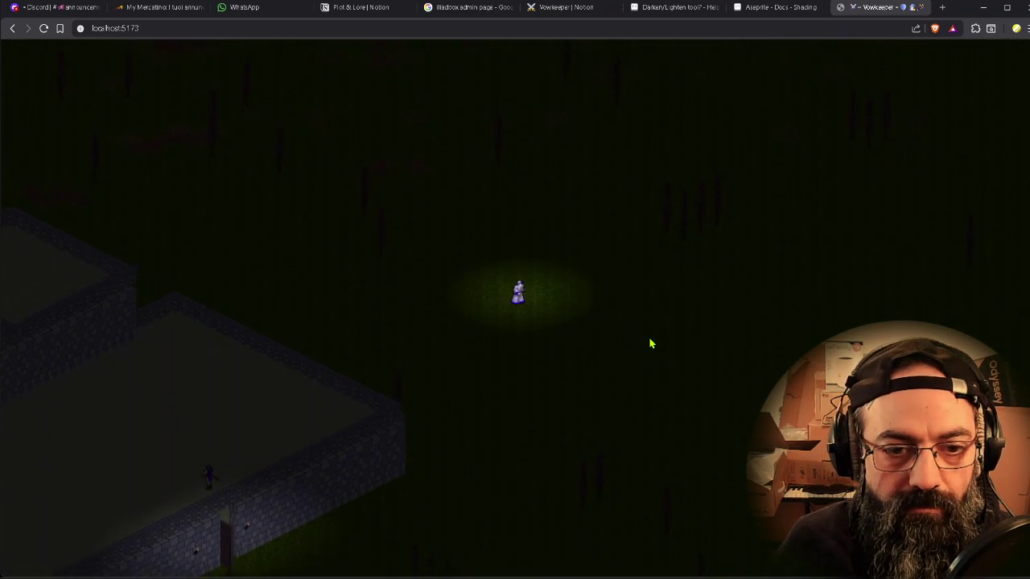
key(s)
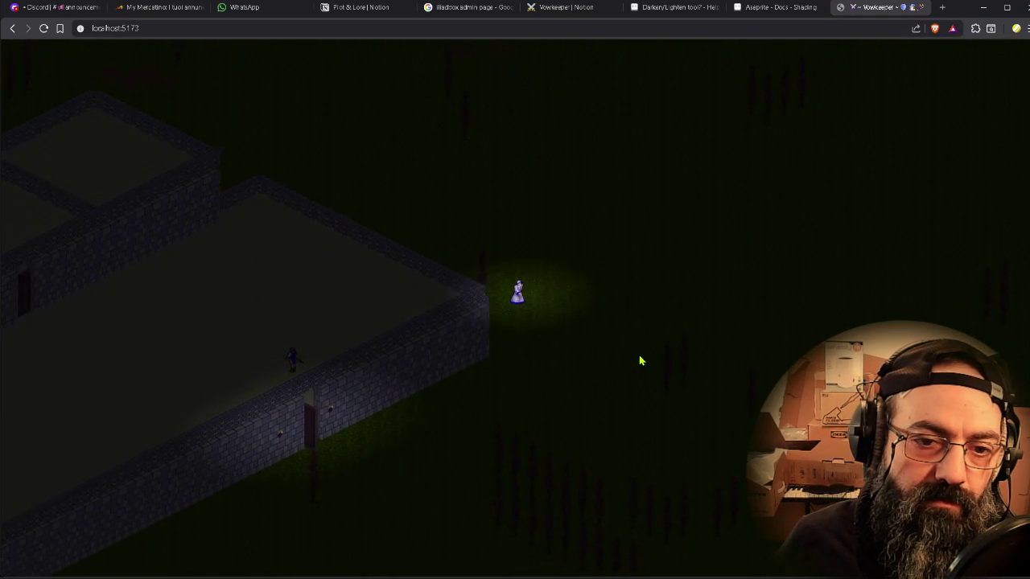
key(a)
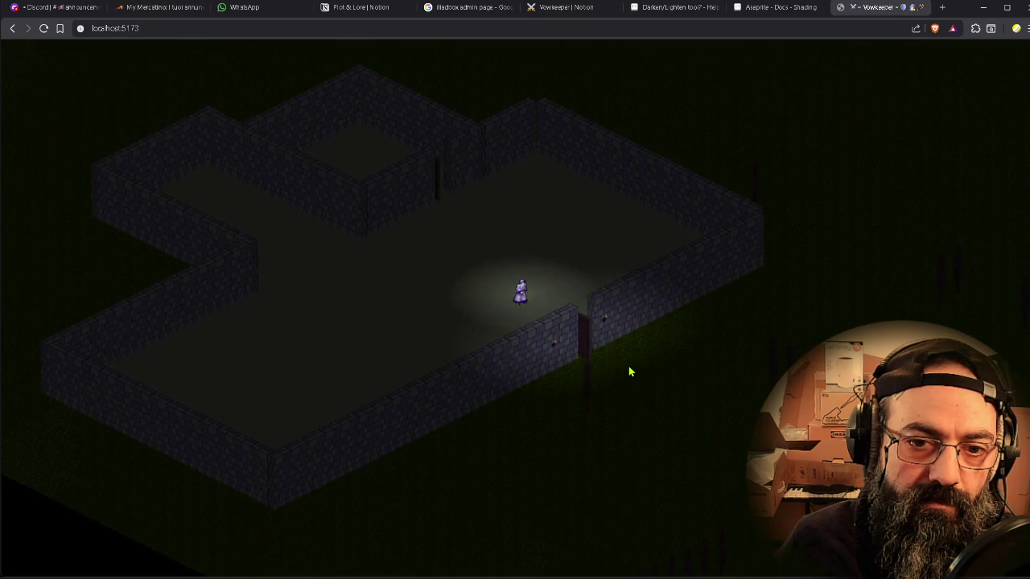
key(d)
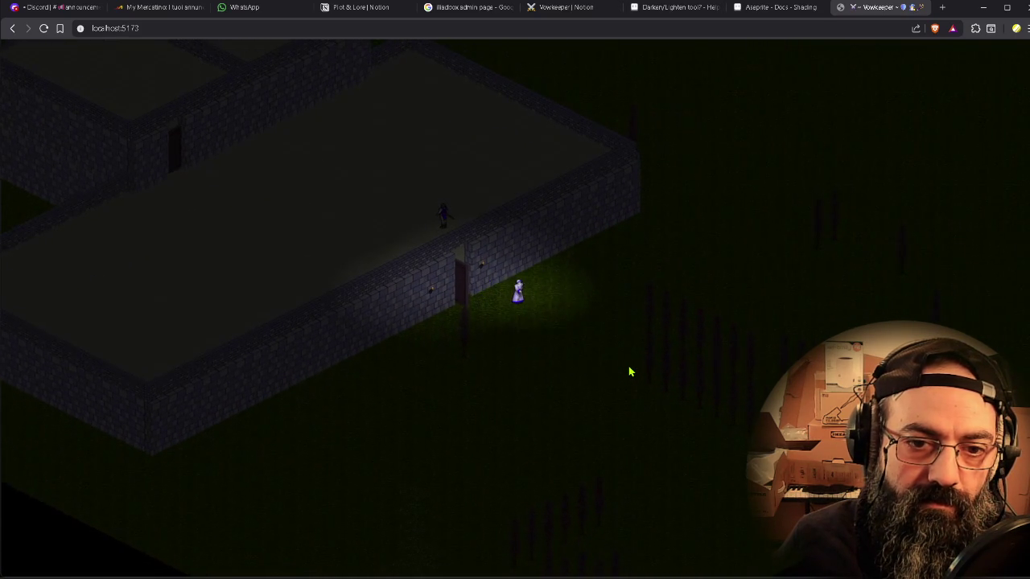
key(d)
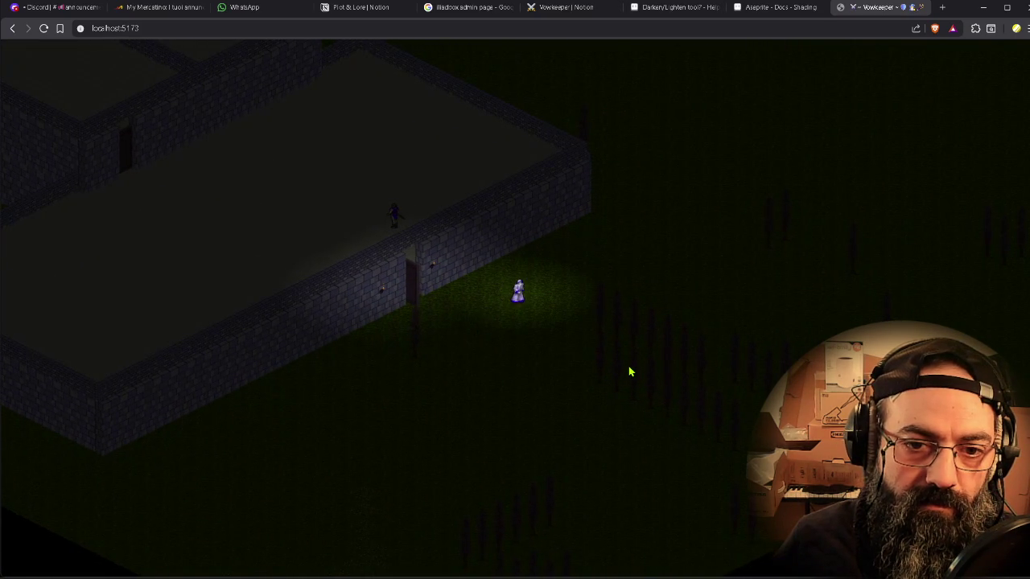
key(w)
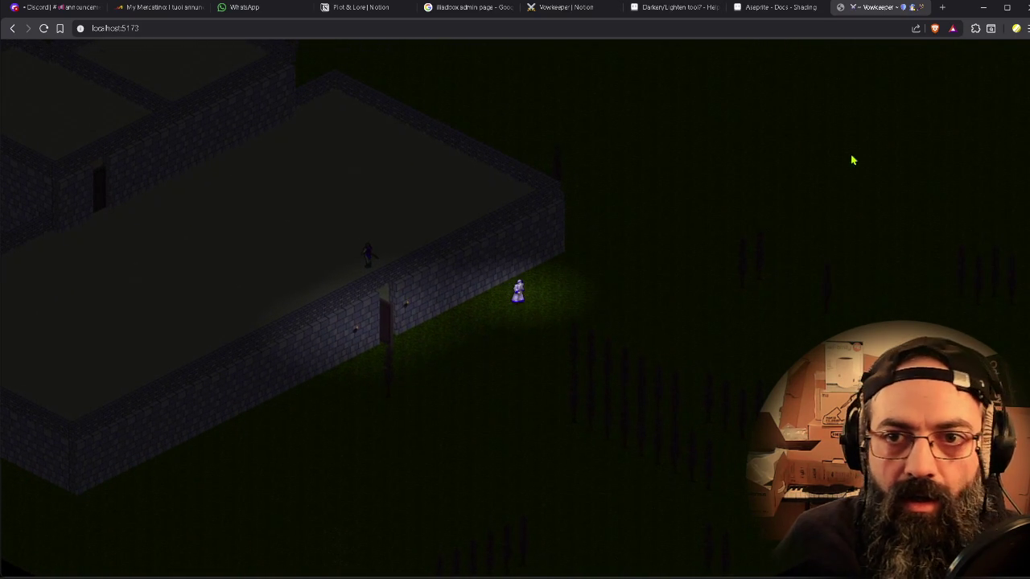
key(super)
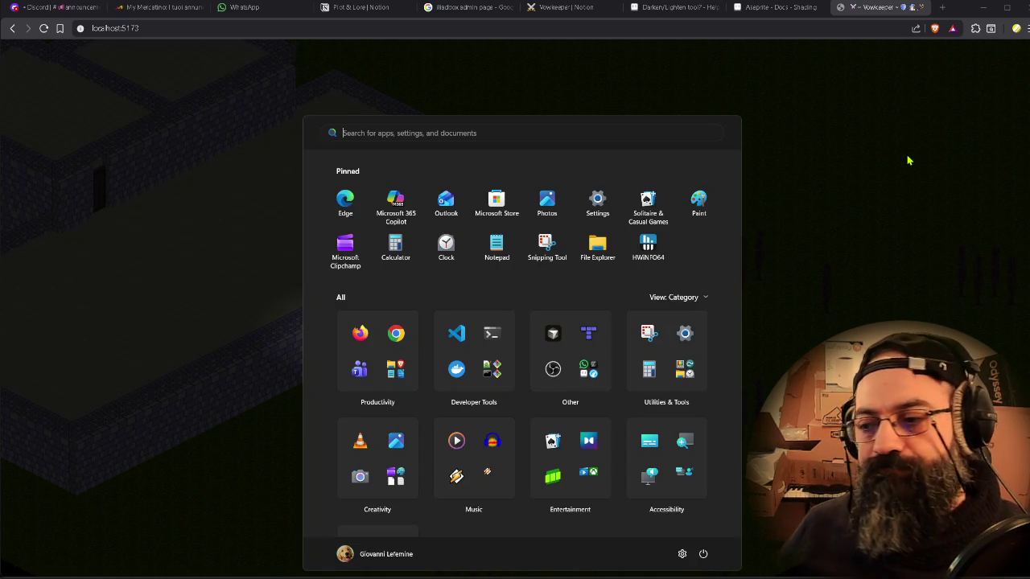
key(super)
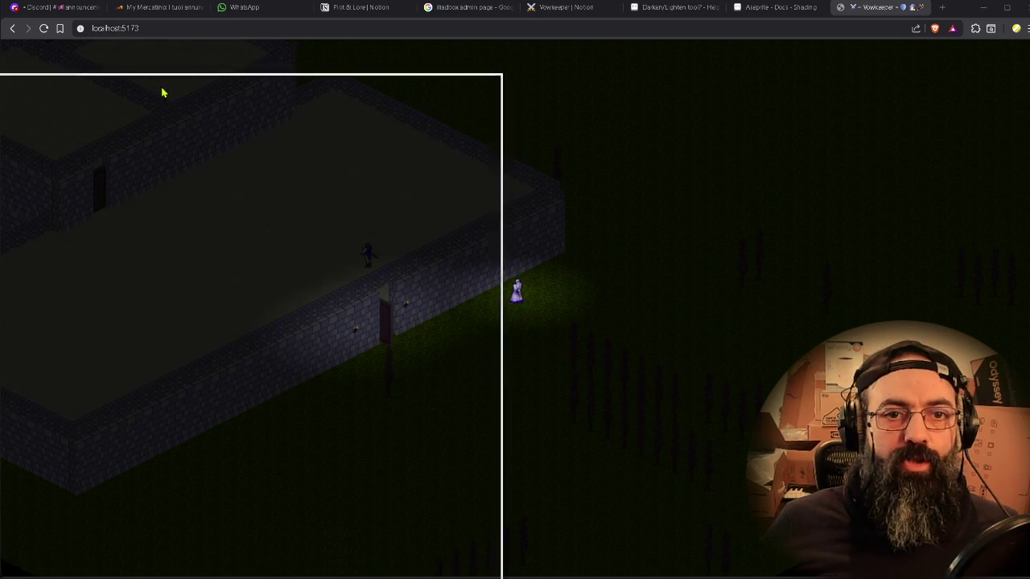
click(531, 71)
drag(531, 70, 607, 53)
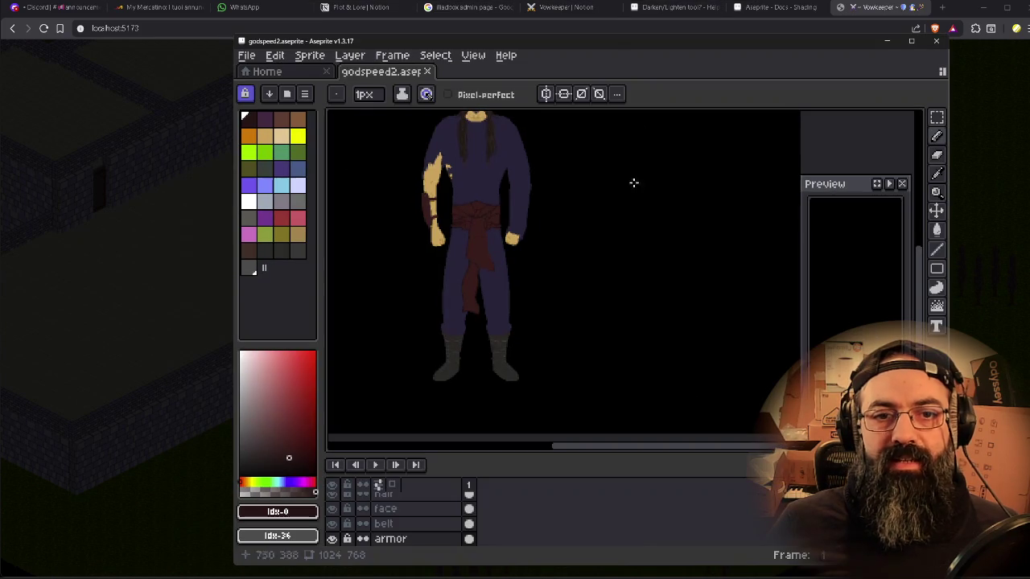
mouse_move(839, 270)
mouse_down()
mouse_move(851, 277)
mouse_move(820, 276)
mouse_up()
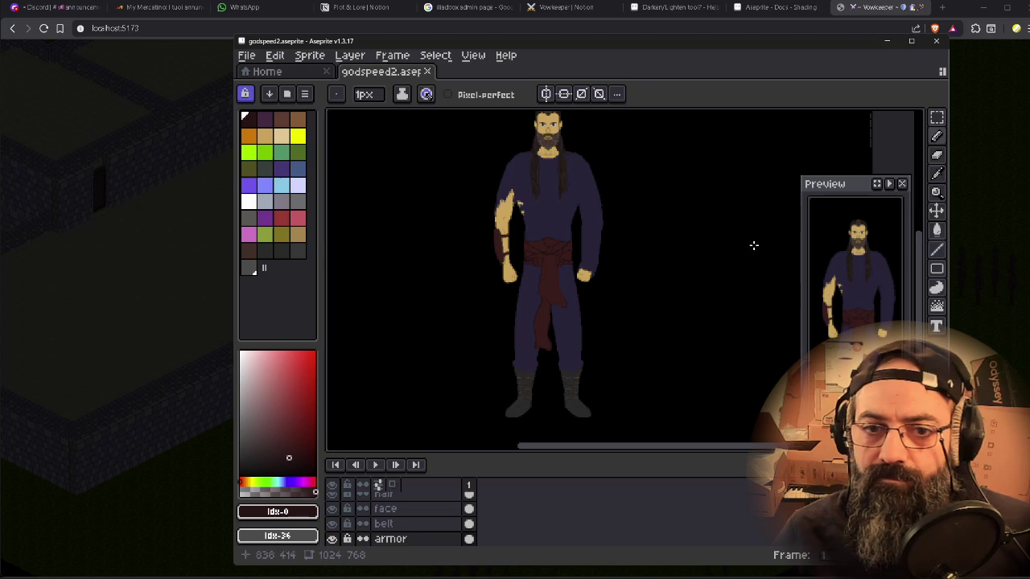
scroll(574, 237, up, 1)
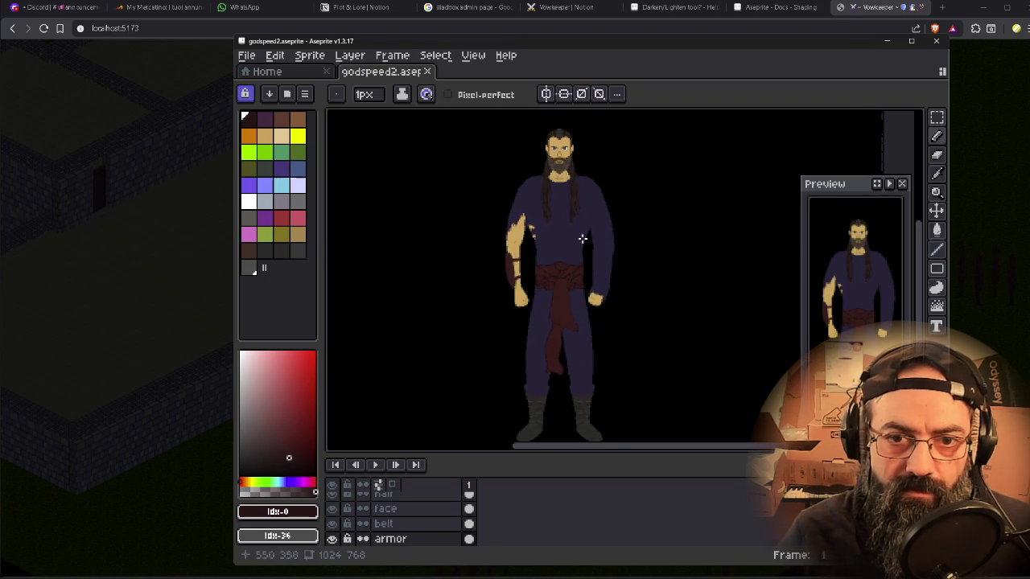
scroll(570, 193, up, 4)
mouse_move(572, 193)
mouse_down()
mouse_move(623, 294)
mouse_move(606, 359)
mouse_move(616, 359)
mouse_up()
scroll(611, 349, down, 2)
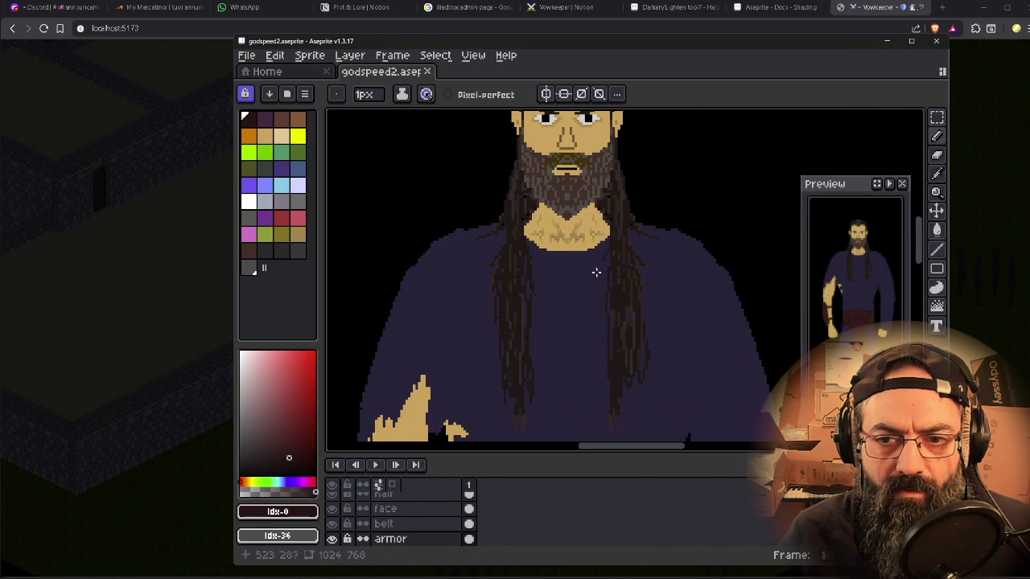
scroll(580, 299, down, 2)
drag(575, 308, 598, 196)
scroll(571, 280, down, 2)
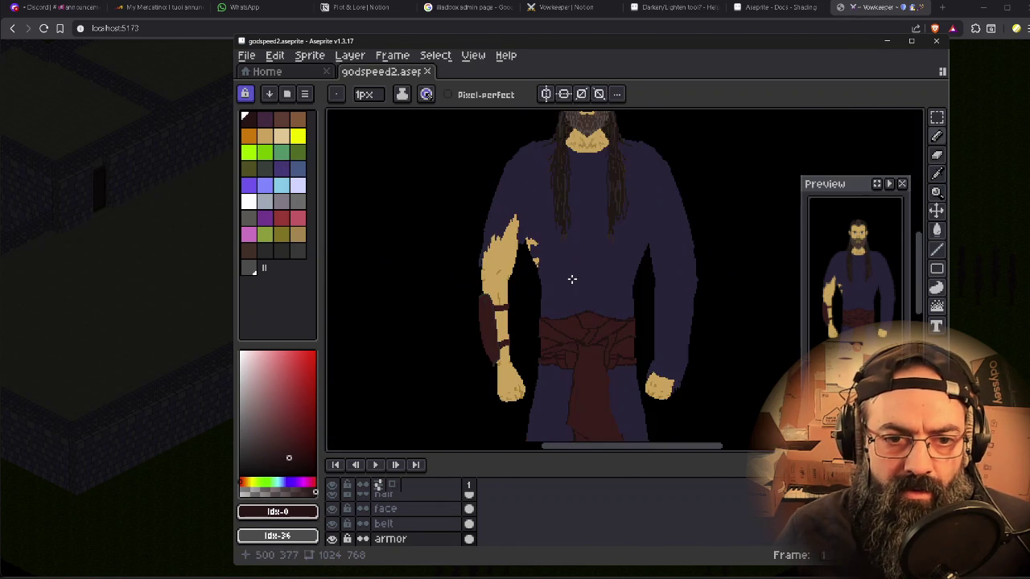
scroll(603, 255, up, 1)
drag(602, 255, 582, 203)
scroll(532, 236, up, 1)
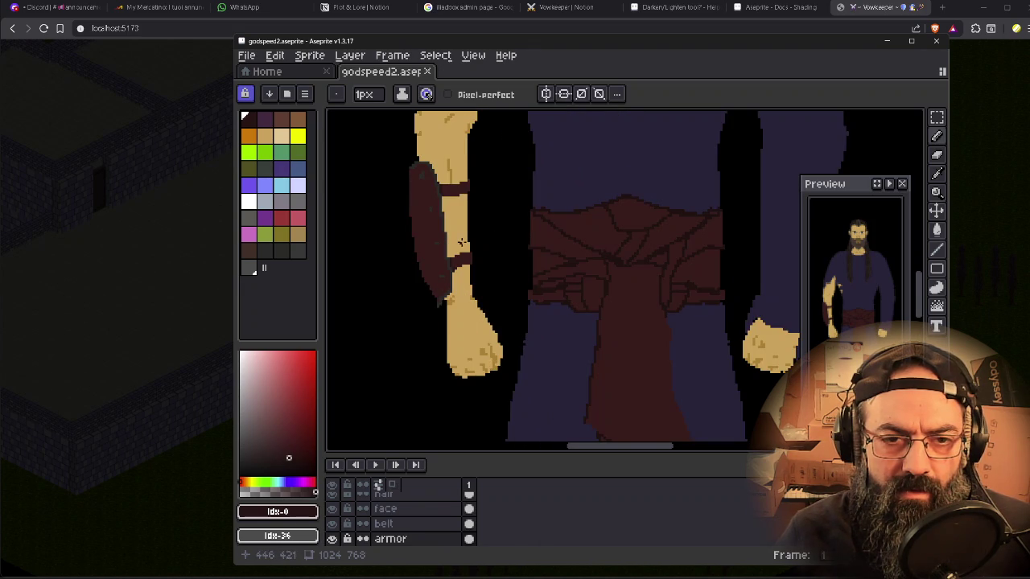
scroll(461, 242, down, 2)
scroll(464, 248, up, 1)
mouse_move(464, 249)
mouse_down()
mouse_move(478, 253)
mouse_move(487, 296)
mouse_up()
scroll(487, 296, down, 1)
scroll(486, 296, up, 1)
scroll(483, 299, up, 1)
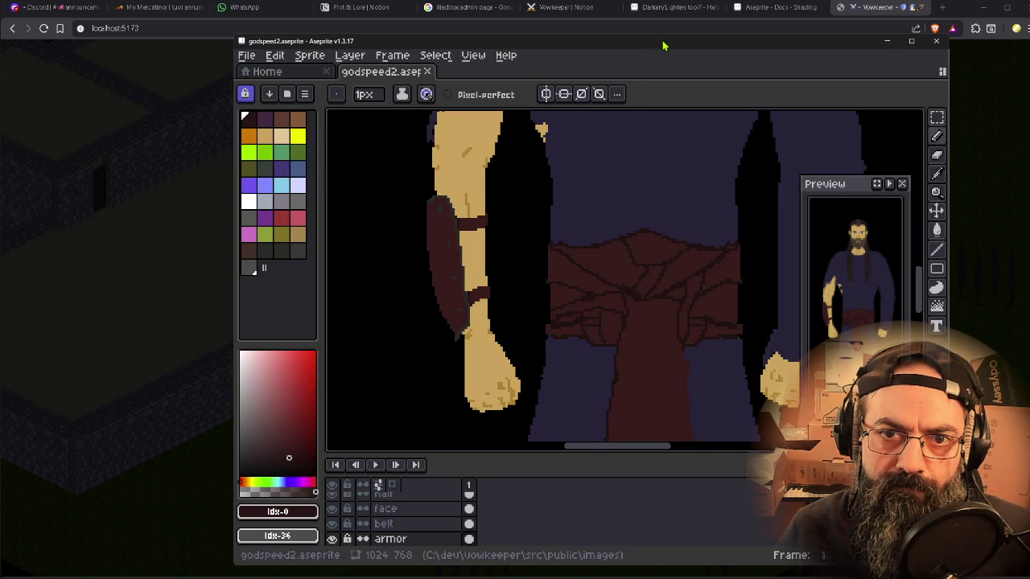
drag(662, 46, 650, 45)
scroll(451, 265, up, 1)
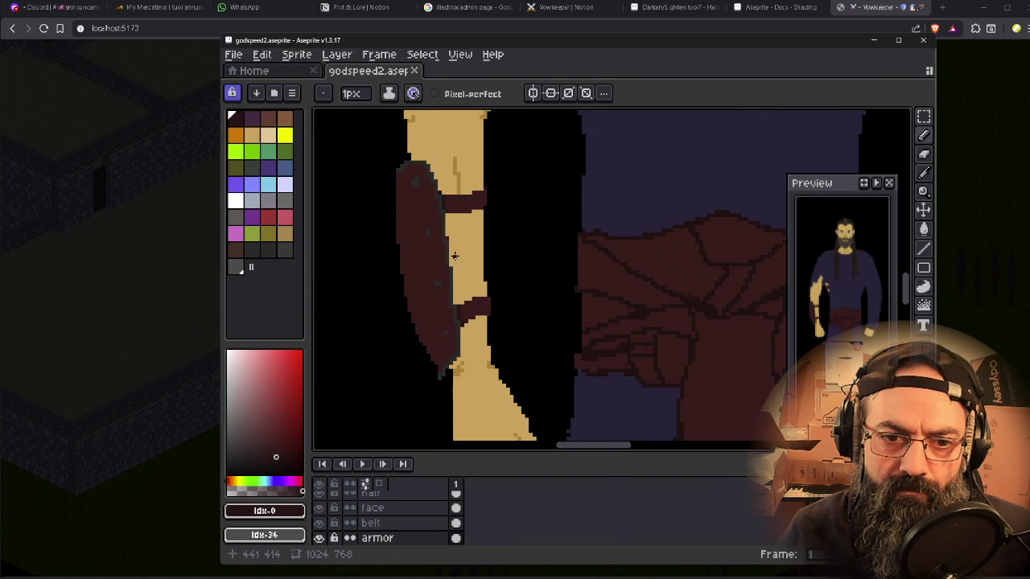
scroll(447, 358, up, 1)
scroll(451, 368, up, 1)
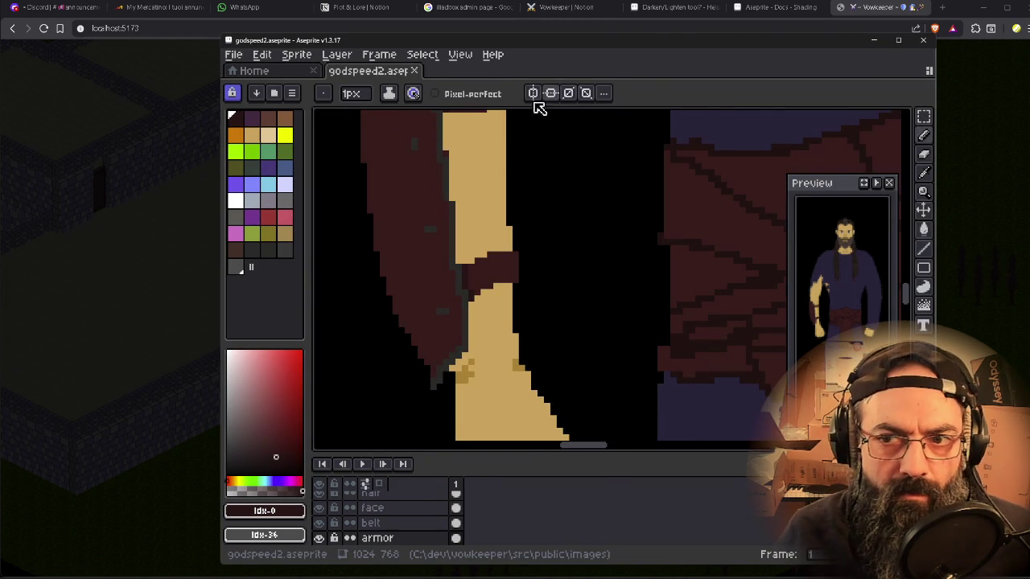
- Eyedrop the arm's dark grey outline colour and bring the forearm guard's top into view
key(e)
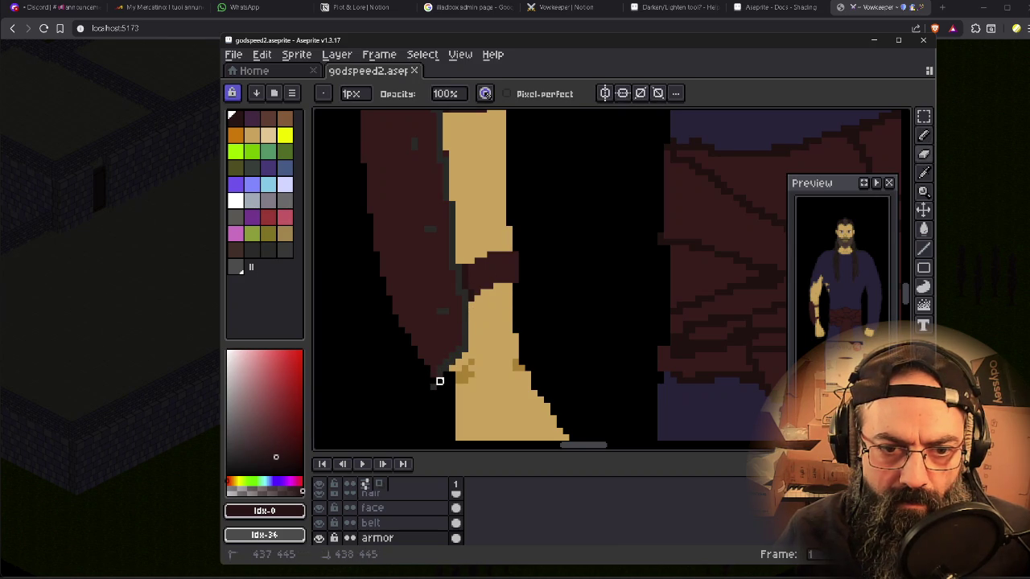
scroll(427, 393, down, 1)
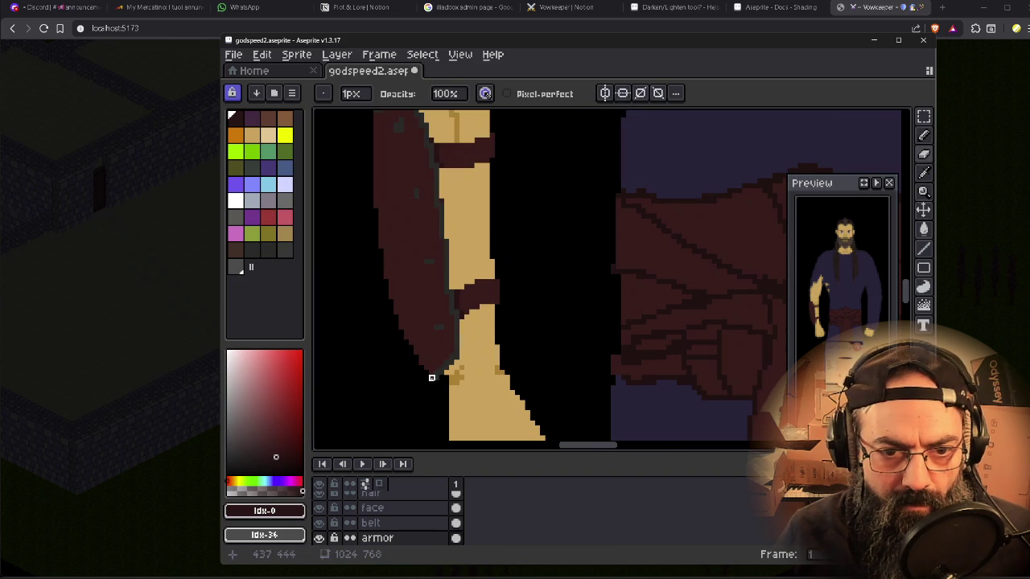
key(alt)
alt+click(439, 375)
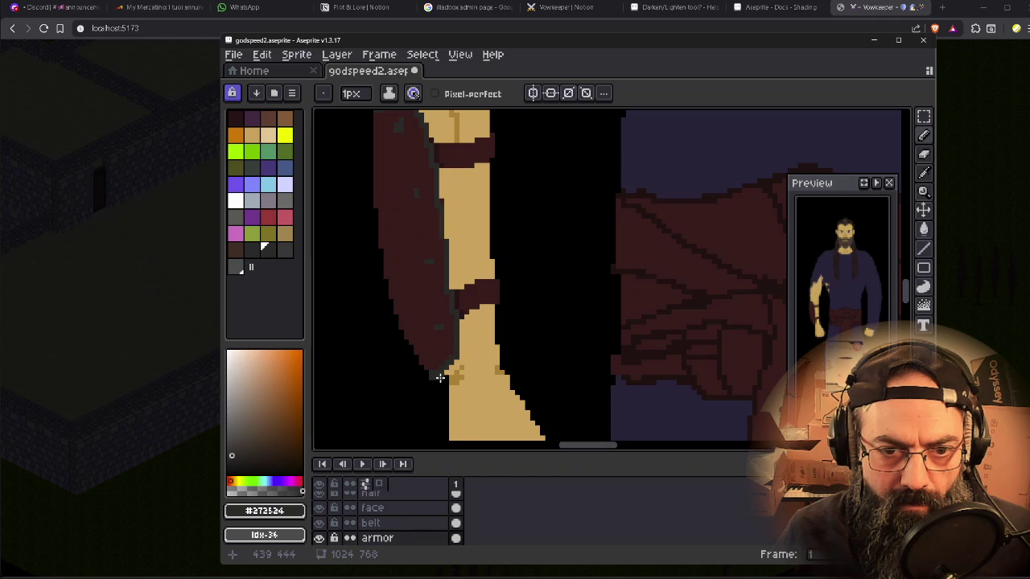
scroll(387, 201, up, 2)
scroll(418, 255, up, 1)
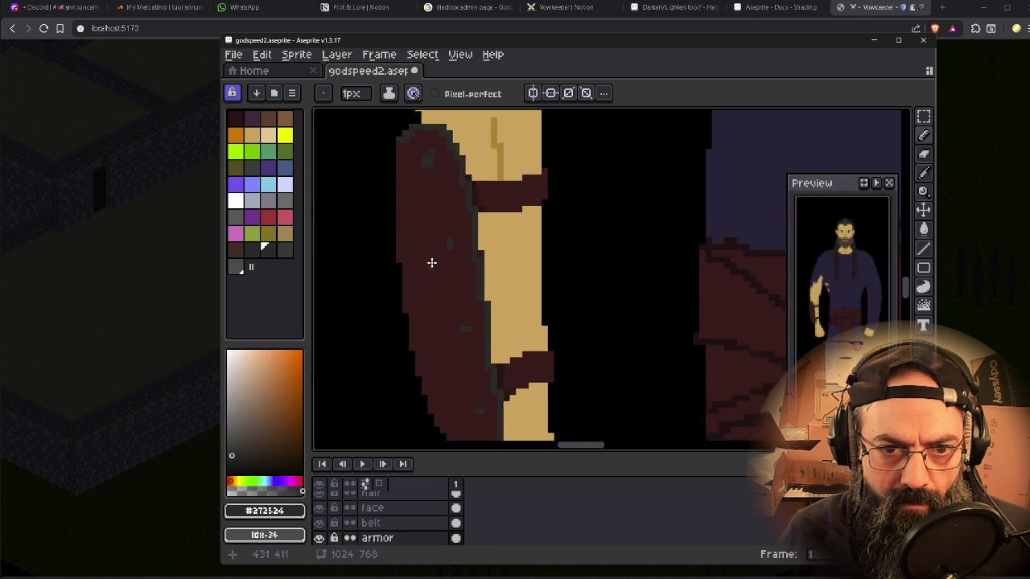
scroll(429, 262, up, 1)
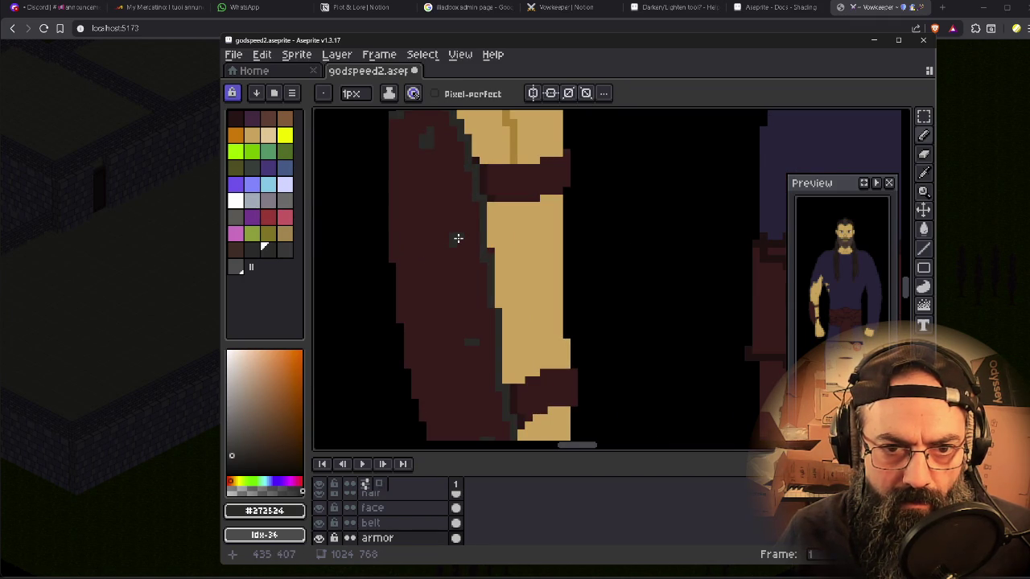
drag(442, 204, 462, 236)
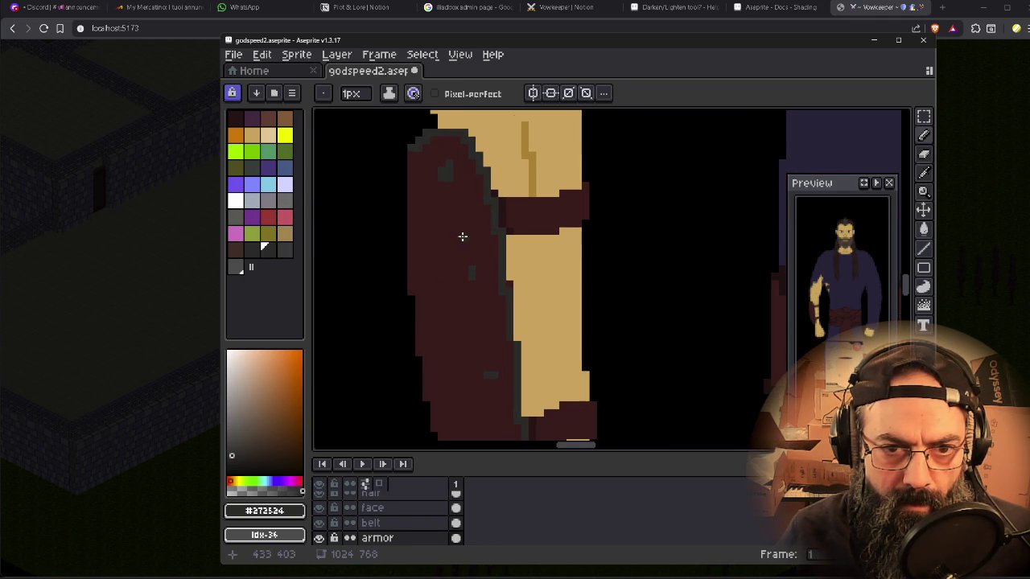
- Pick the guard's dark red, then add a 1px dark grey pixel at the guard's lower edge
key(e)
alt+click(433, 201)
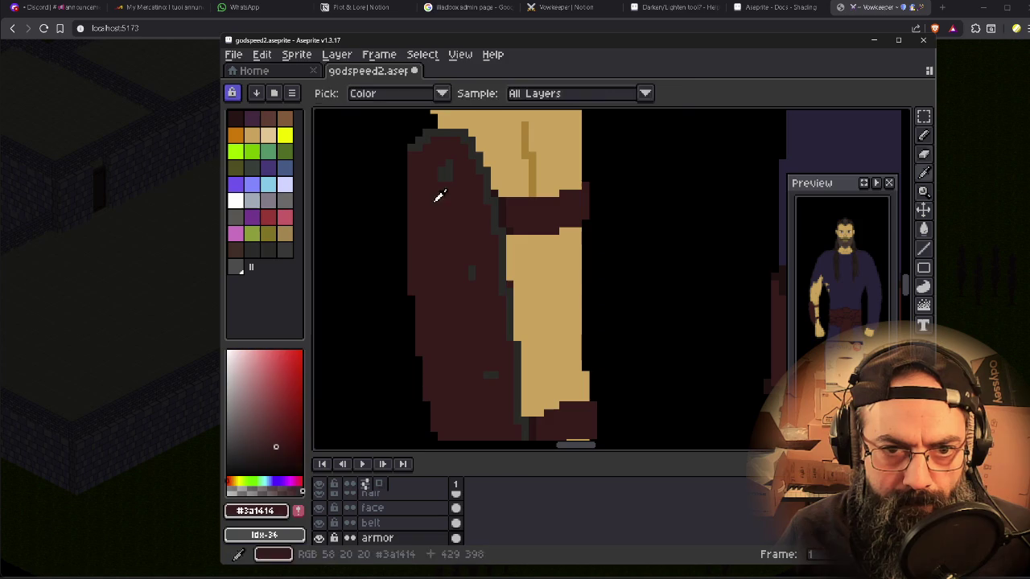
key(b)
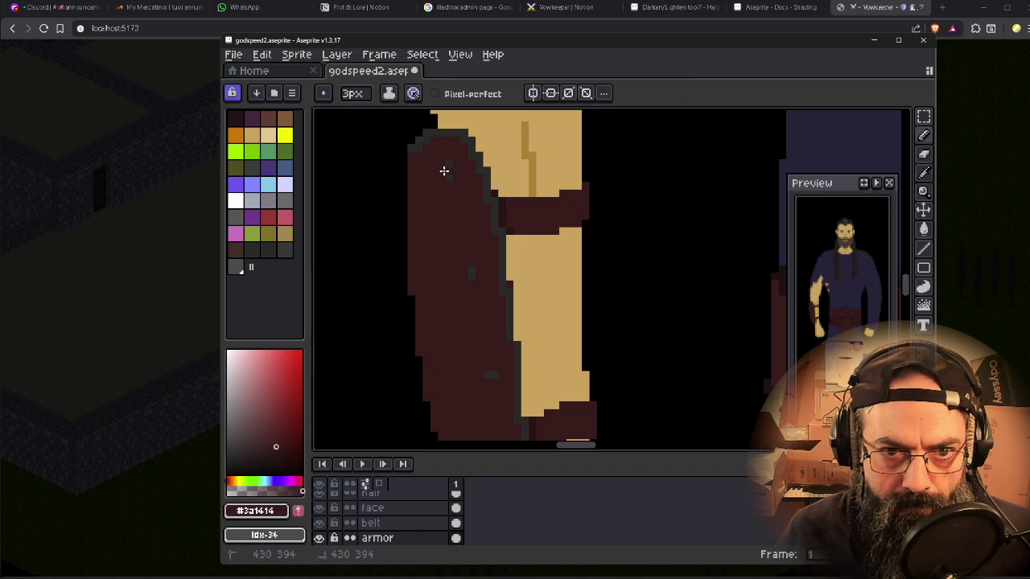
drag(476, 311, 415, 188)
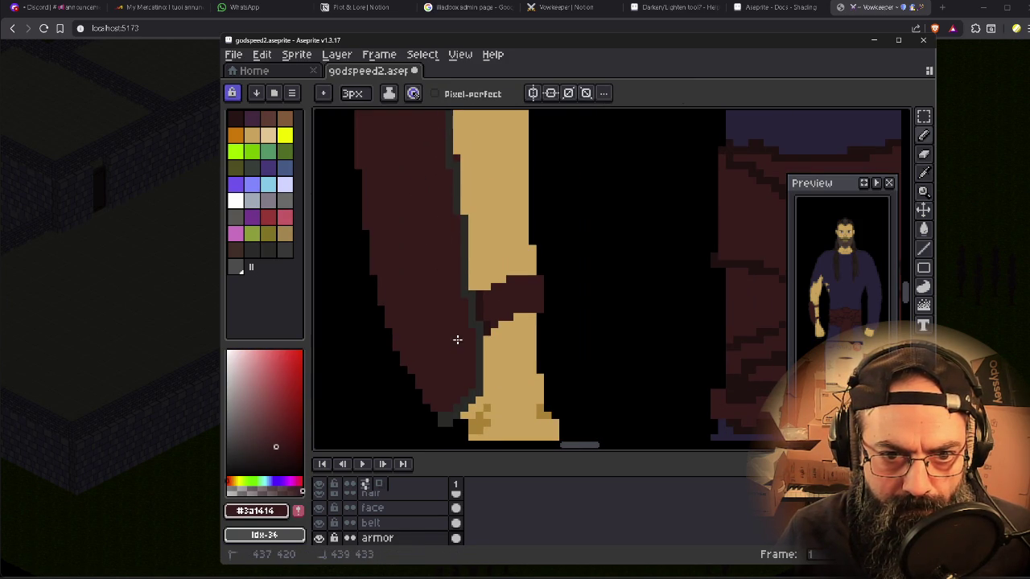
alt+click(480, 358)
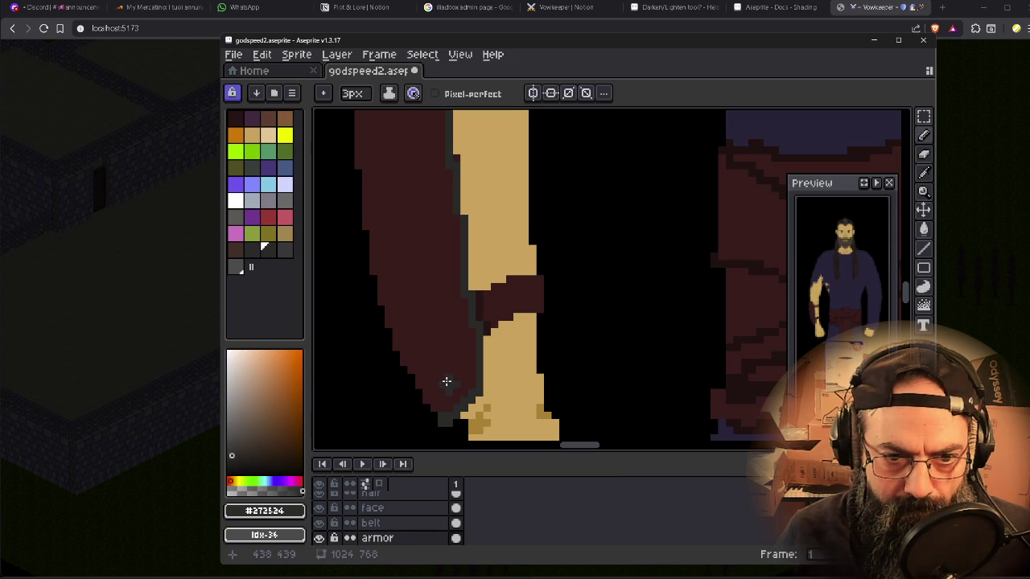
key(minus)
key(minus)
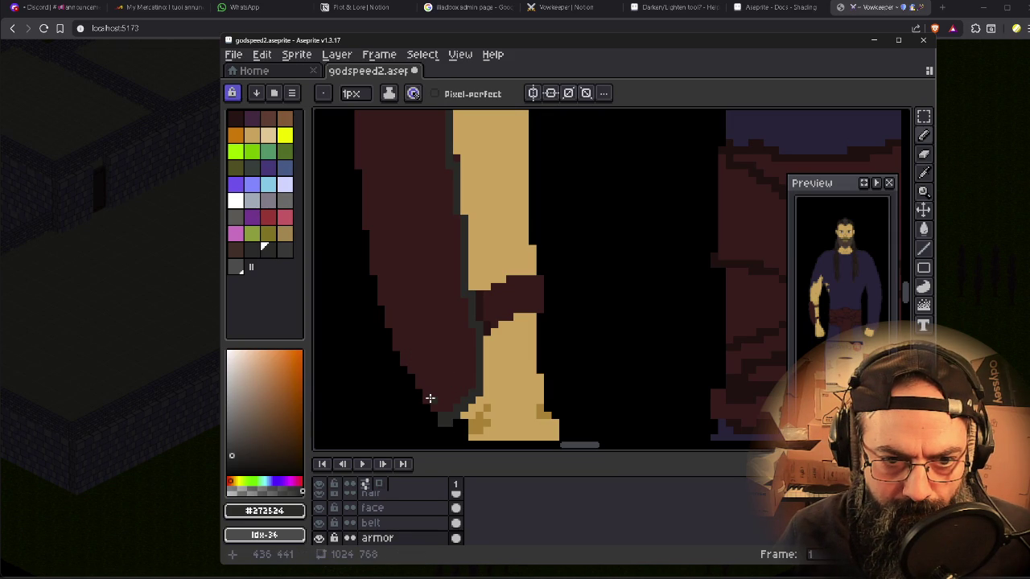
click(430, 391)
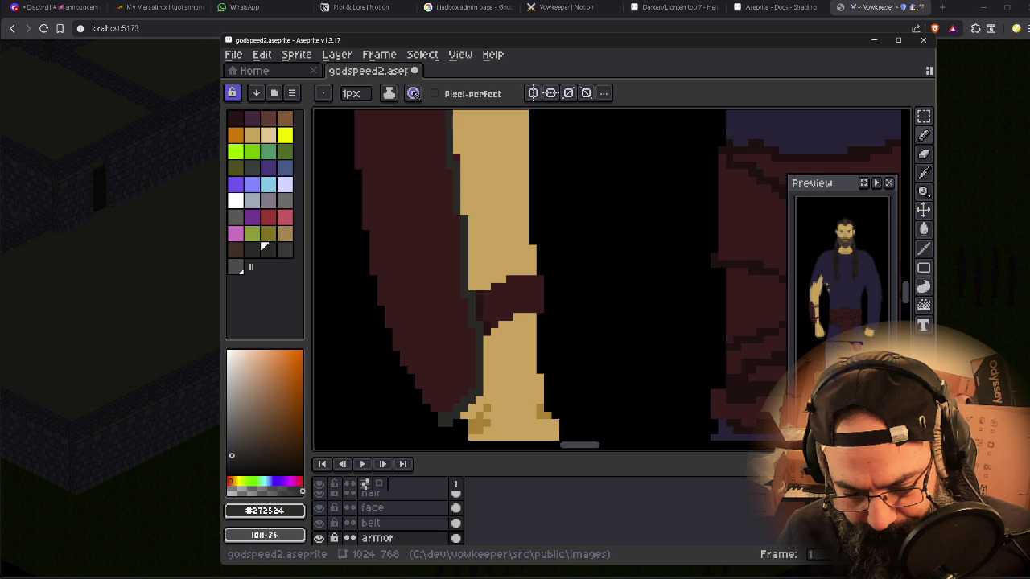
key(alt+Tab)
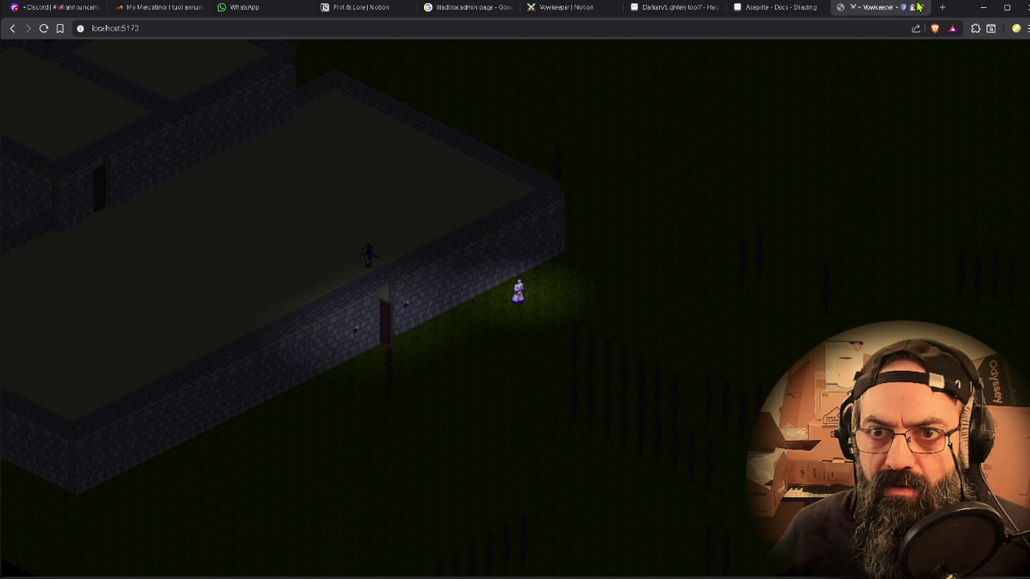
- Close the game tab, stop http-server, close the exited Client tab and stop the tsc watcher
key(ctrl+w)
click(983, 8)
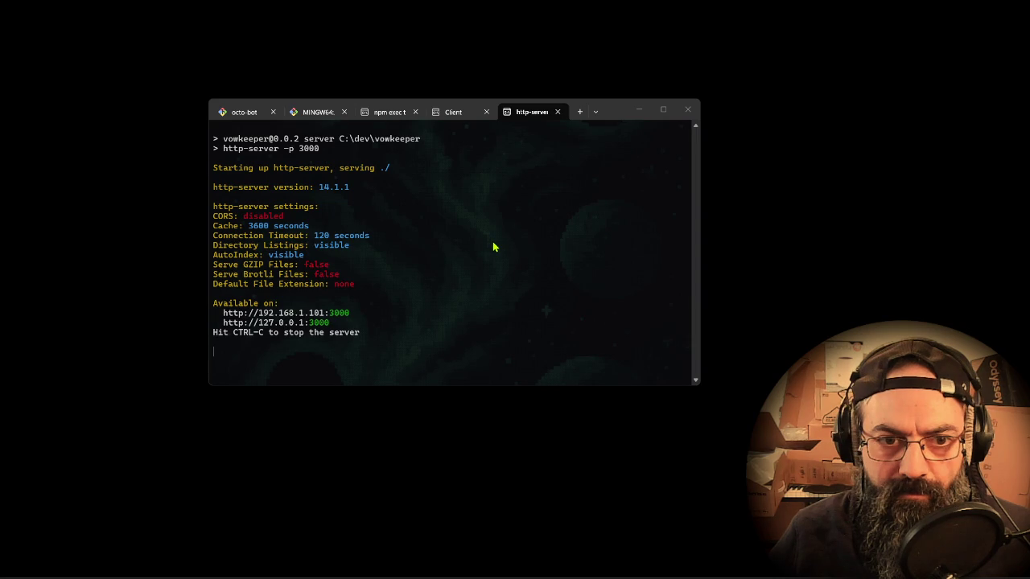
click(493, 247)
key(ctrl+c)
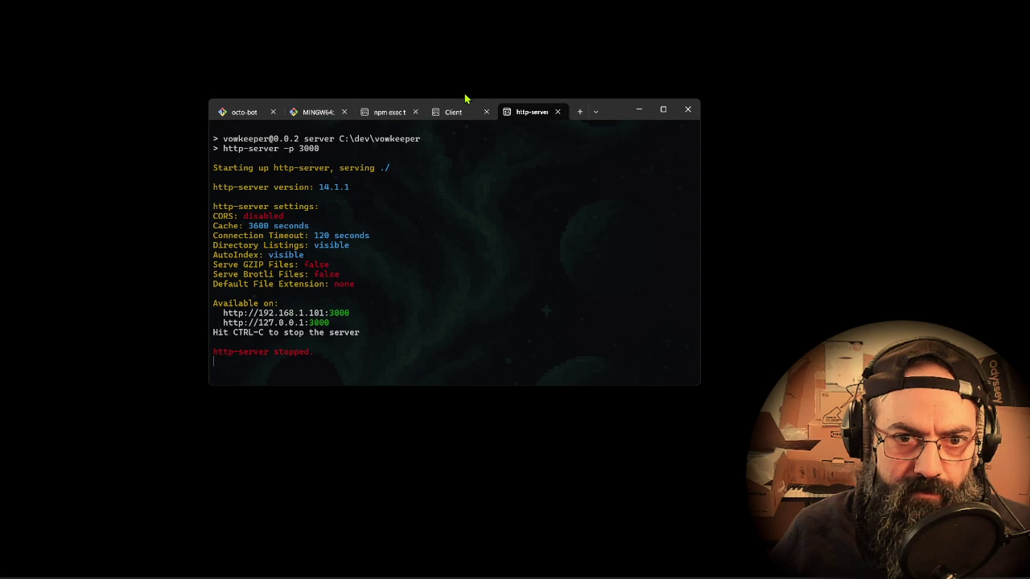
key(ctrl+d)
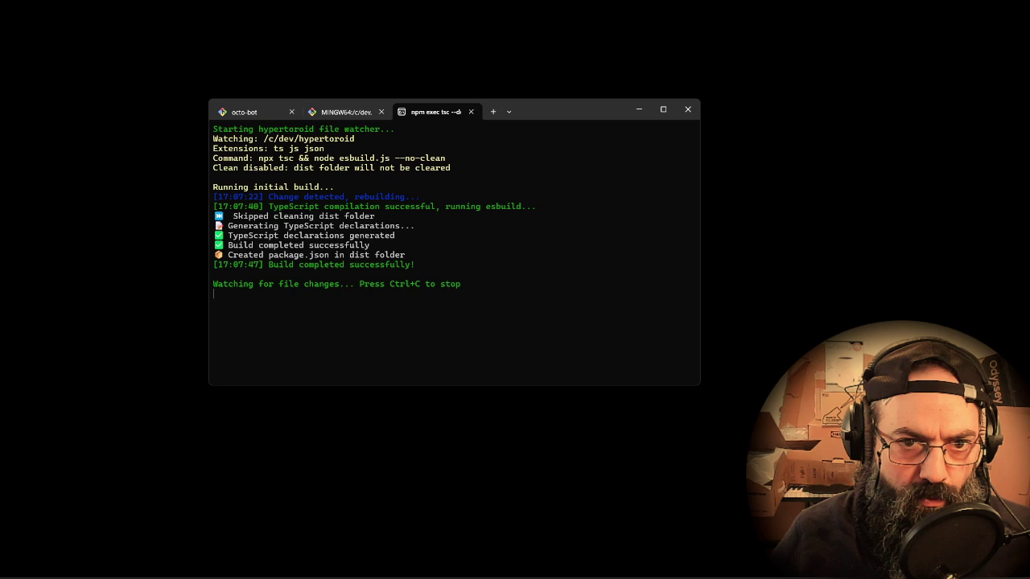
key(ctrl+c)
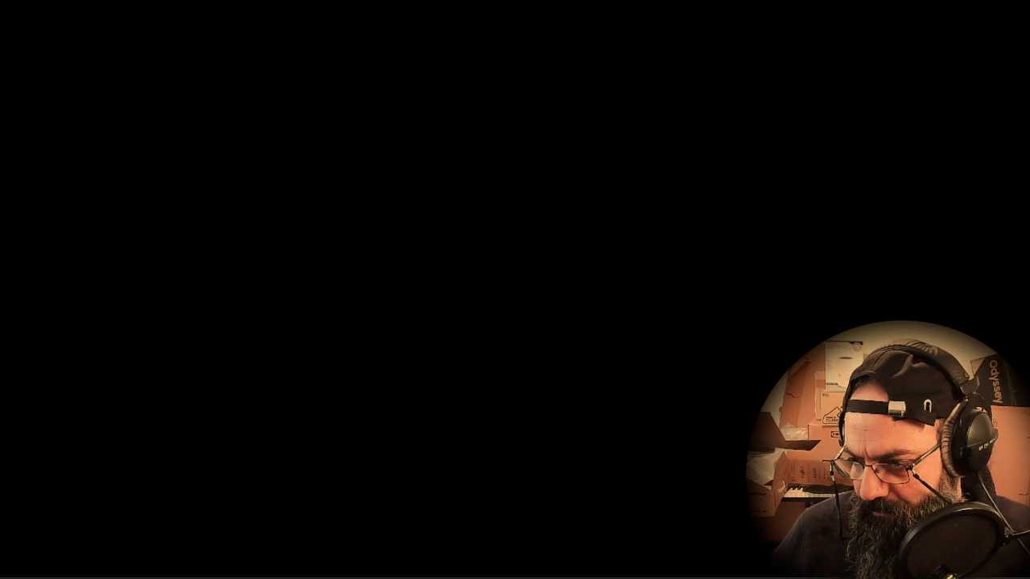
- Switch back to the Aseprite window with godspeed2.aseprite open
key(alt+Tab)
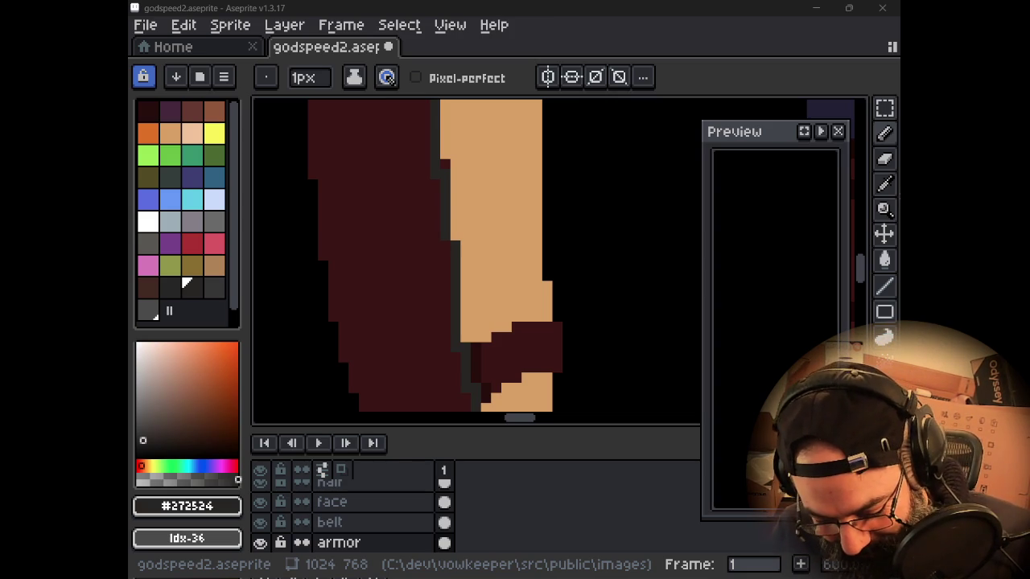
- Frame the forearm guard's top tip and reposition the preview to show the full sprite
drag(570, 249, 586, 302)
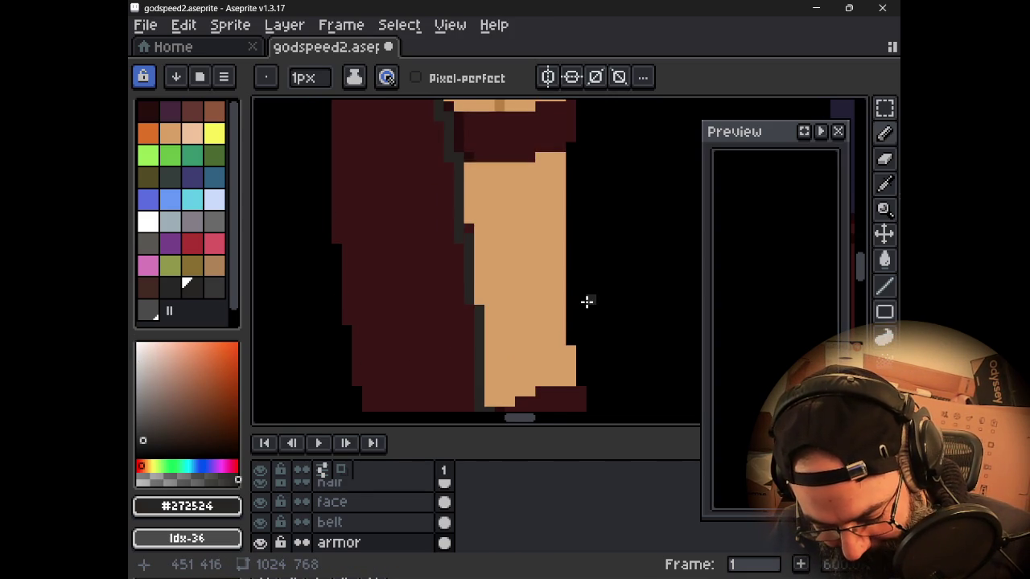
scroll(586, 301, down, 2)
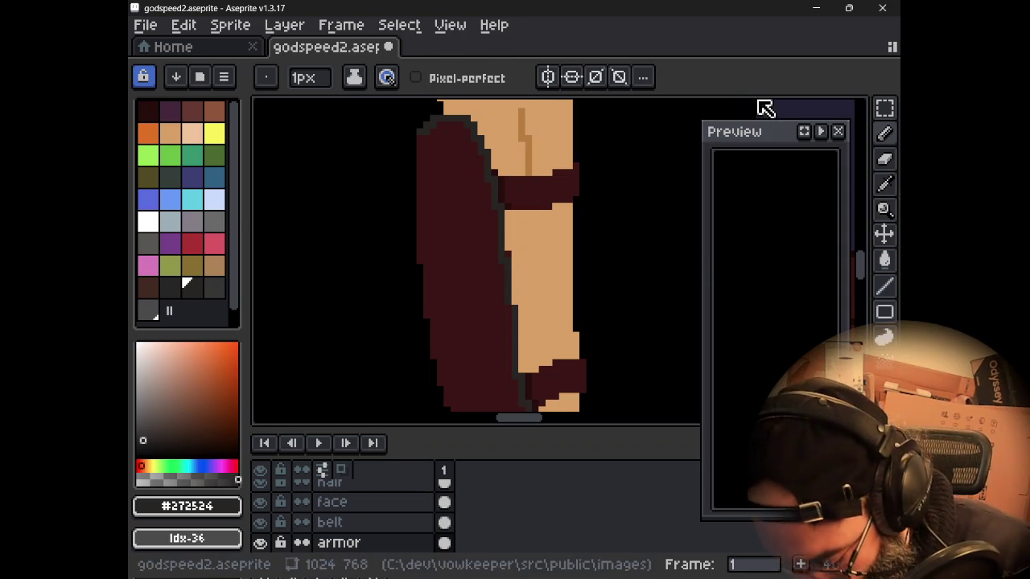
drag(779, 144, 806, 141)
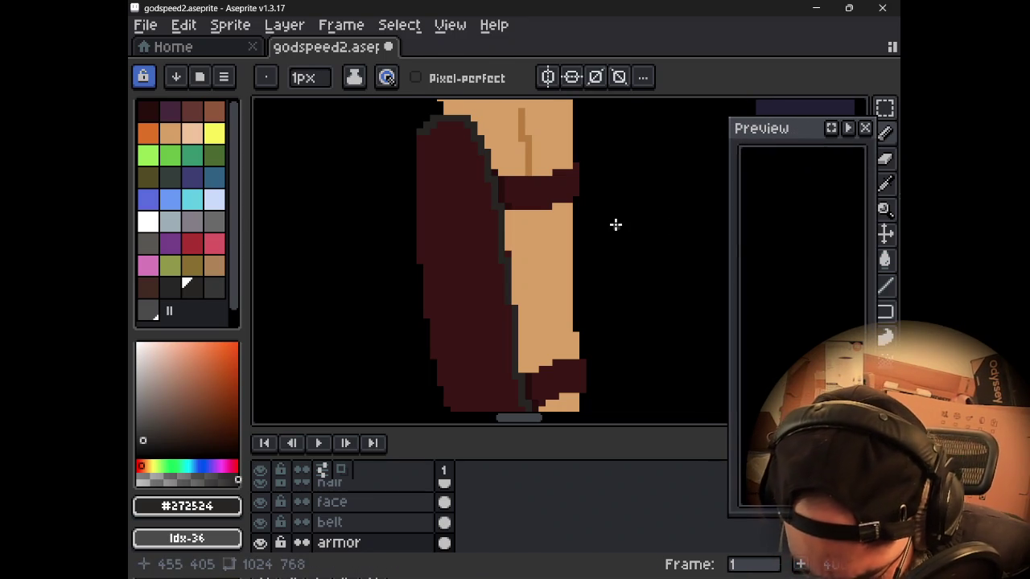
drag(769, 249, 766, 256)
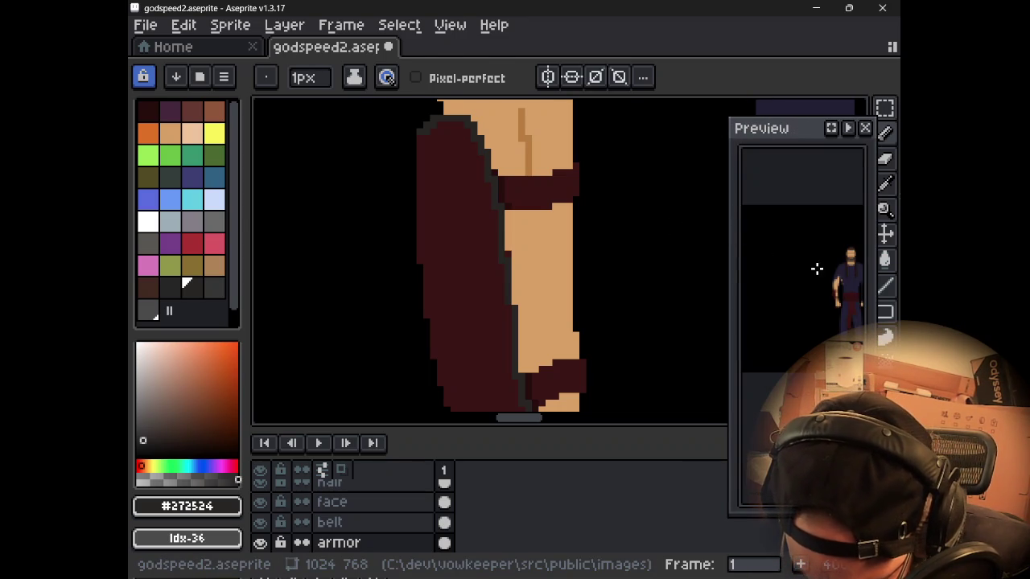
scroll(766, 256, up, 1)
scroll(770, 267, up, 1)
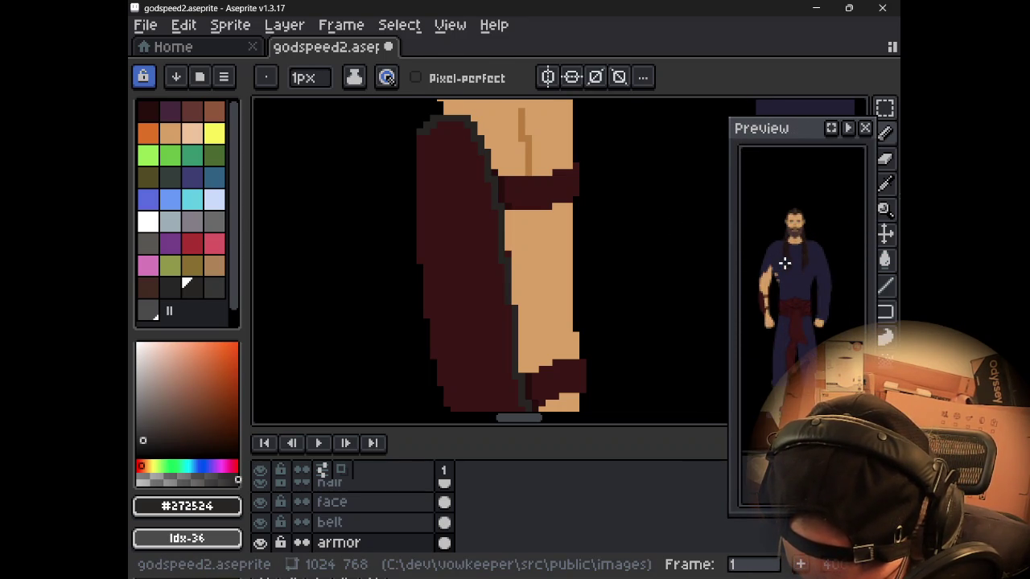
scroll(781, 270, up, 1)
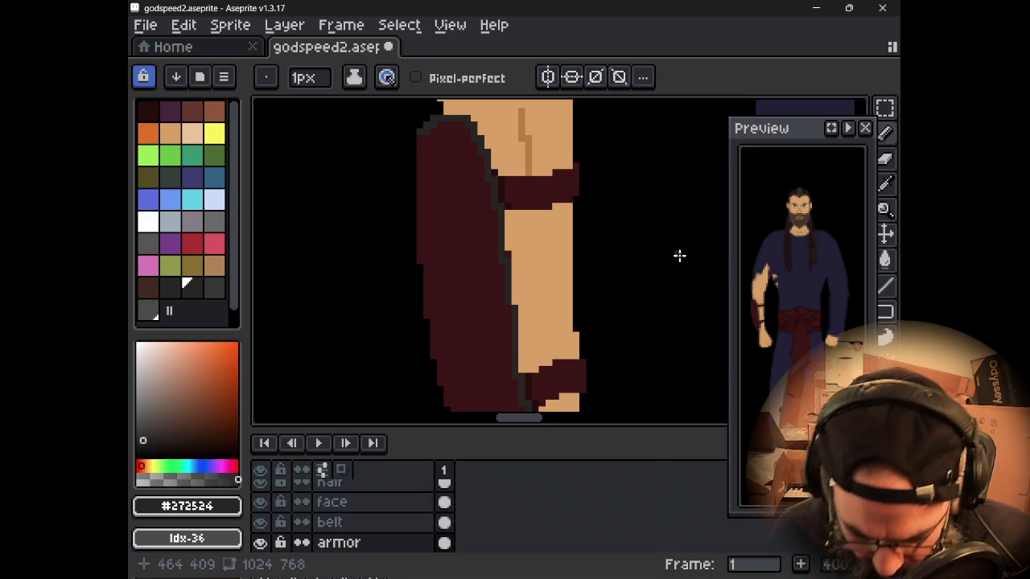
- Undo the last grey Pencil stroke on the guard's top-left outline
key(i)
key(b)
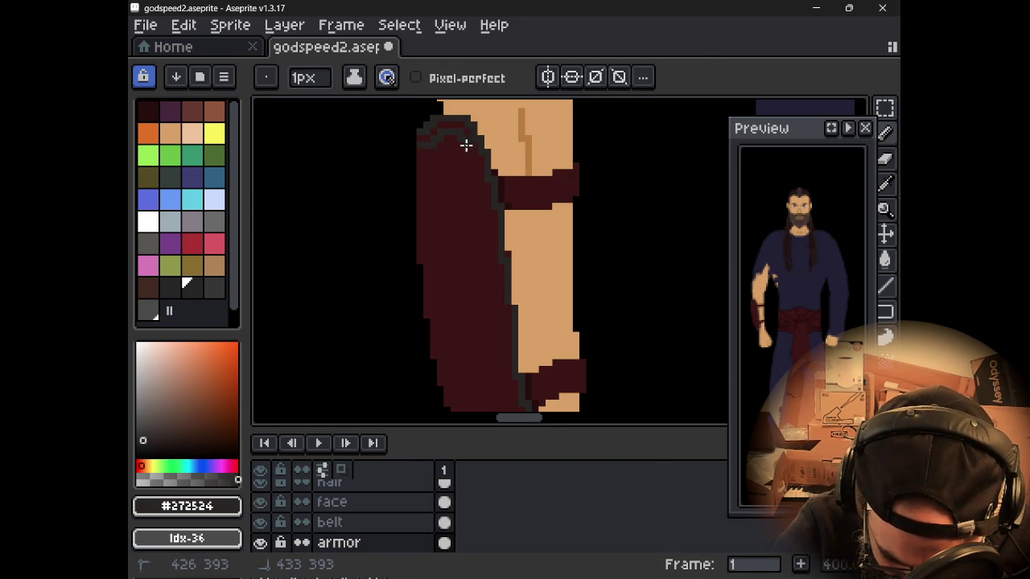
key(ctrl+z)
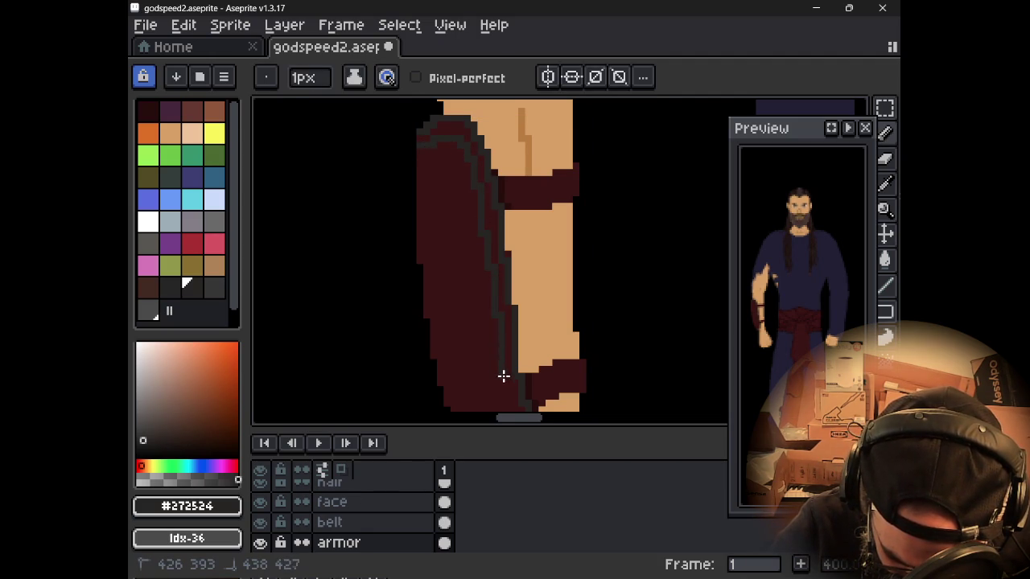
scroll(514, 362, down, 3)
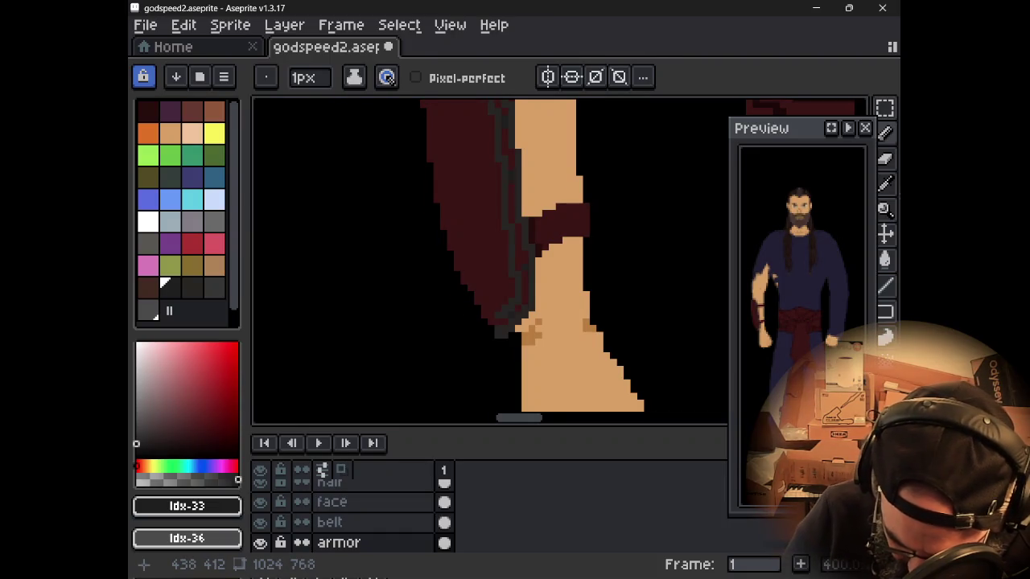
scroll(505, 120, up, 1)
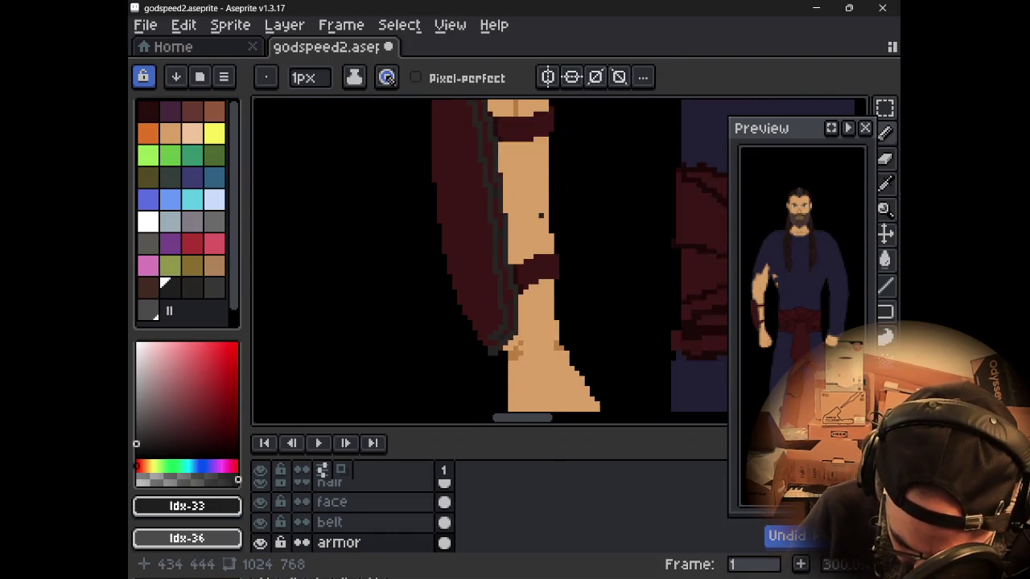
scroll(515, 257, down, 1)
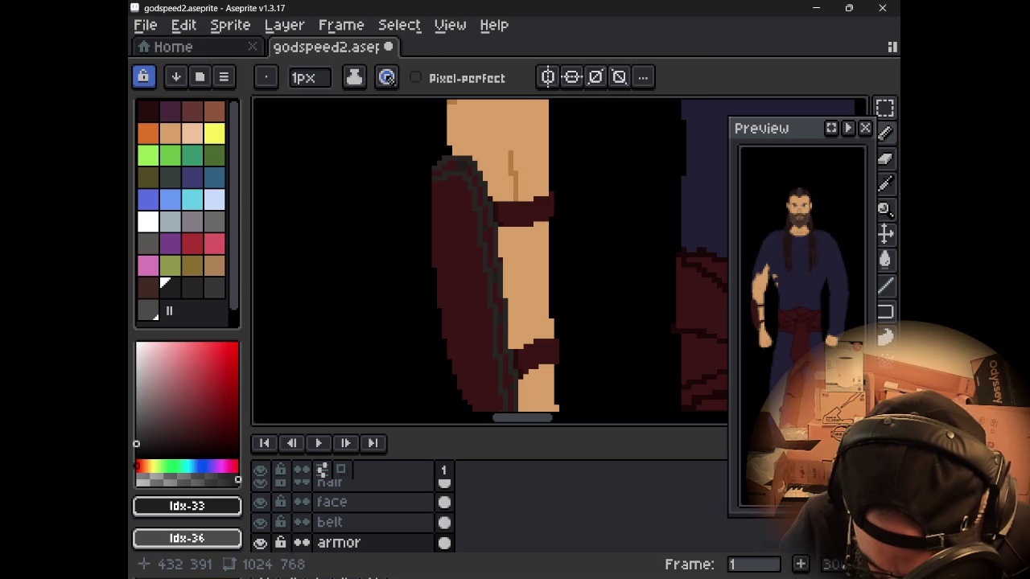
- Sample outline grey #272524 and dark red #260d0d from the guard while framing the wrist
key(alt)
alt+click(505, 203)
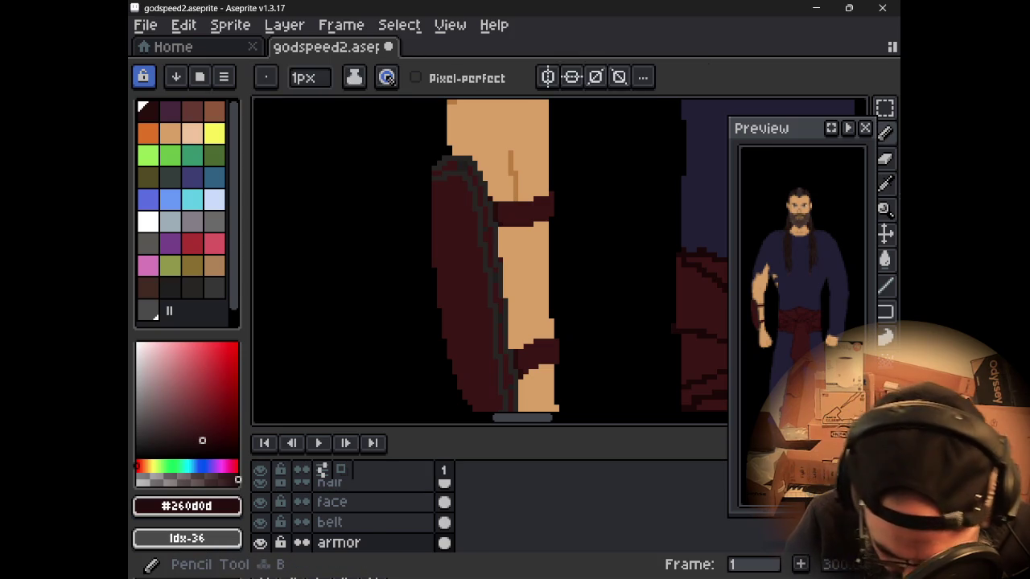
key(g)
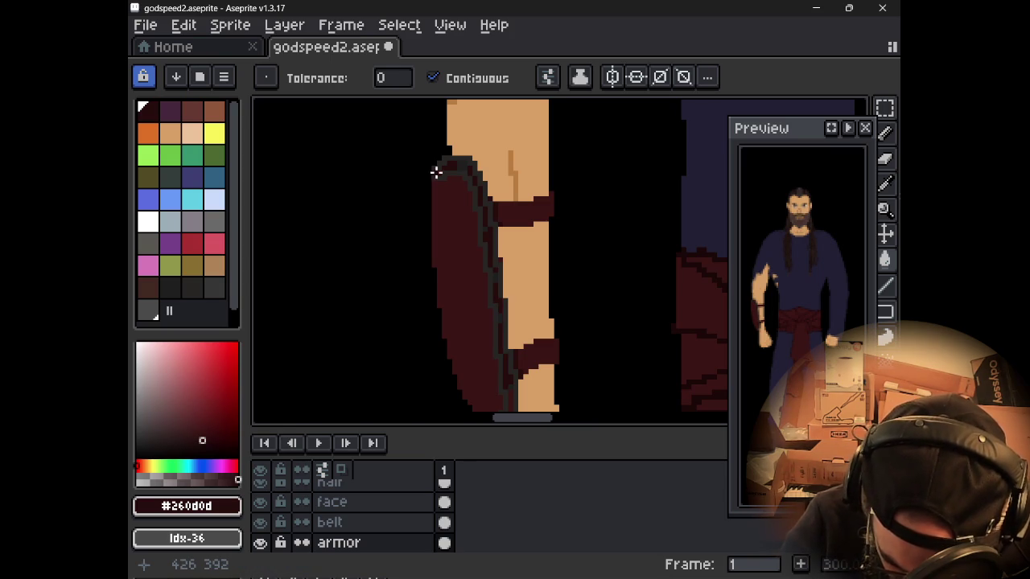
alt+click(486, 265)
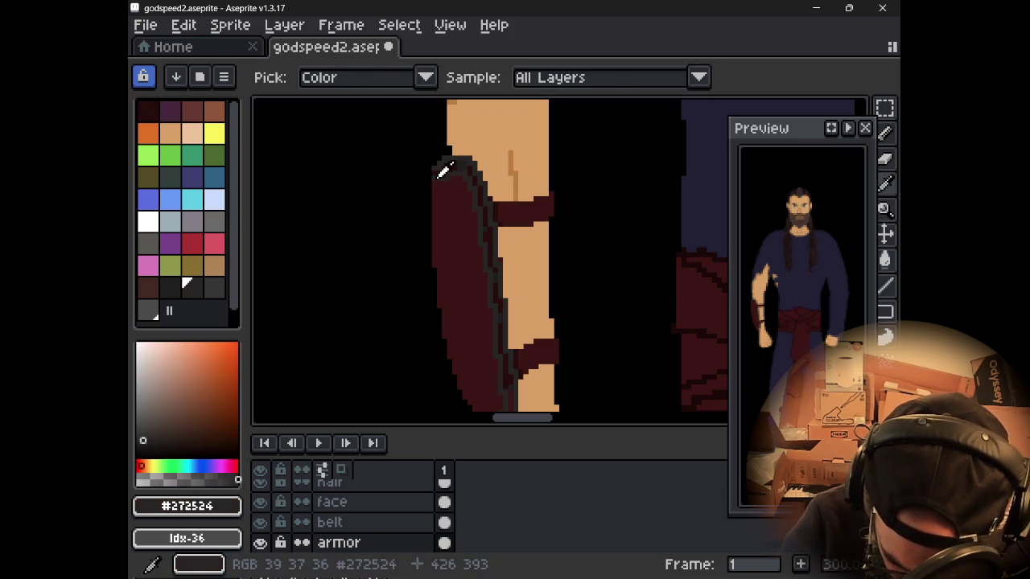
key(b)
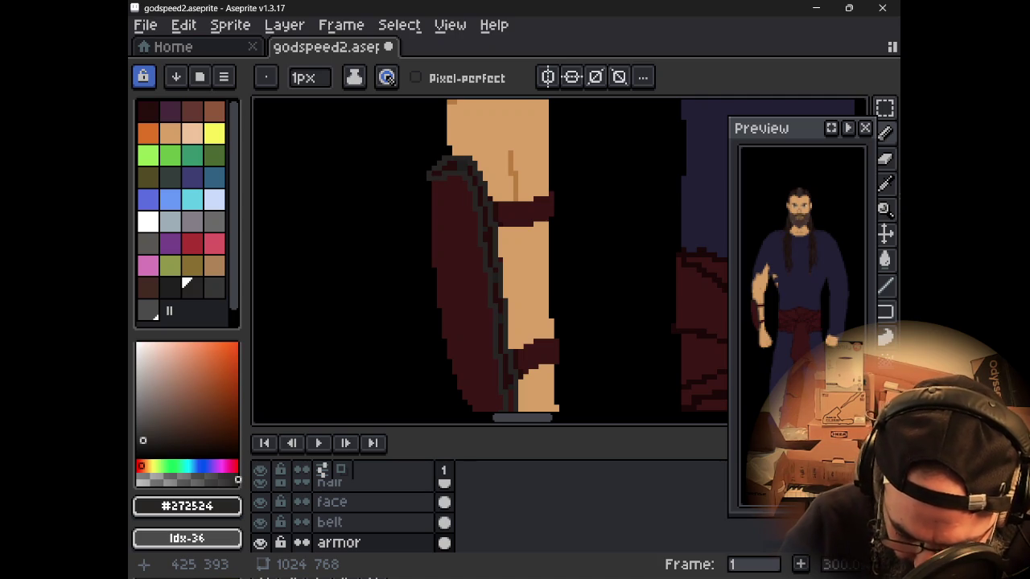
drag(456, 253, 456, 177)
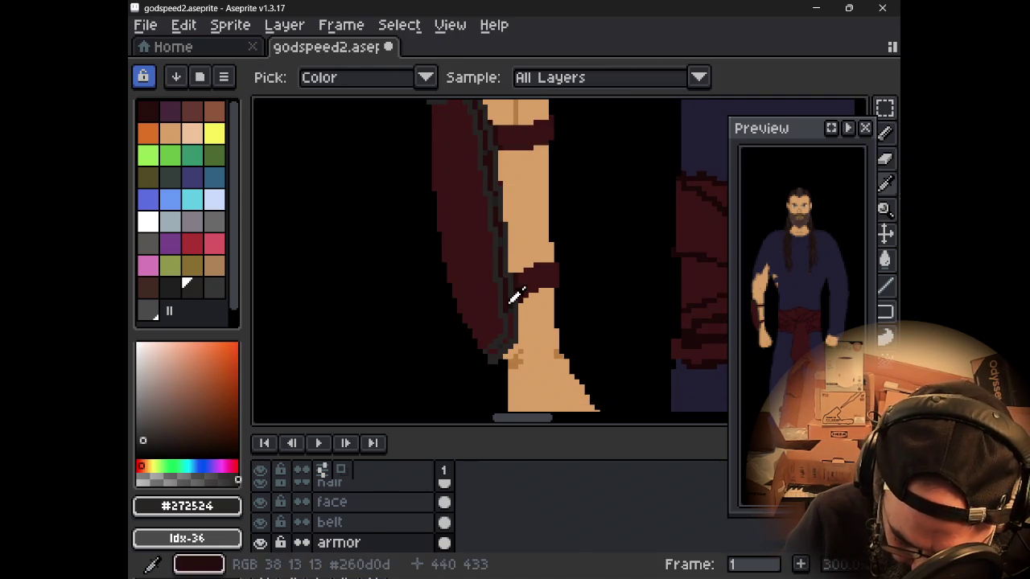
alt+click(492, 346)
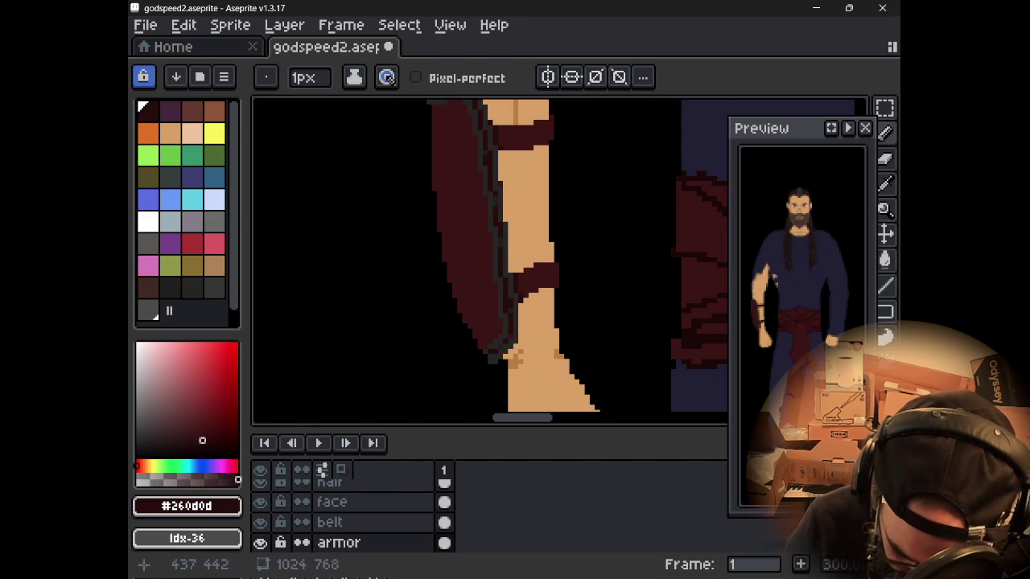
drag(558, 248, 563, 265)
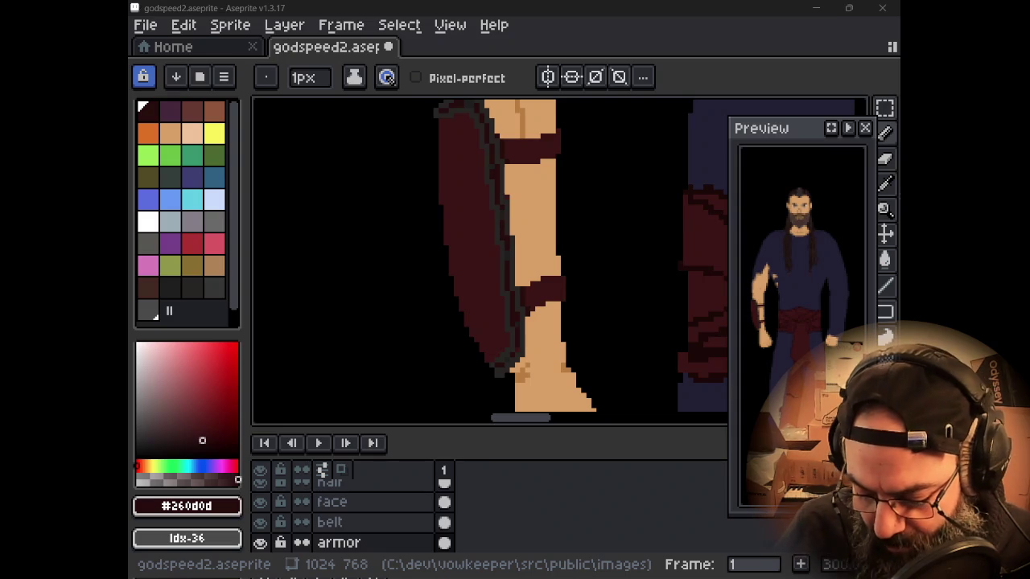
- Pick near-black #1e1e1e and draw a short outline down the guard's left edge
alt+click(504, 180)
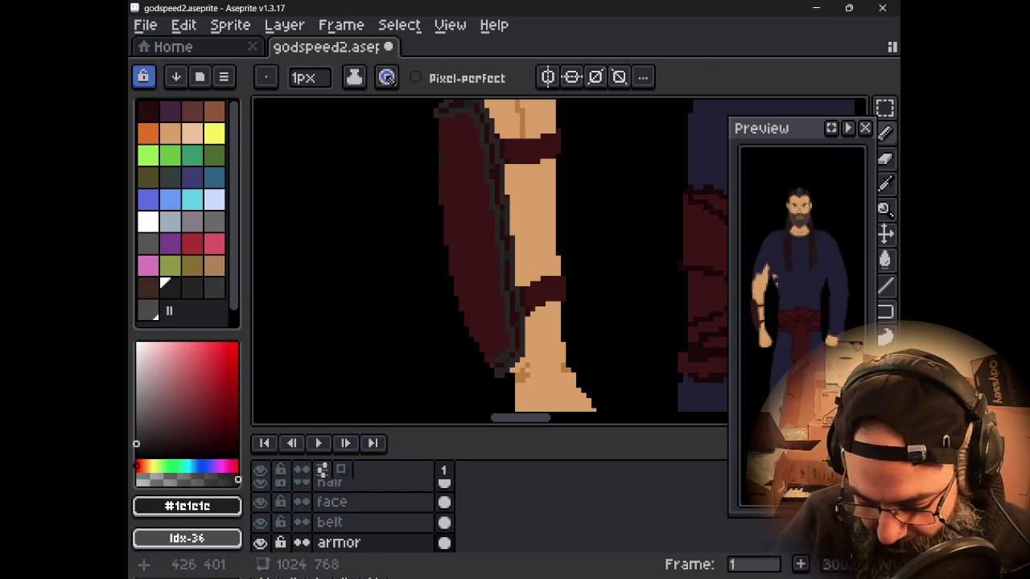
click(443, 149)
drag(451, 167, 437, 179)
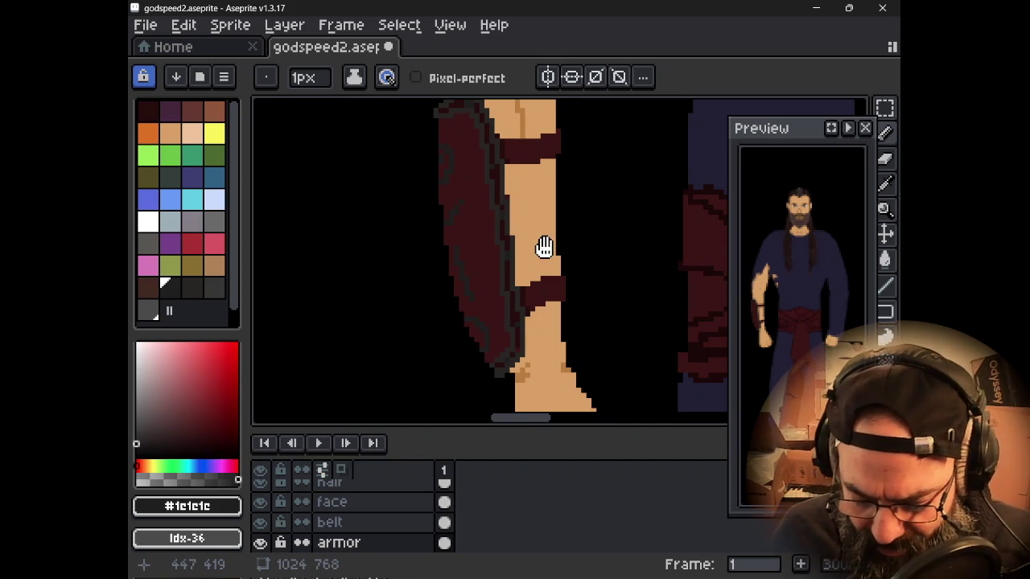
drag(545, 247, 523, 282)
scroll(523, 282, down, 1)
scroll(527, 288, down, 1)
scroll(525, 288, down, 1)
scroll(523, 287, up, 1)
drag(524, 288, 478, 292)
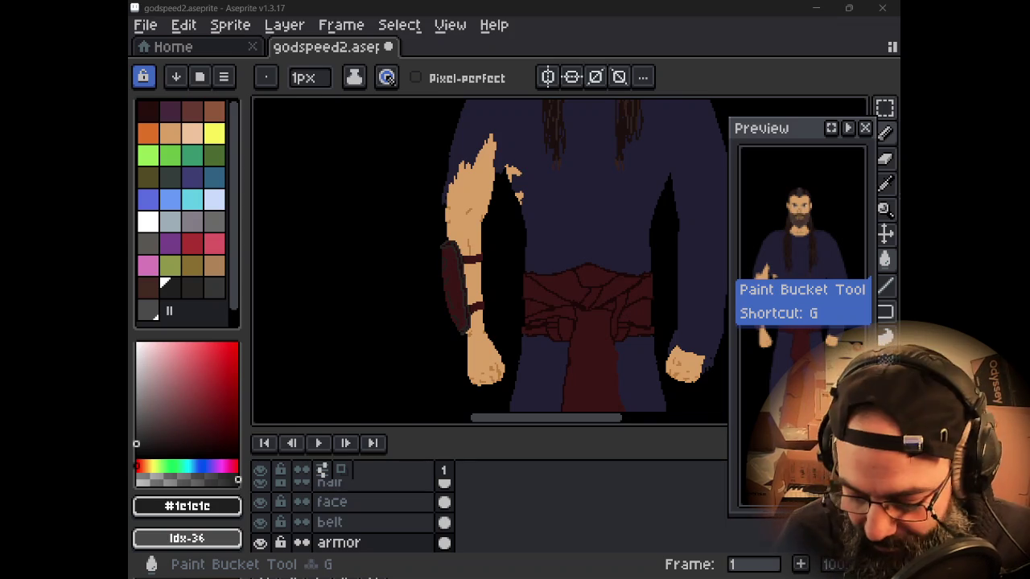
- Undo the last stroke and zoom out to view the whole character
key(ctrl+z)
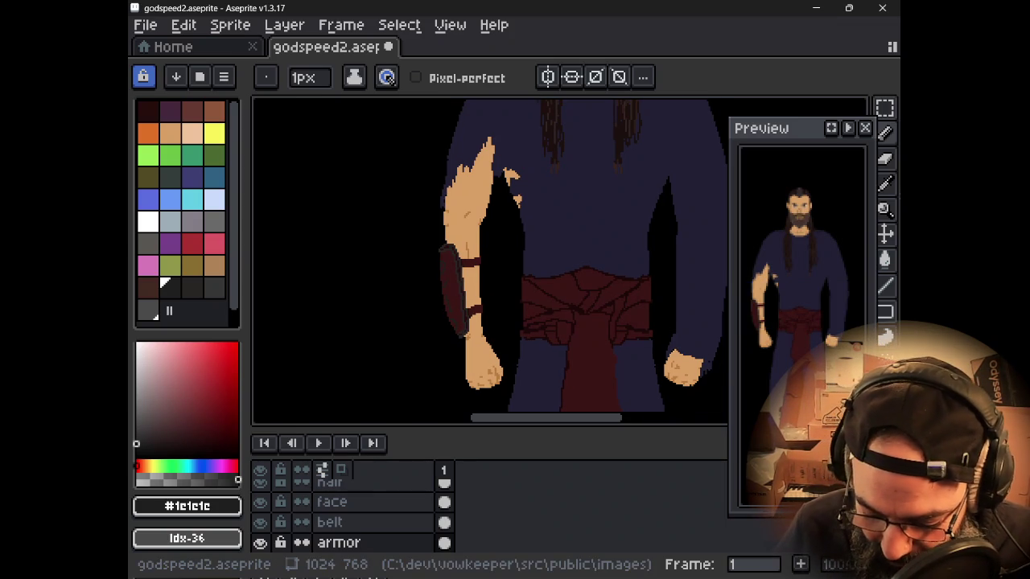
mouse_move(681, 231)
mouse_down()
mouse_move(625, 211)
mouse_move(542, 283)
mouse_up()
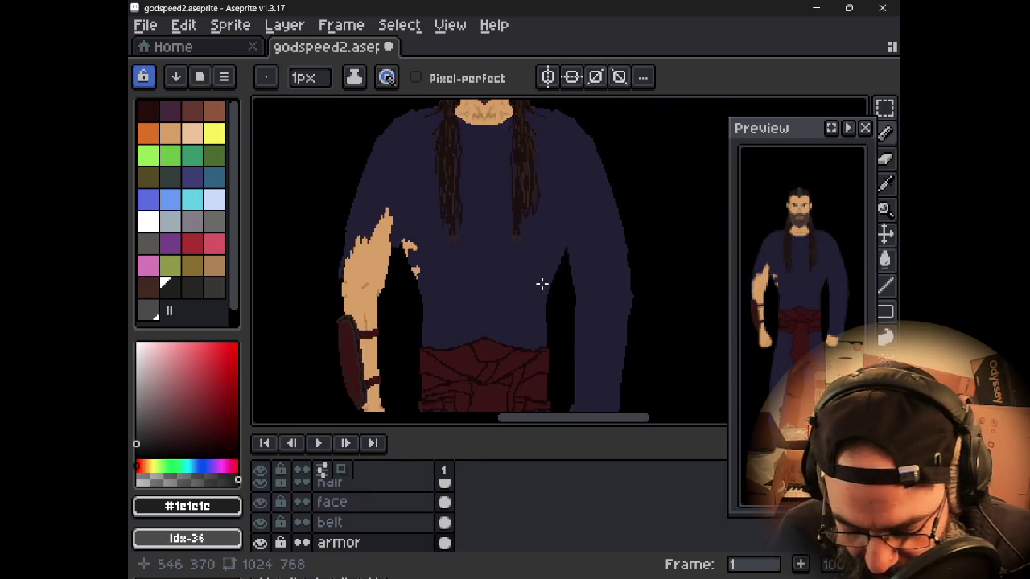
scroll(542, 282, down, 2)
scroll(497, 190, up, 3)
mouse_move(497, 191)
mouse_down()
mouse_move(494, 279)
mouse_move(475, 295)
mouse_up()
scroll(475, 295, down, 1)
scroll(442, 321, down, 1)
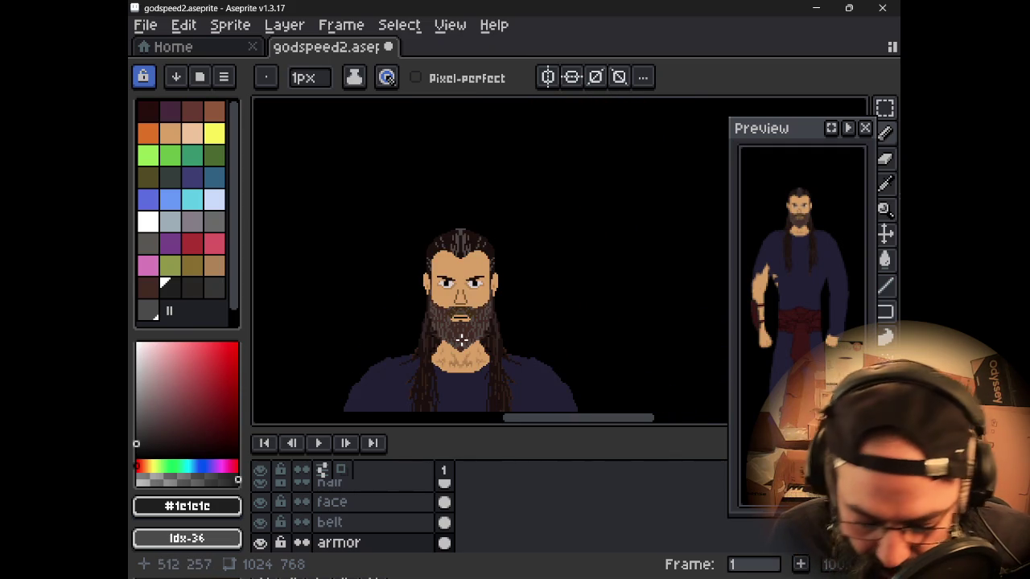
scroll(473, 311, down, 1)
drag(480, 350, 502, 218)
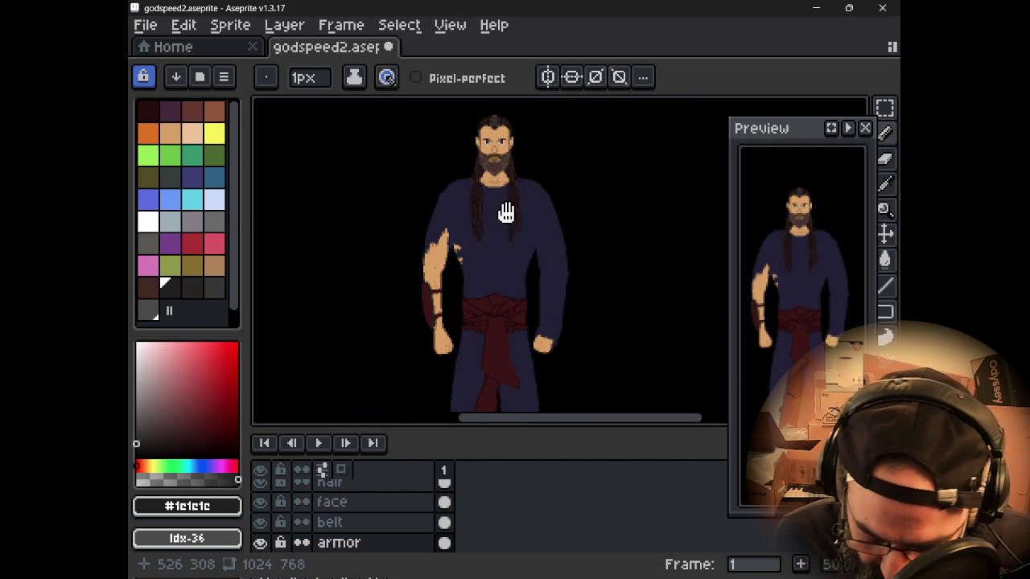
scroll(492, 287, up, 1)
scroll(538, 261, up, 2)
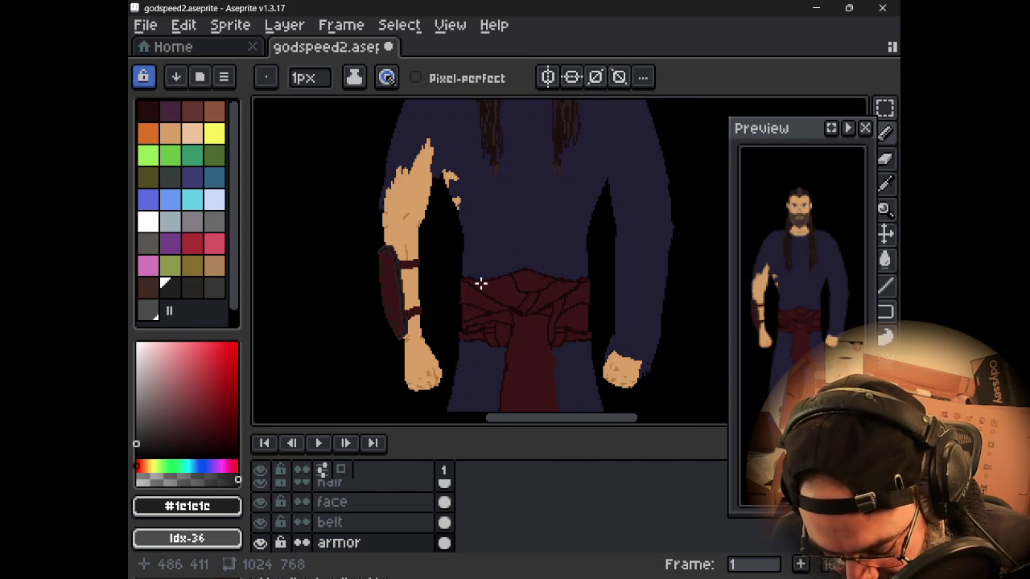
drag(480, 283, 508, 297)
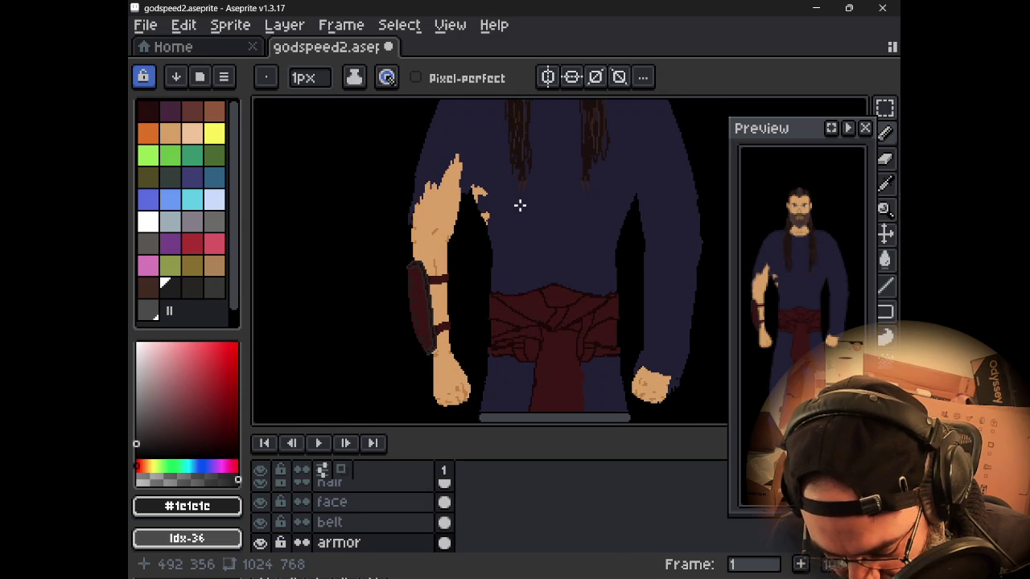
scroll(520, 205, down, 2)
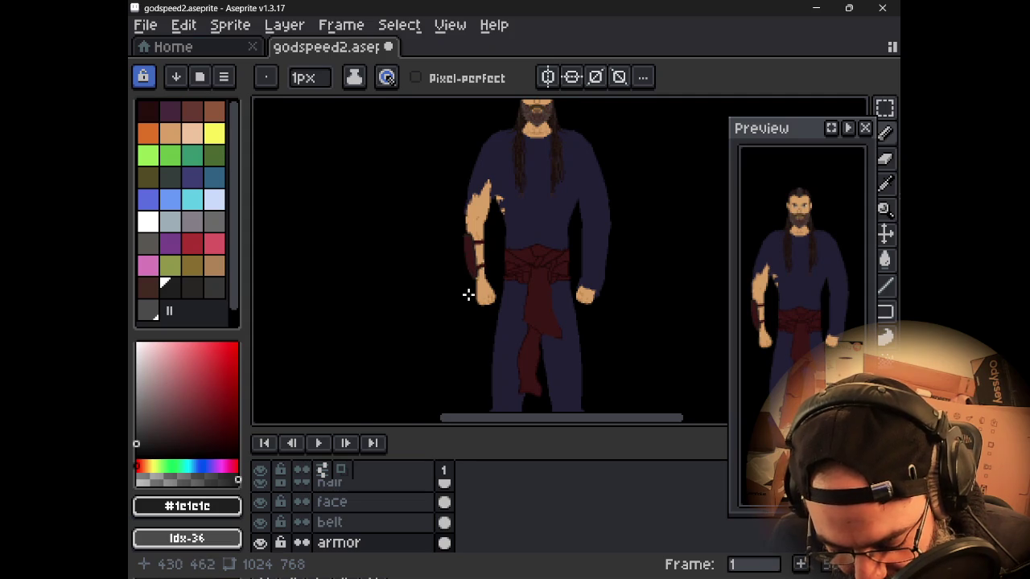
- Toggle the armor layer's visibility to compare, leaving it shown
click(260, 542)
click(262, 544)
click(261, 543)
click(261, 544)
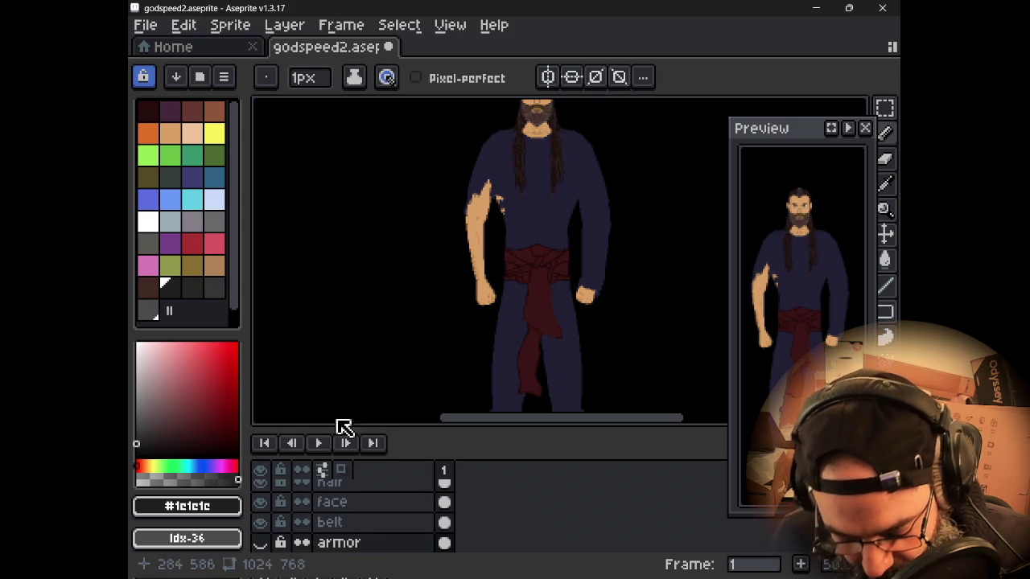
drag(331, 287, 299, 370)
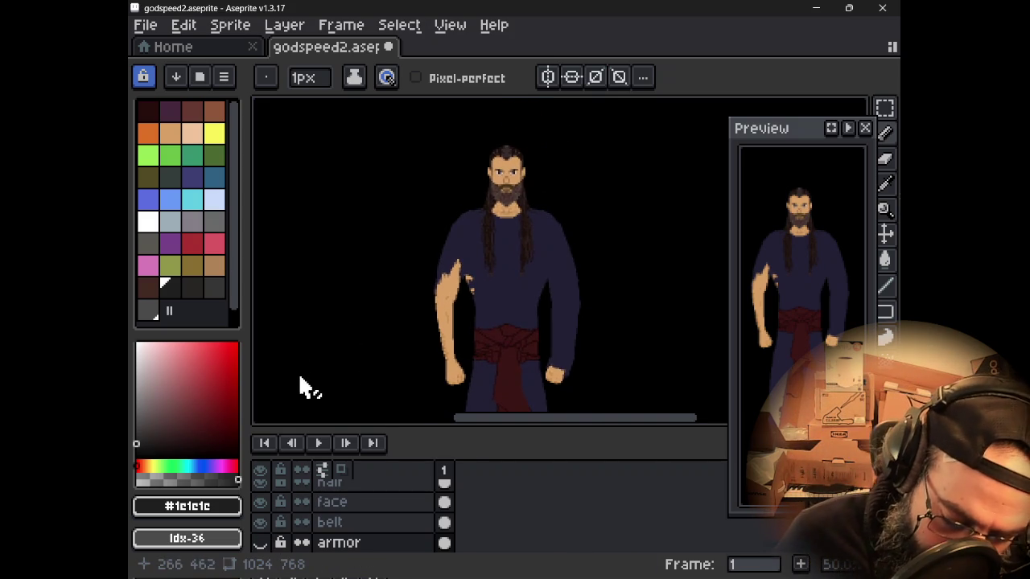
click(268, 542)
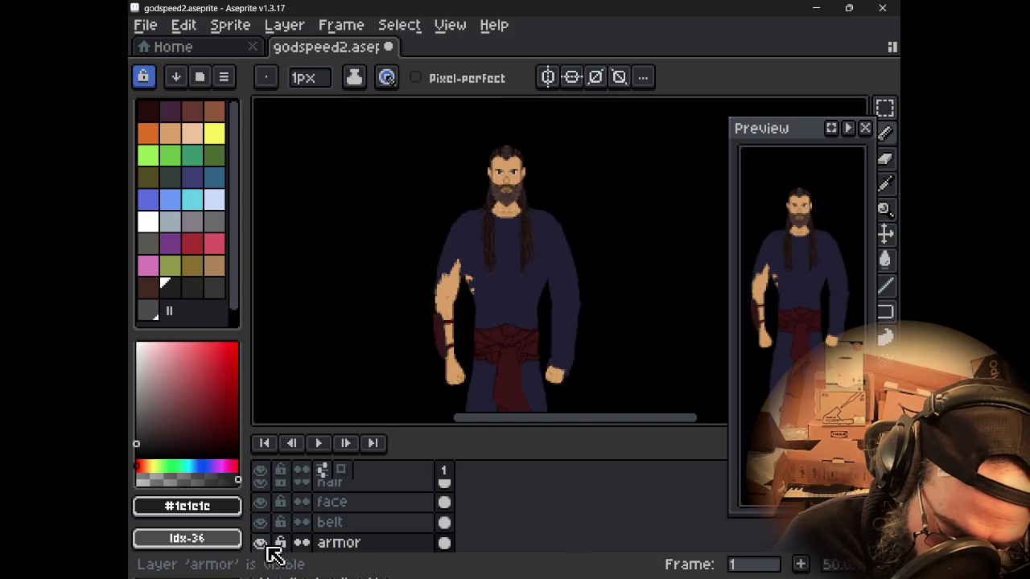
drag(469, 282, 454, 338)
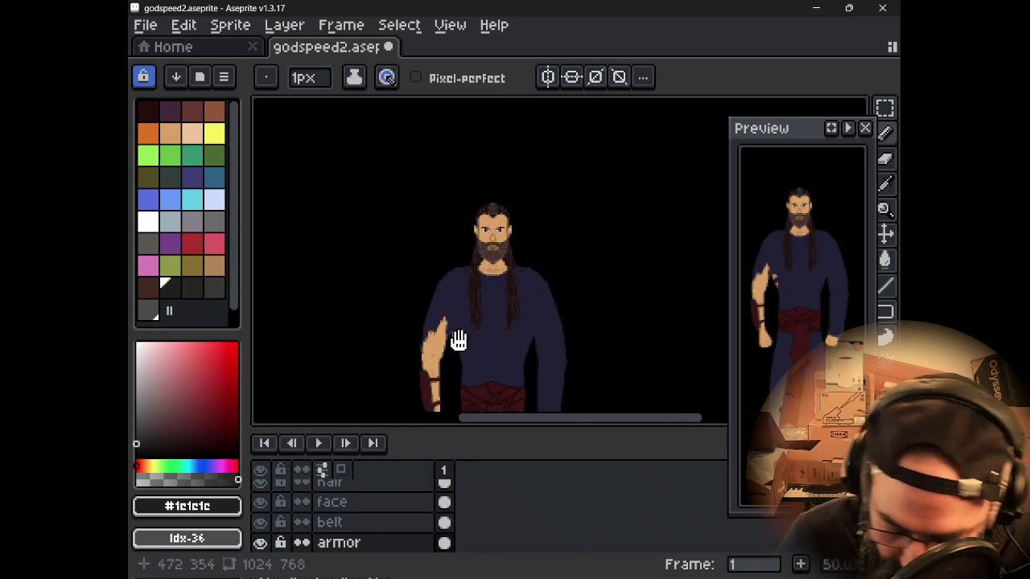
scroll(482, 304, up, 1)
scroll(473, 281, up, 1)
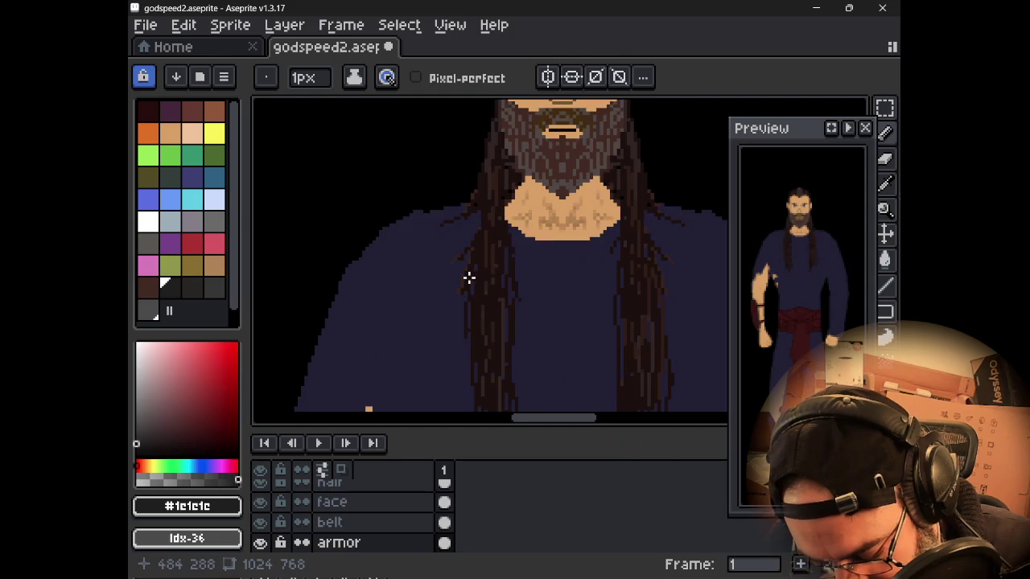
scroll(469, 276, down, 1)
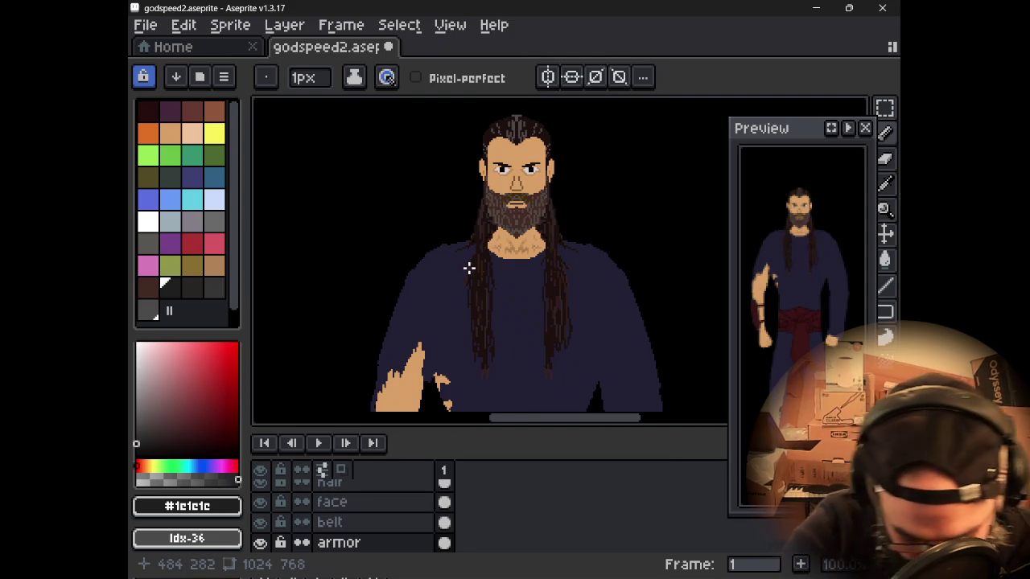
- Pick dark brown #432a23 and draw brown strokes across the left shoulder
click(148, 286)
key(b)
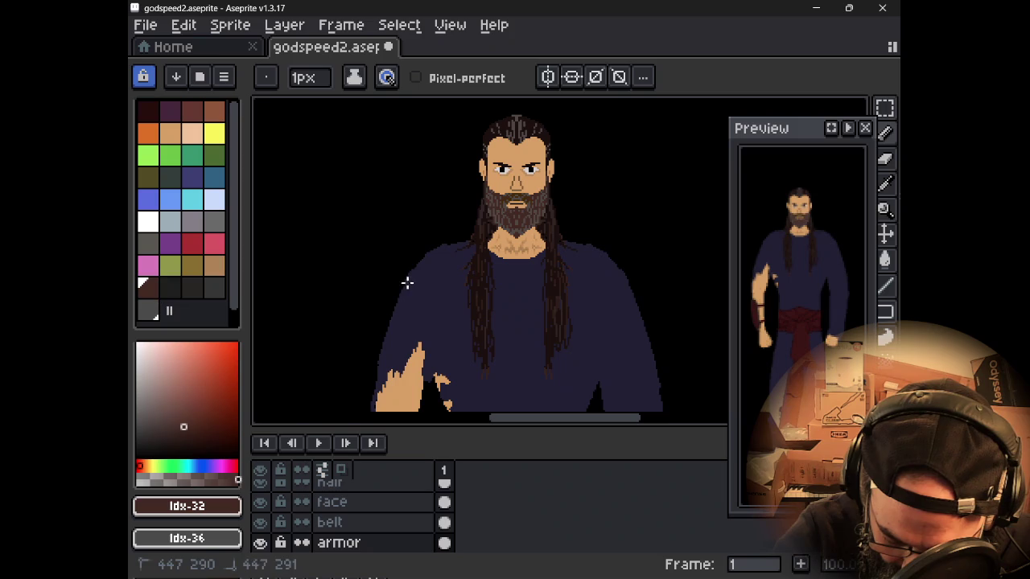
drag(407, 283, 438, 278)
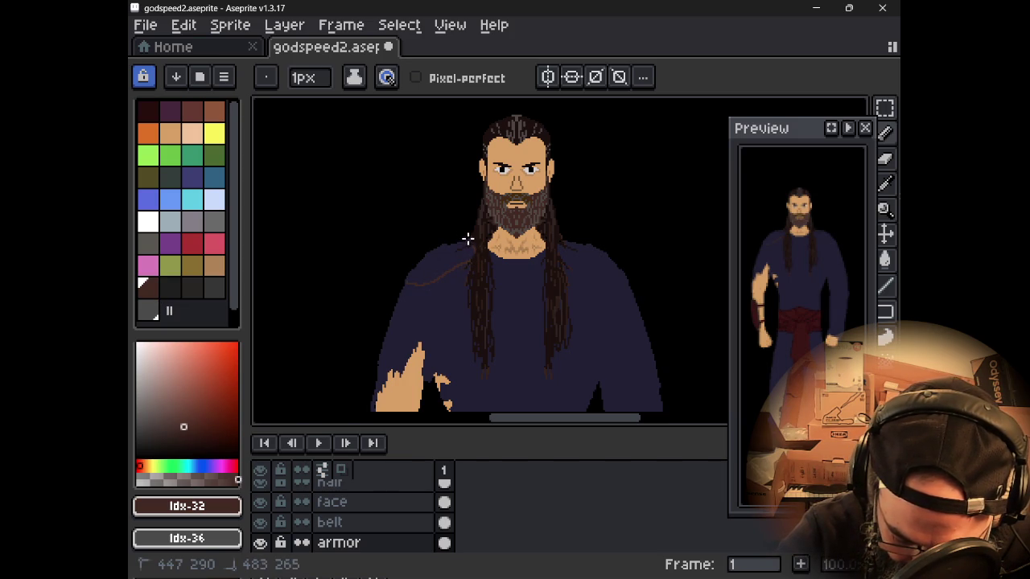
drag(397, 275, 400, 281)
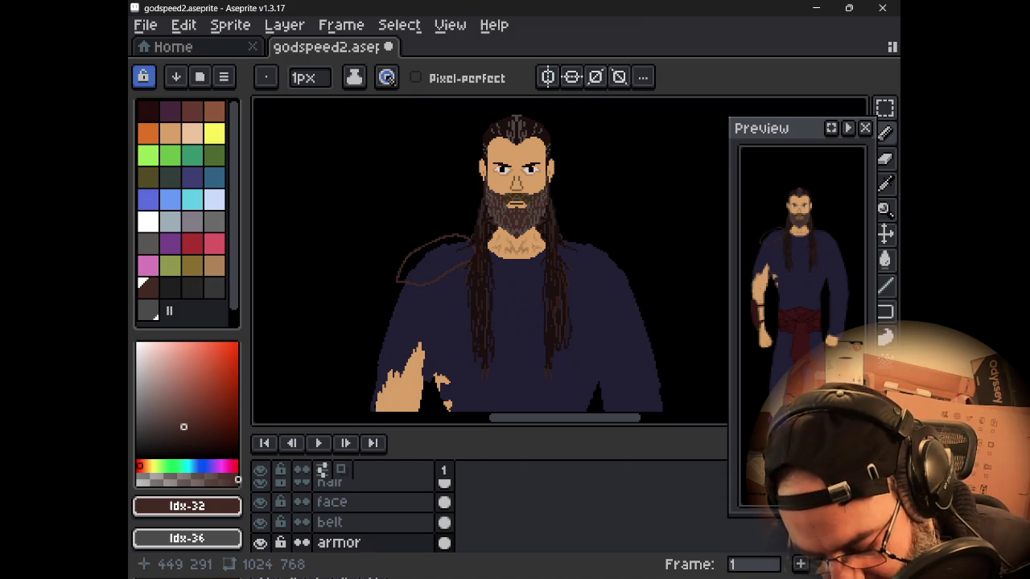
scroll(409, 276, down, 3)
- Undo the left-shoulder stroke and redraw a curved brown outline over the right shoulder
key(ctrl+z)
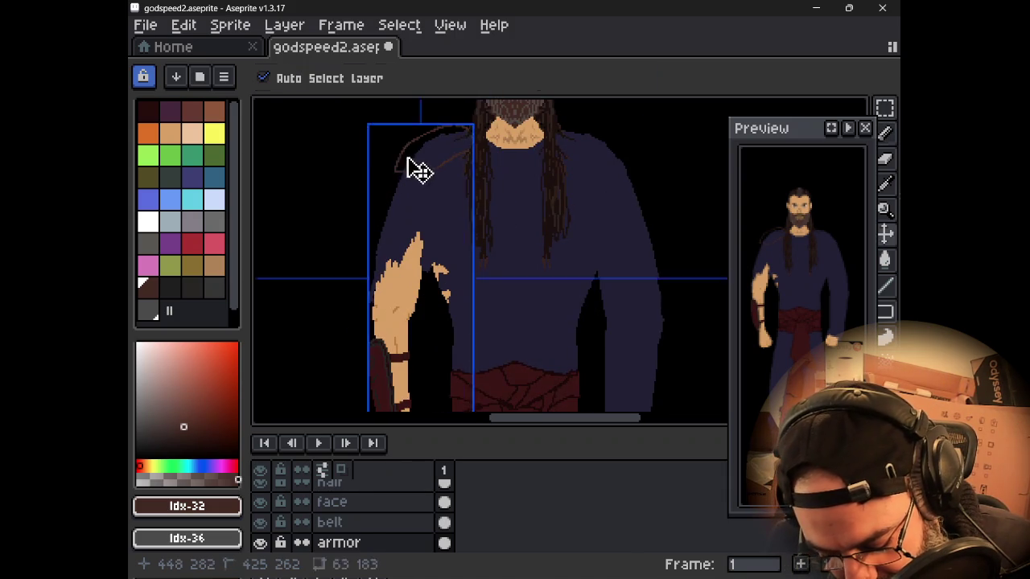
key(v)
key(b)
scroll(461, 188, up, 2)
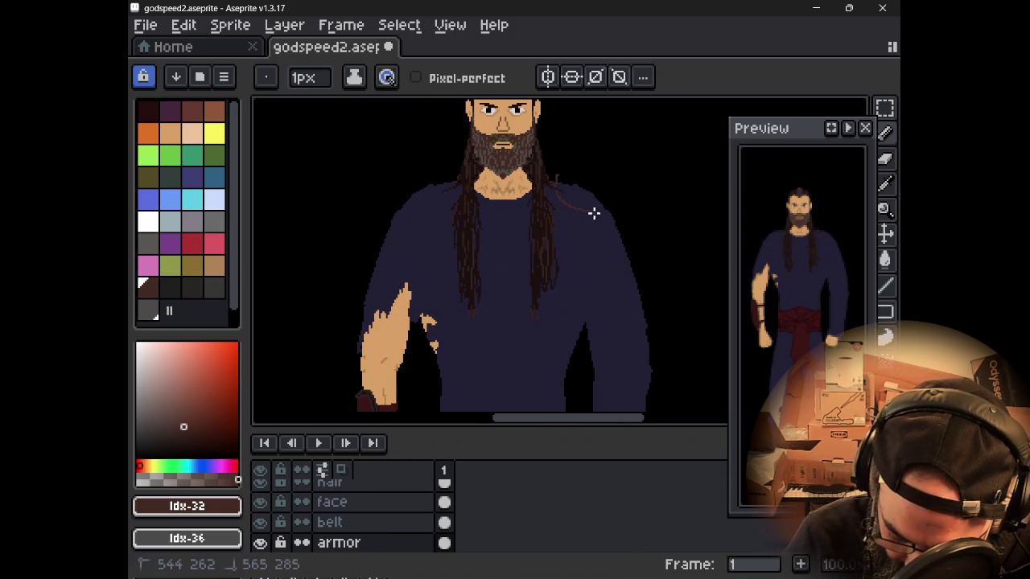
drag(634, 210, 582, 182)
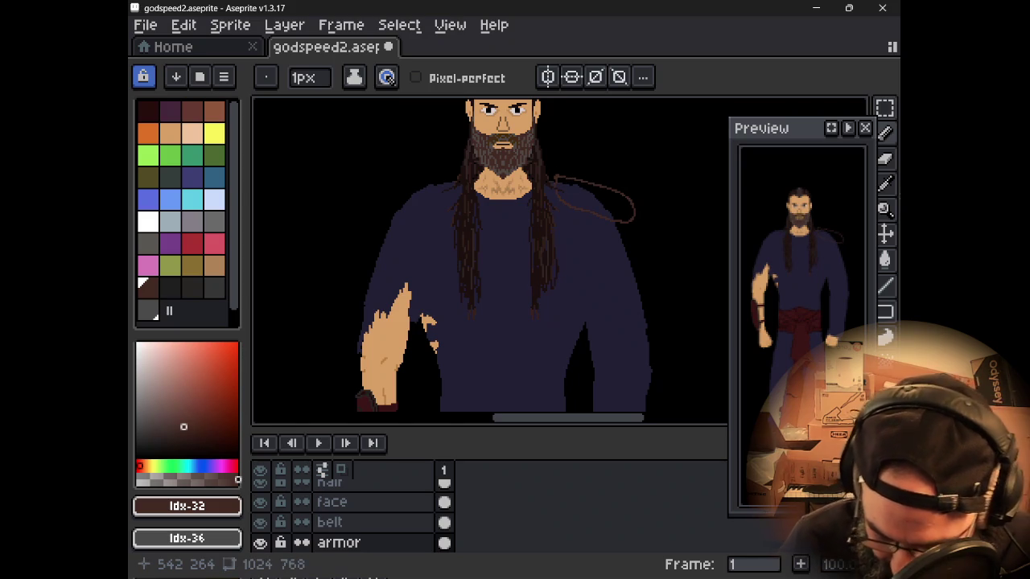
key(ctrl+z)
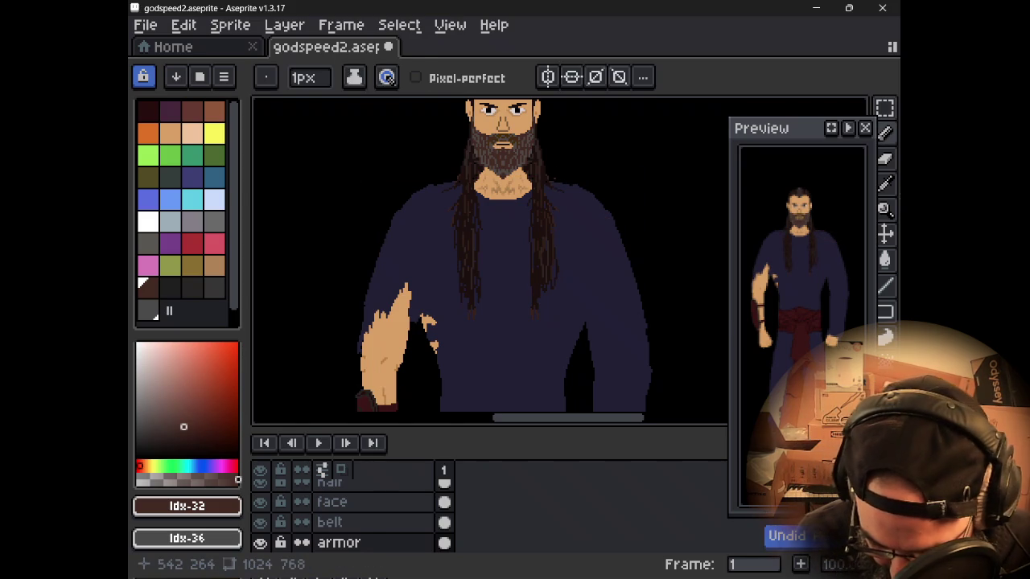
click(559, 177)
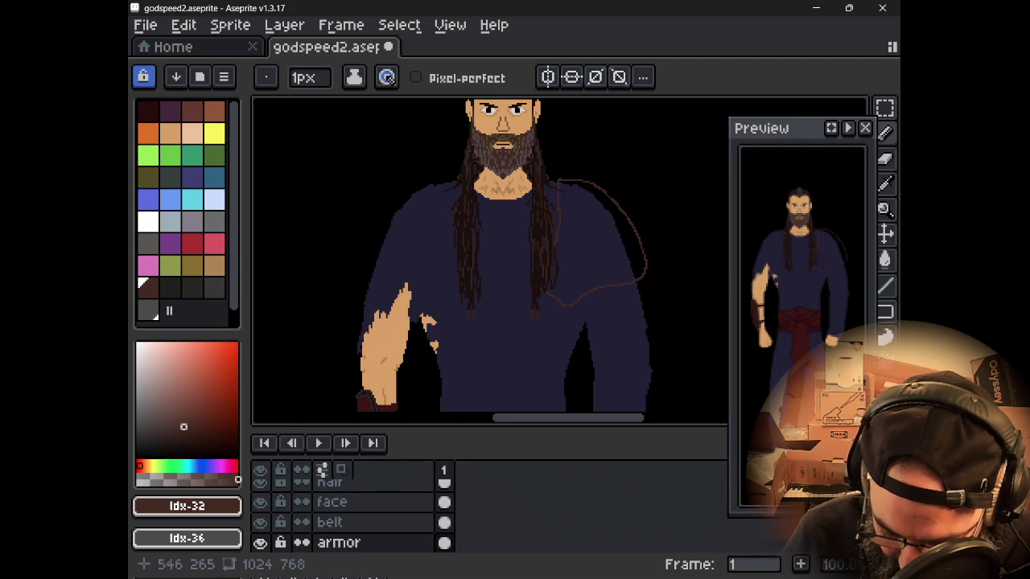
- Draw straight parallel brown strap lines diagonally from the left arm toward the right shoulder
click(536, 290)
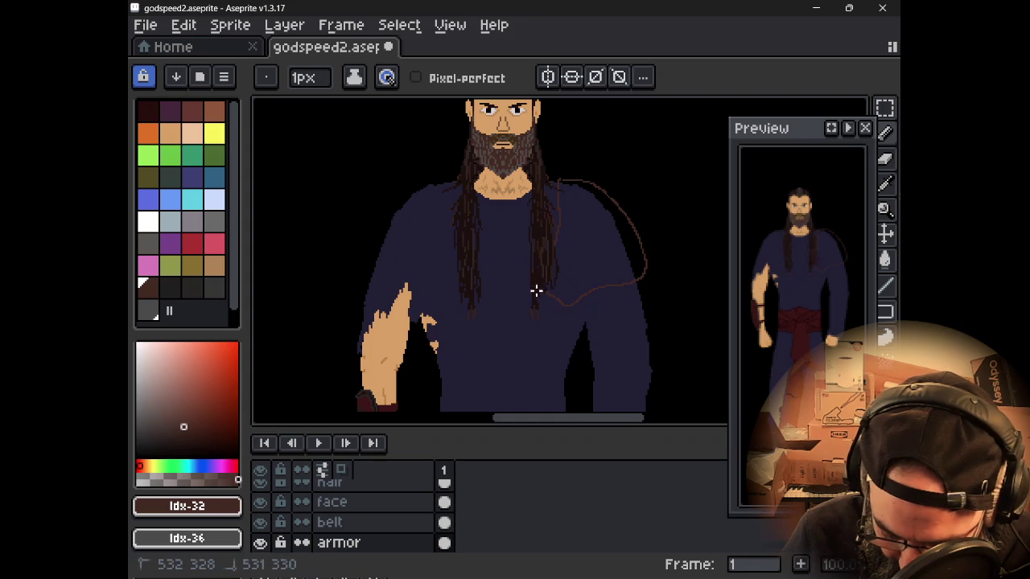
shift+click(441, 364)
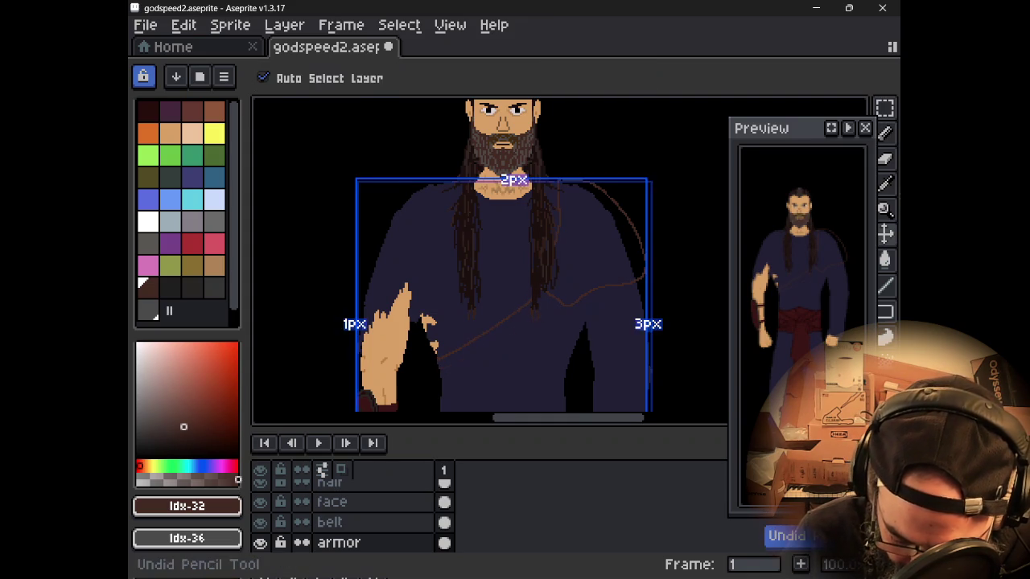
shift+click(547, 293)
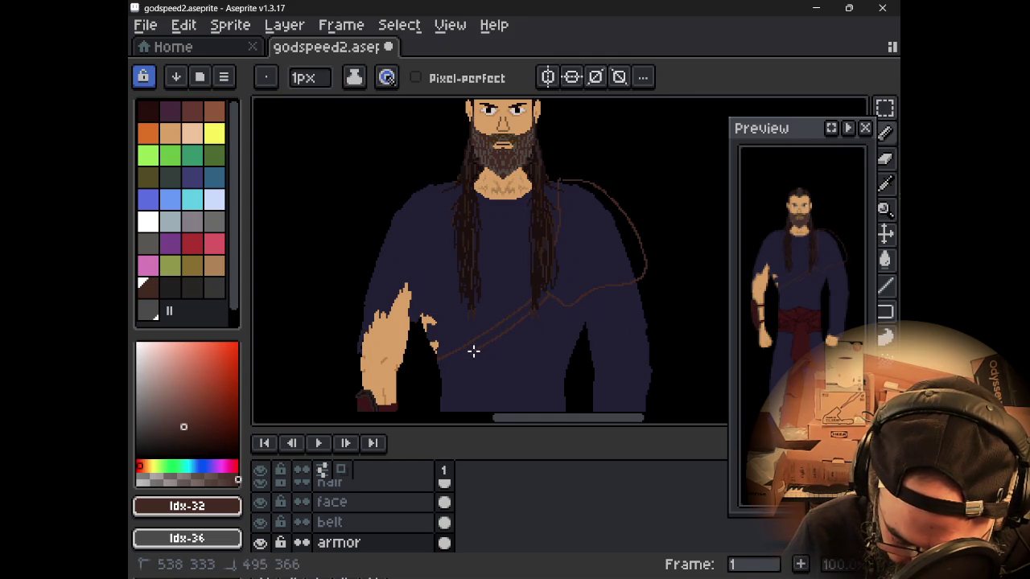
shift+click(438, 368)
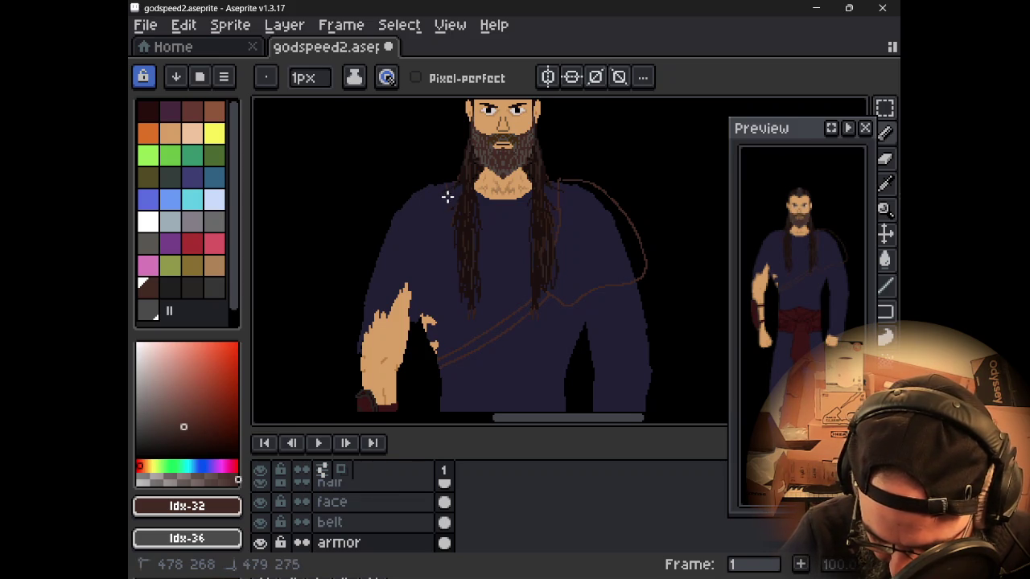
shift+click(477, 336)
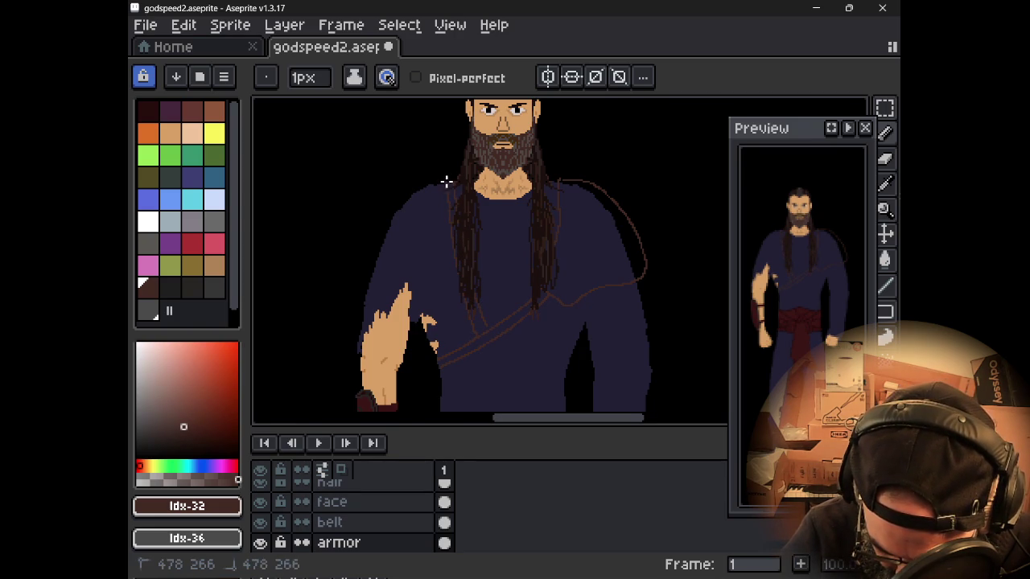
scroll(463, 177, up, 3)
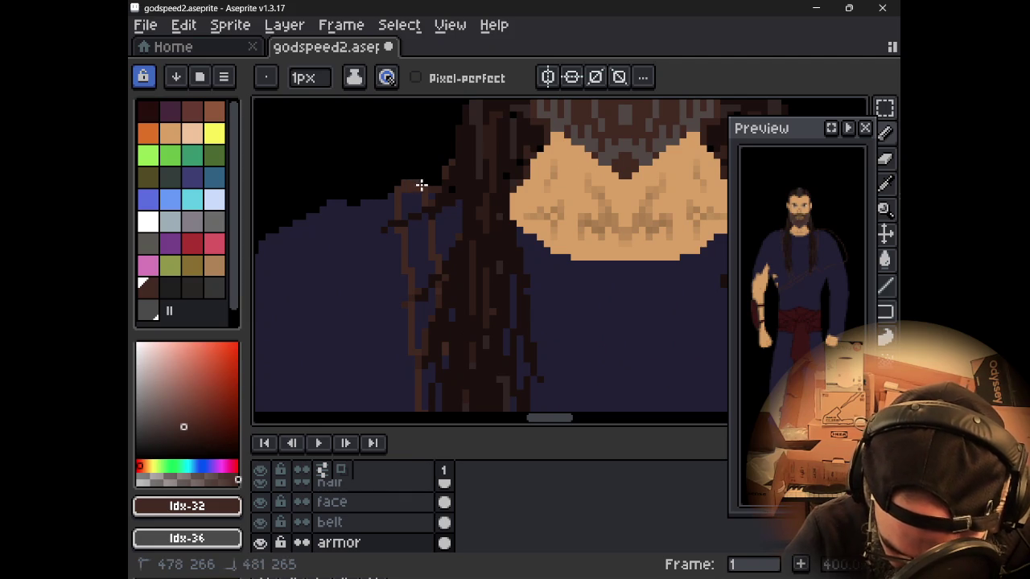
scroll(560, 175, down, 3)
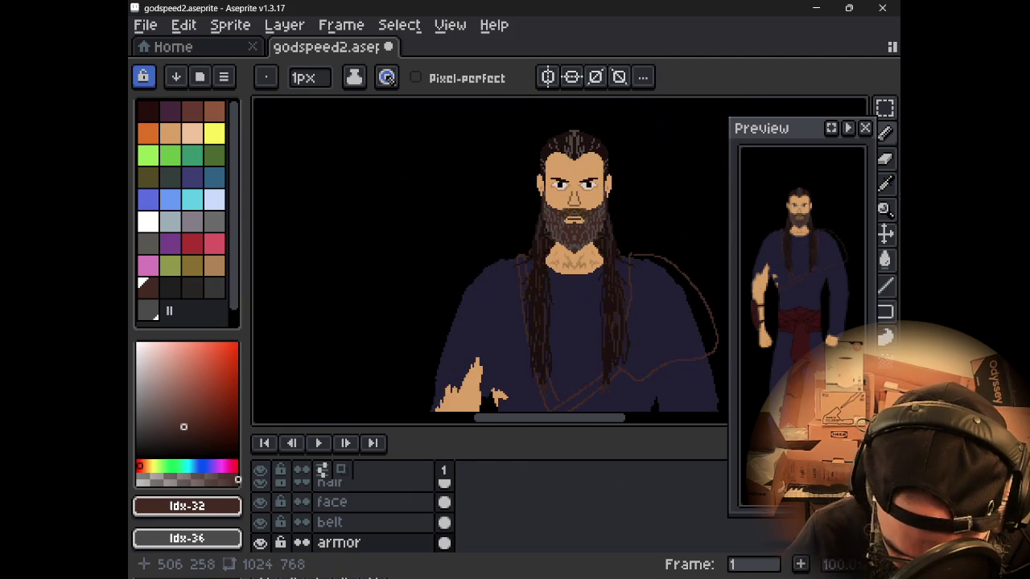
scroll(489, 258, down, 3)
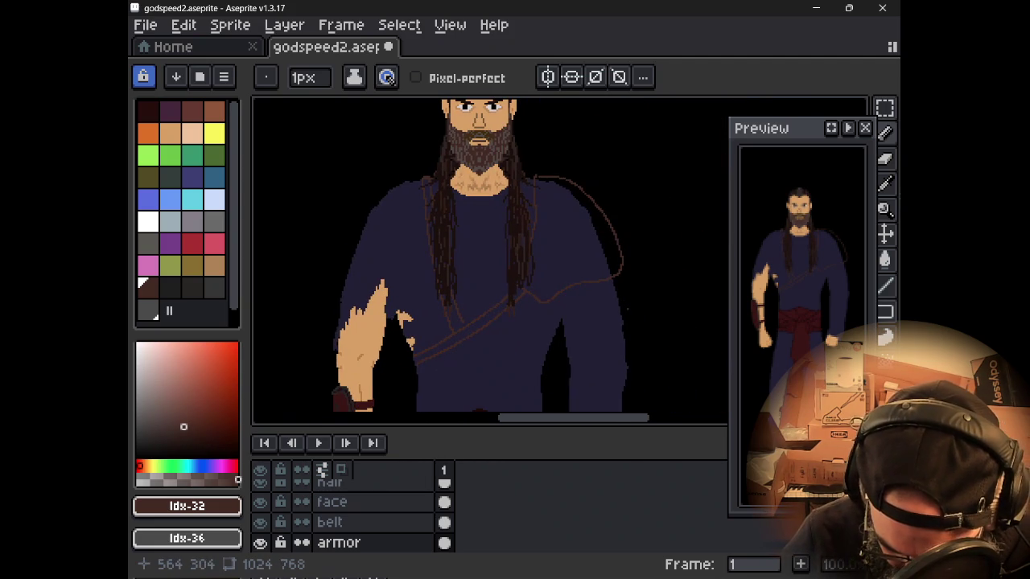
scroll(404, 361, up, 3)
- Extend the brown strap near the arm, trying and undoing a light-brown highlight
drag(437, 233, 426, 265)
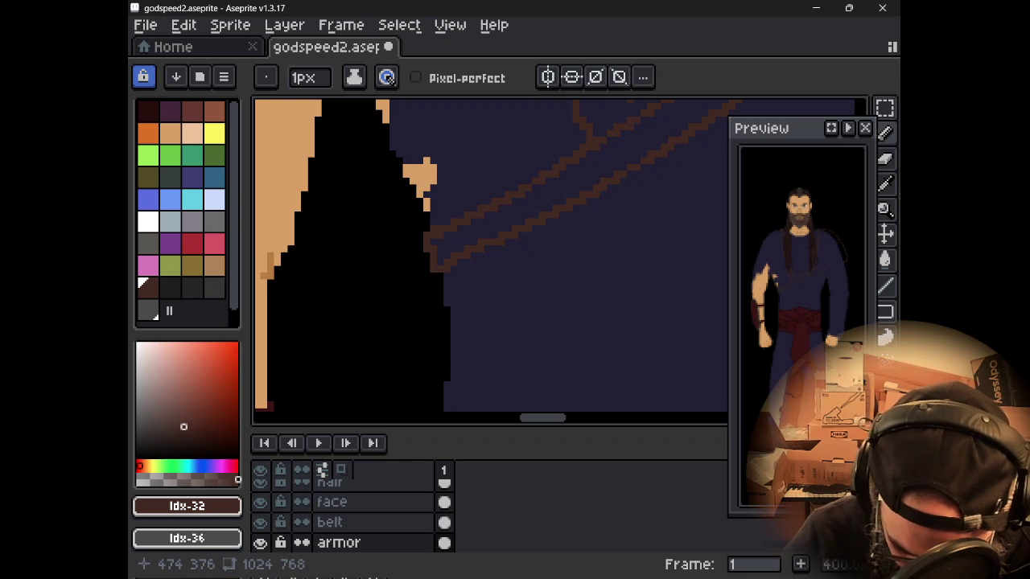
scroll(491, 255, down, 1)
scroll(491, 255, down, 1)
scroll(490, 255, up, 1)
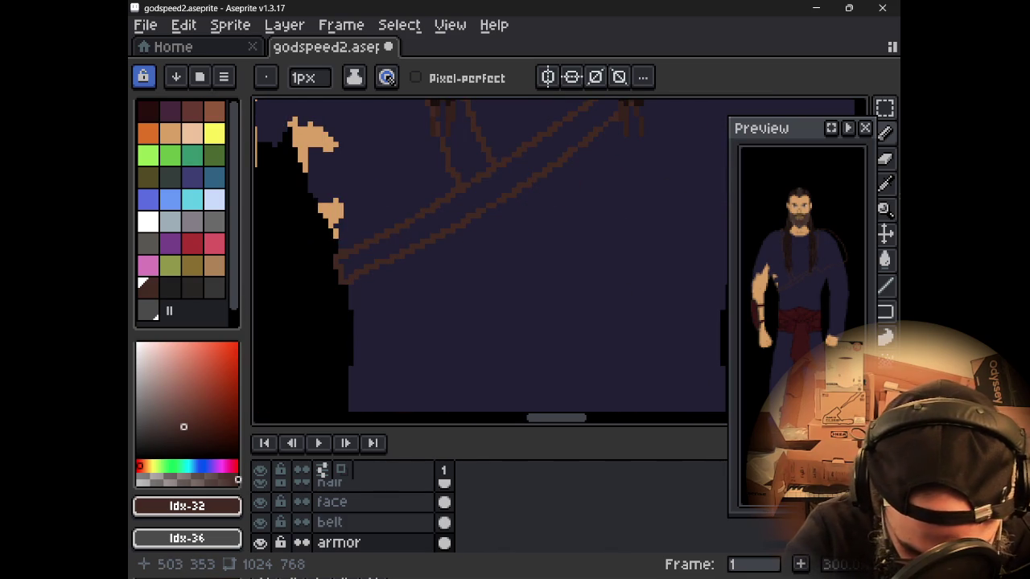
click(192, 111)
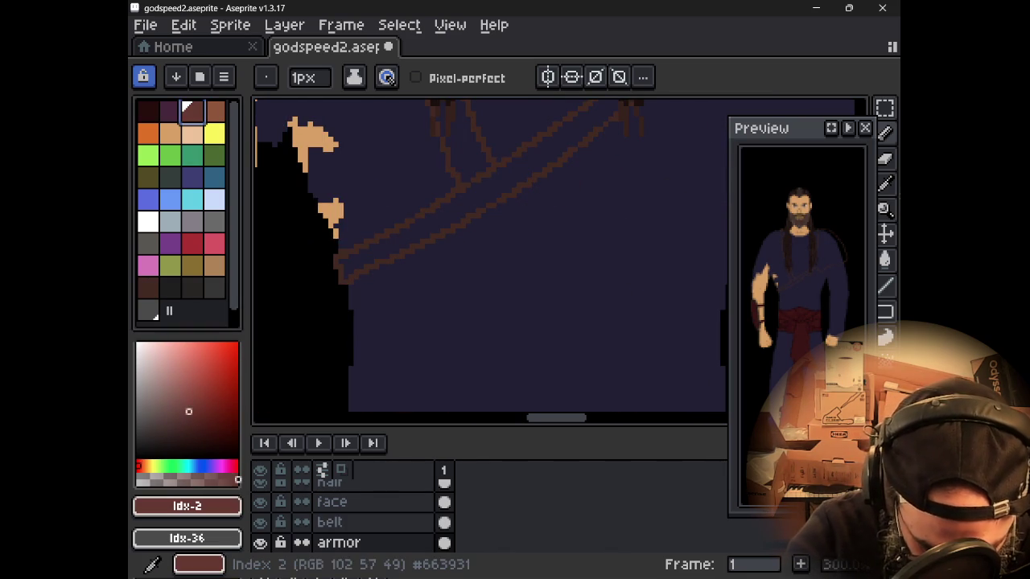
drag(462, 178, 486, 170)
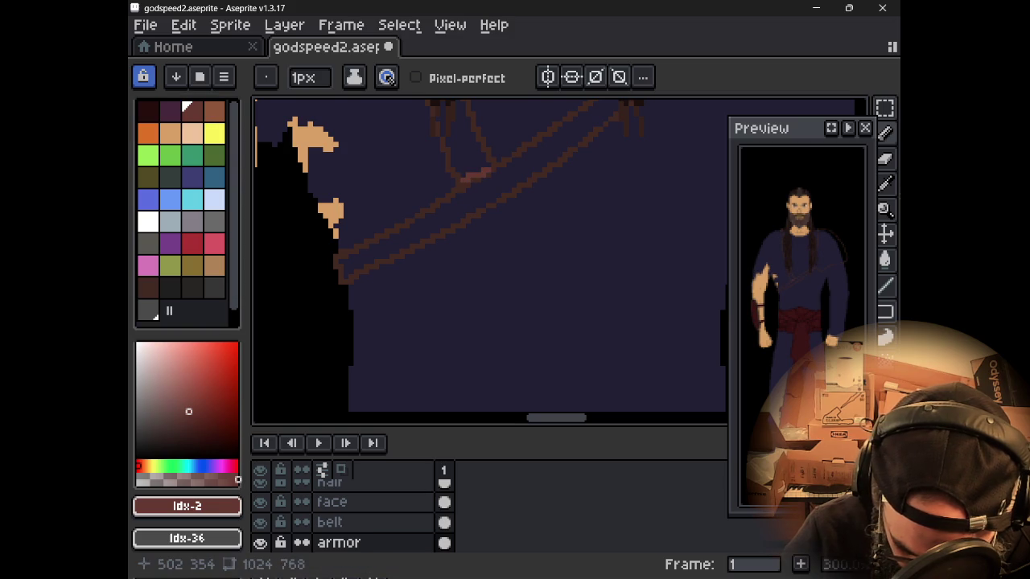
key(ctrl+z)
- Create a deeper reddish-brown shade from the dark brown and add it to the palette
click(147, 285)
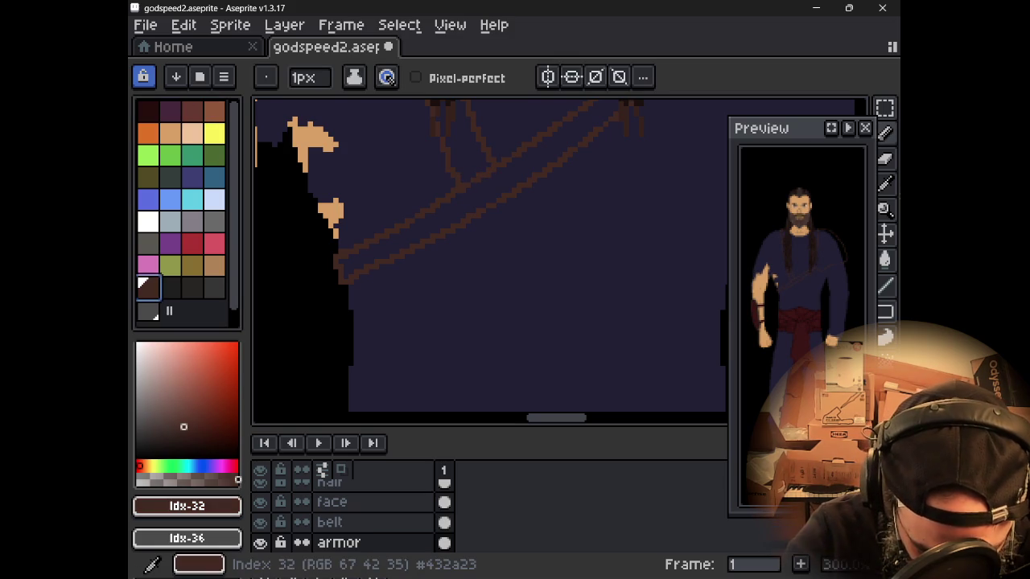
click(182, 436)
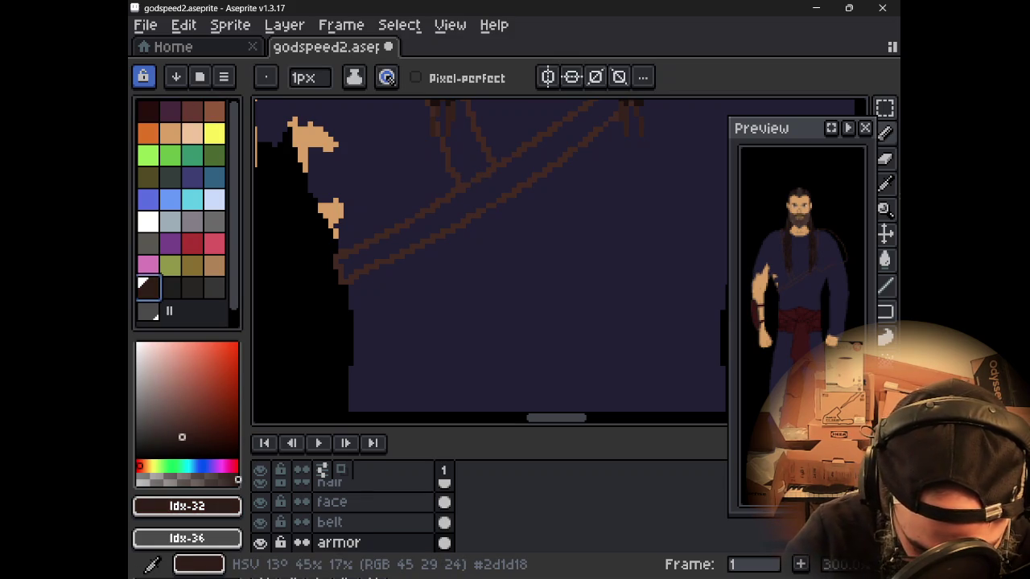
key(ctrl+z)
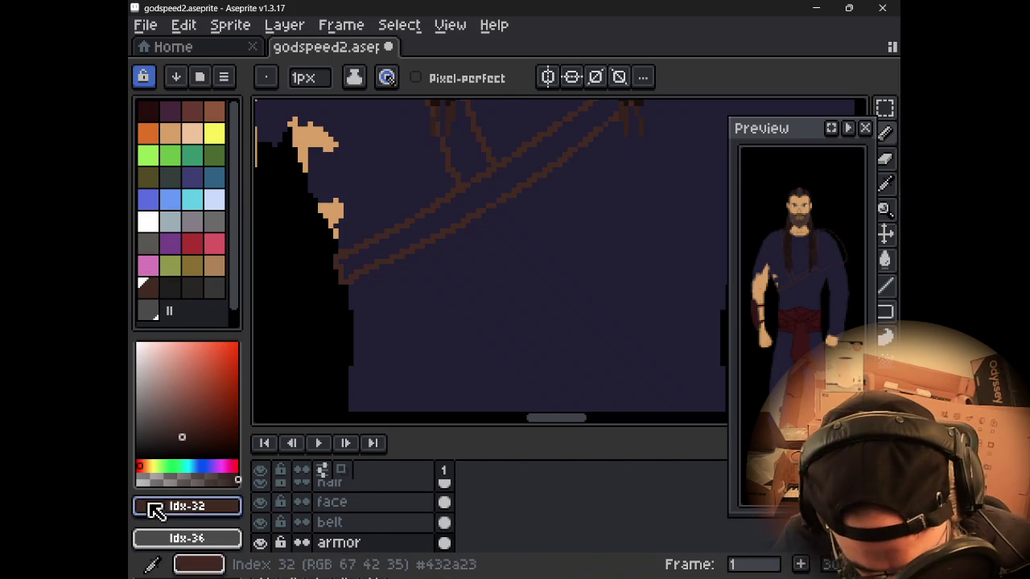
click(195, 507)
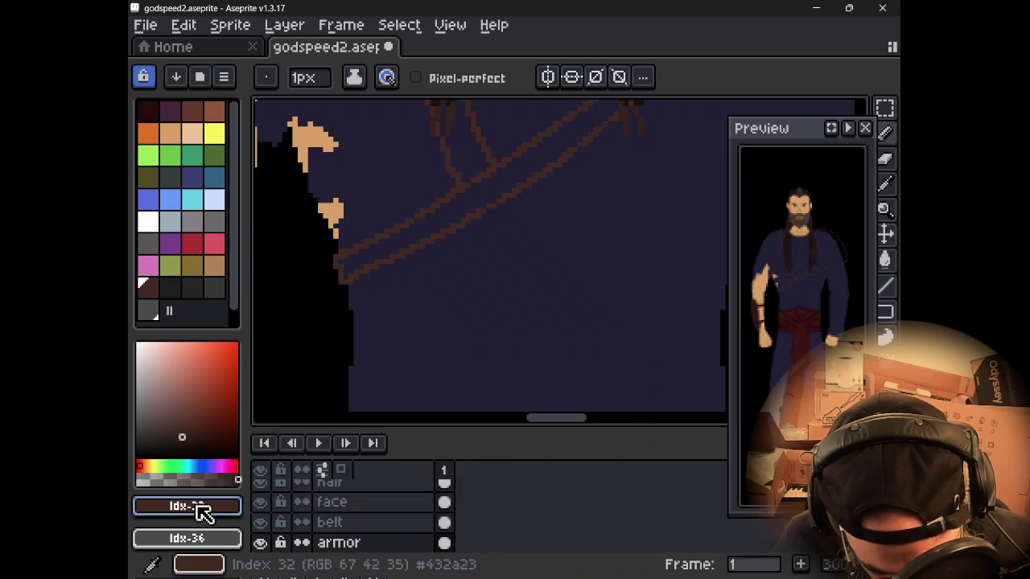
scroll(200, 321, down, 1)
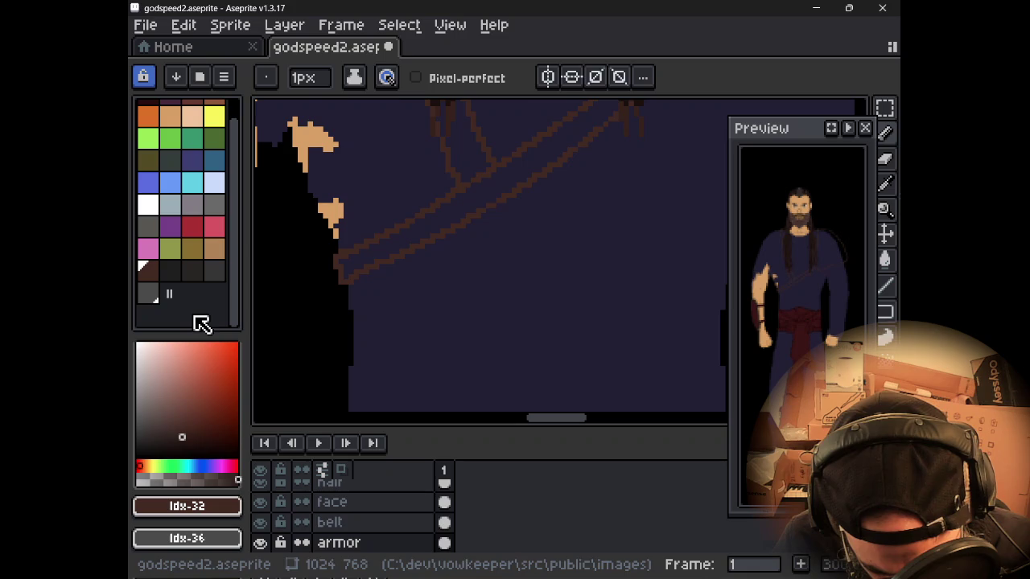
drag(166, 464, 196, 465)
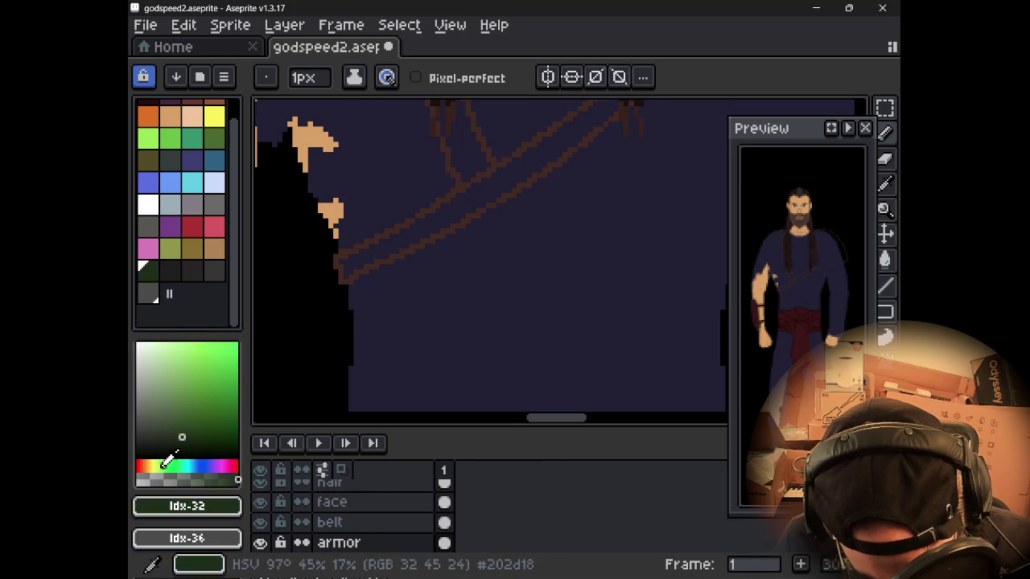
key(ctrl+z)
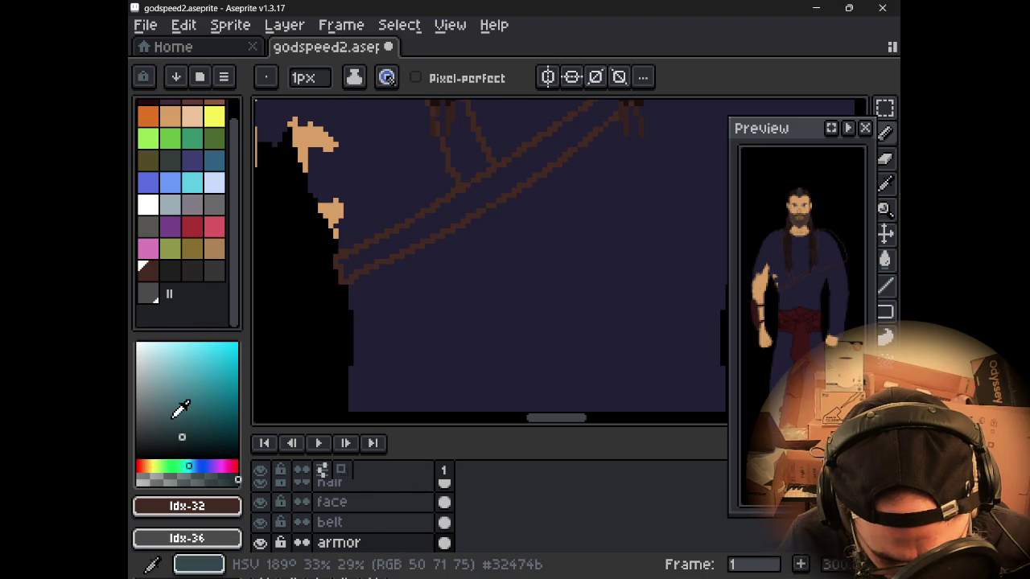
click(149, 273)
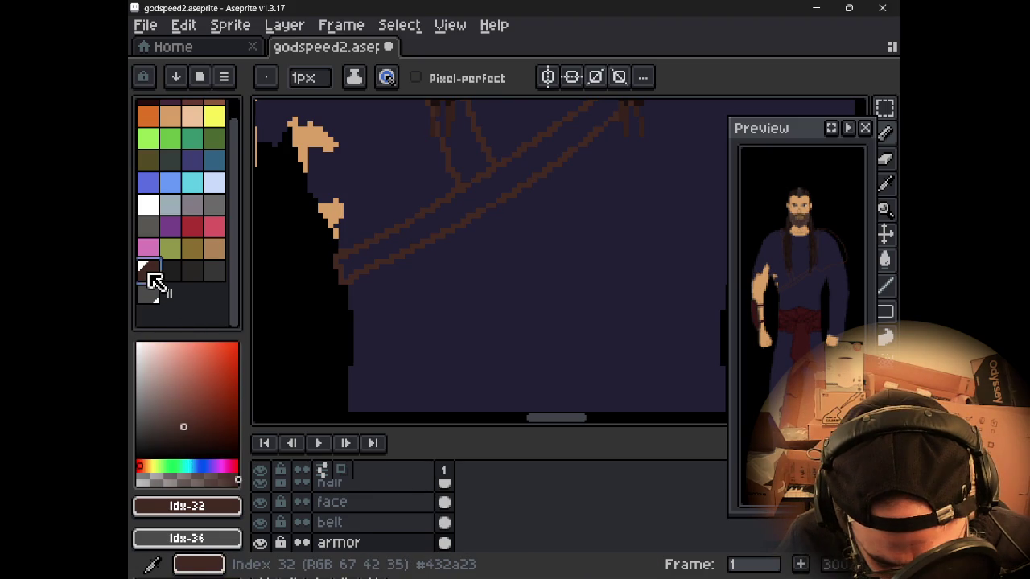
click(183, 433)
click(182, 435)
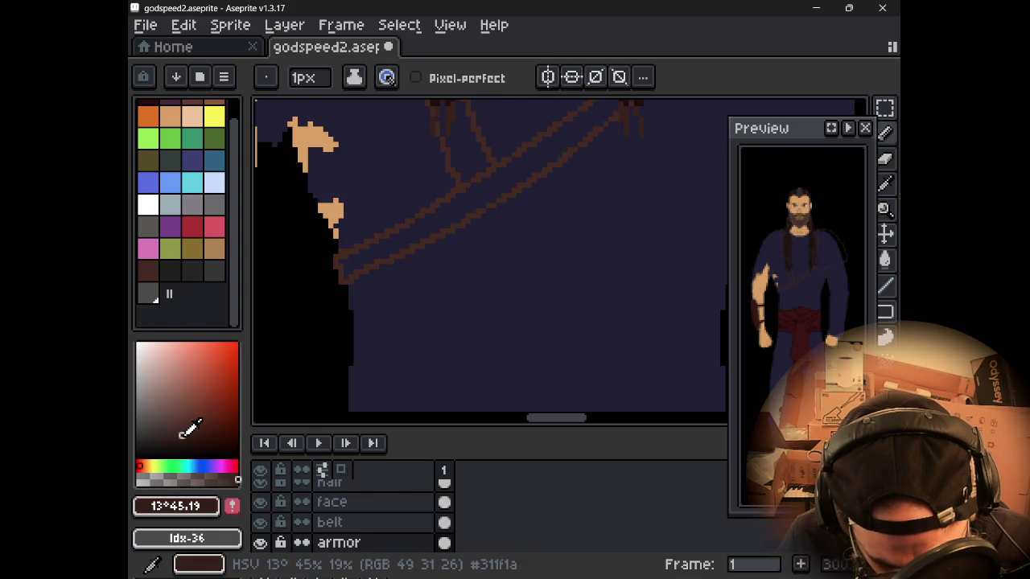
click(231, 505)
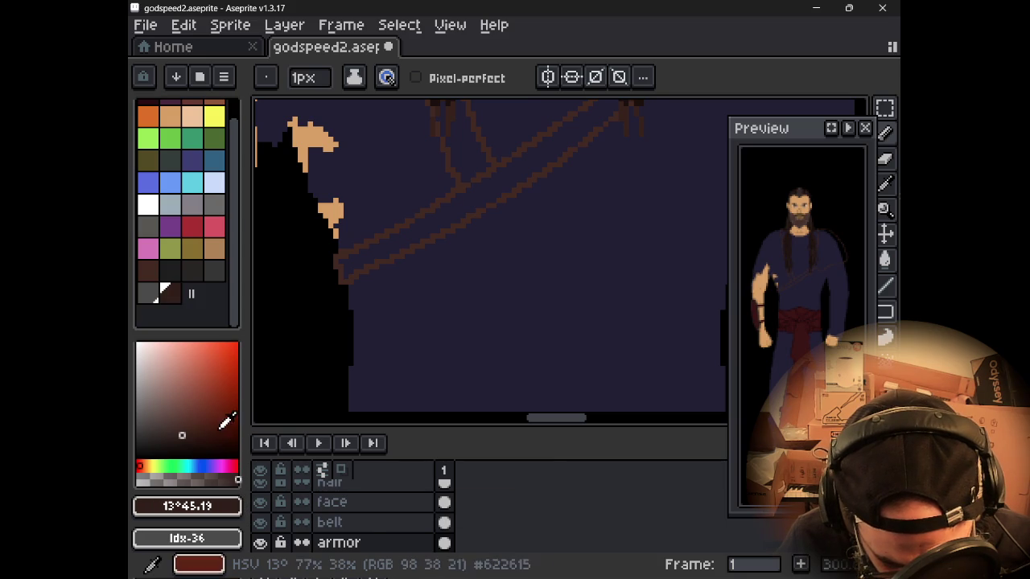
key(b)
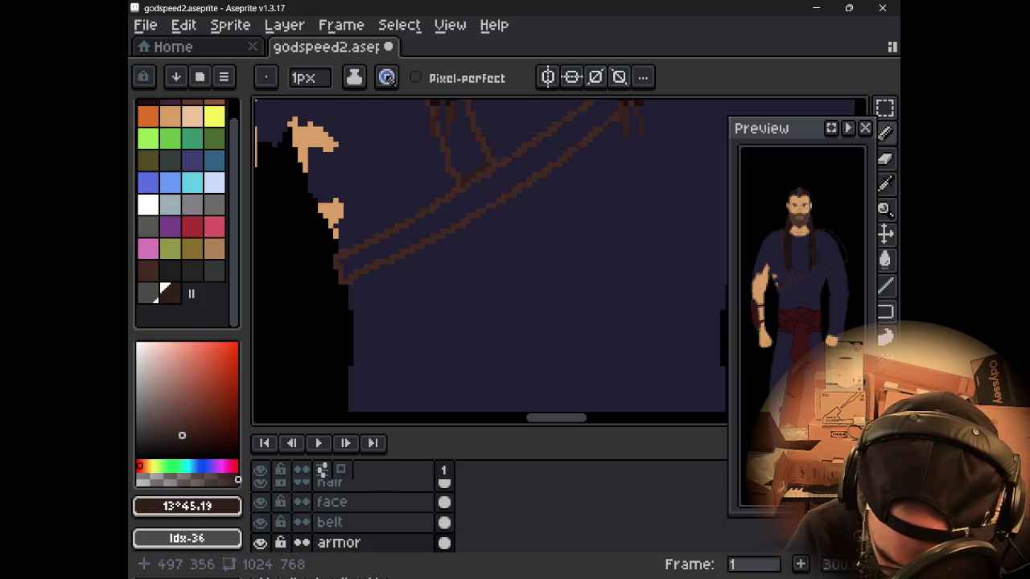
- Paint and fill a dark brown knot where the chest straps cross
click(470, 194)
drag(477, 210, 478, 210)
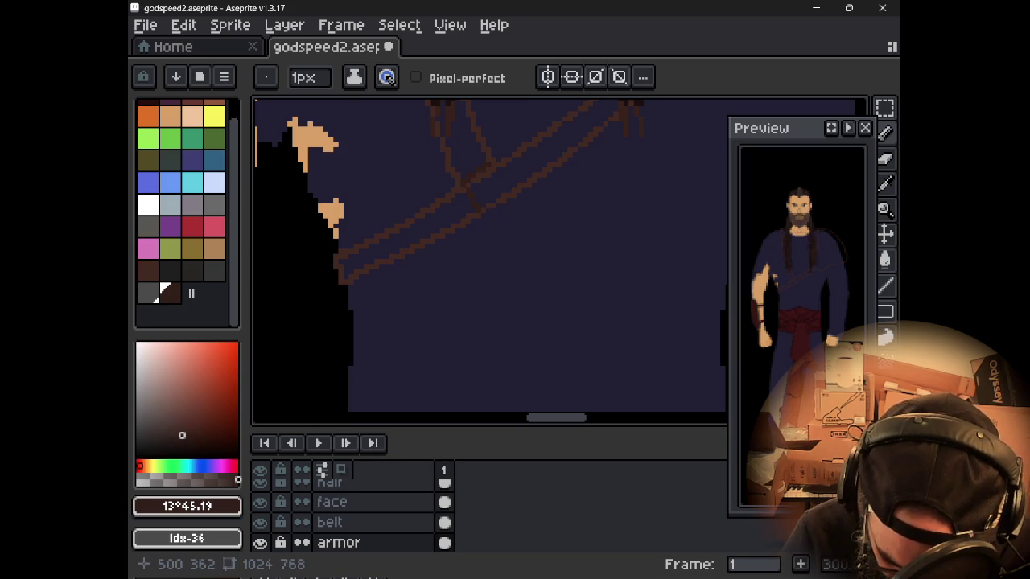
click(469, 190)
drag(478, 209, 478, 210)
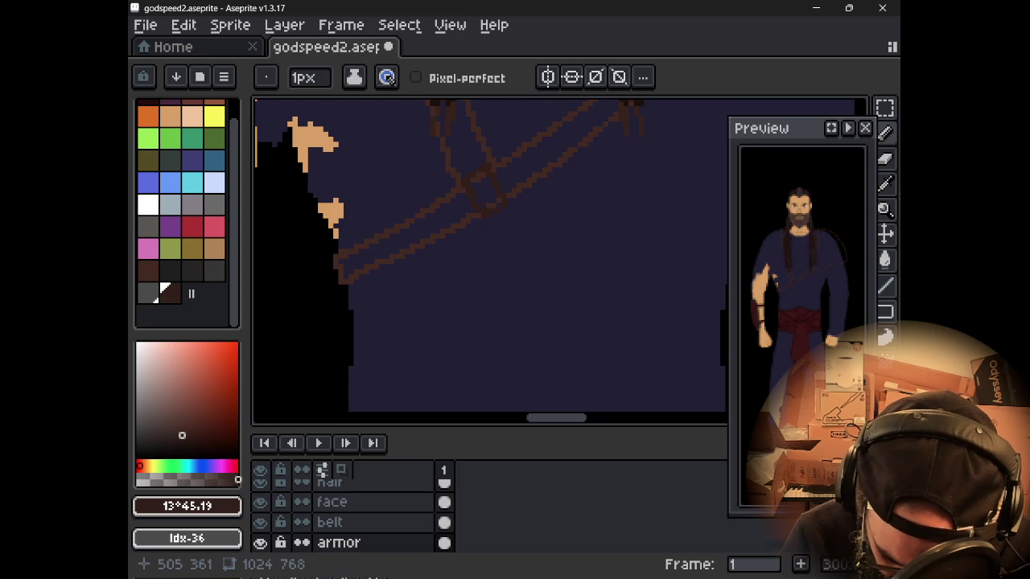
click(499, 204)
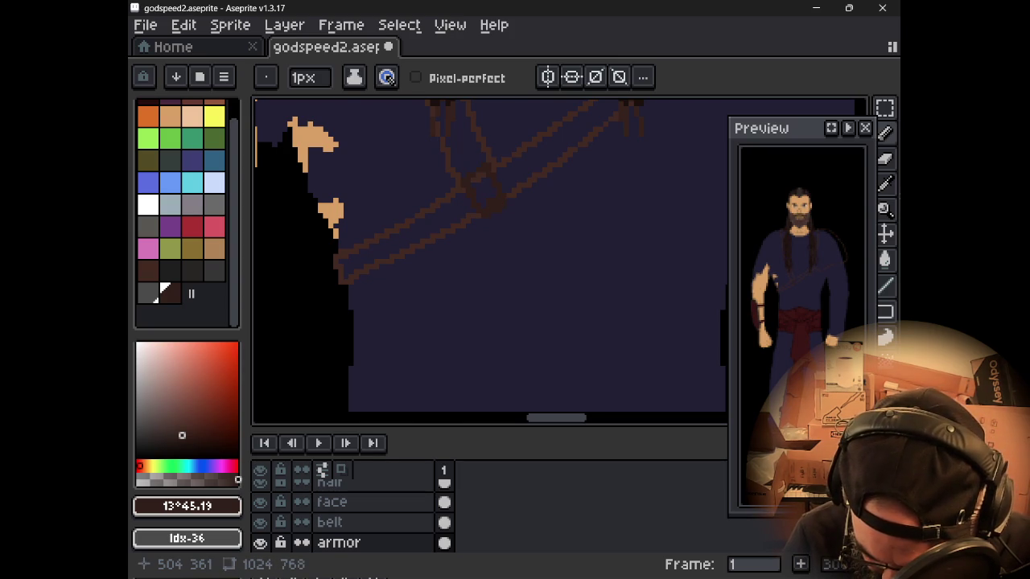
key(g)
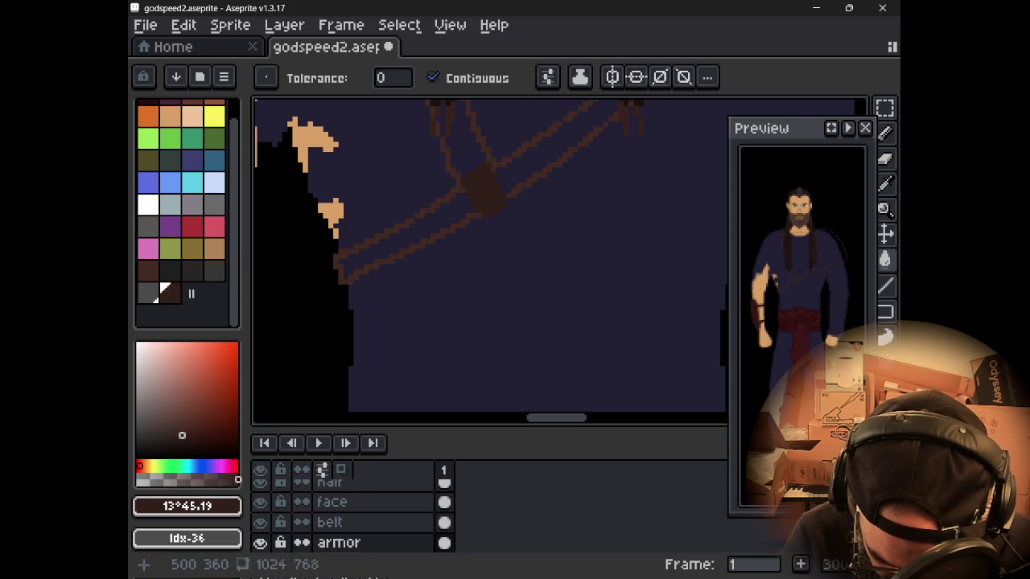
key(b)
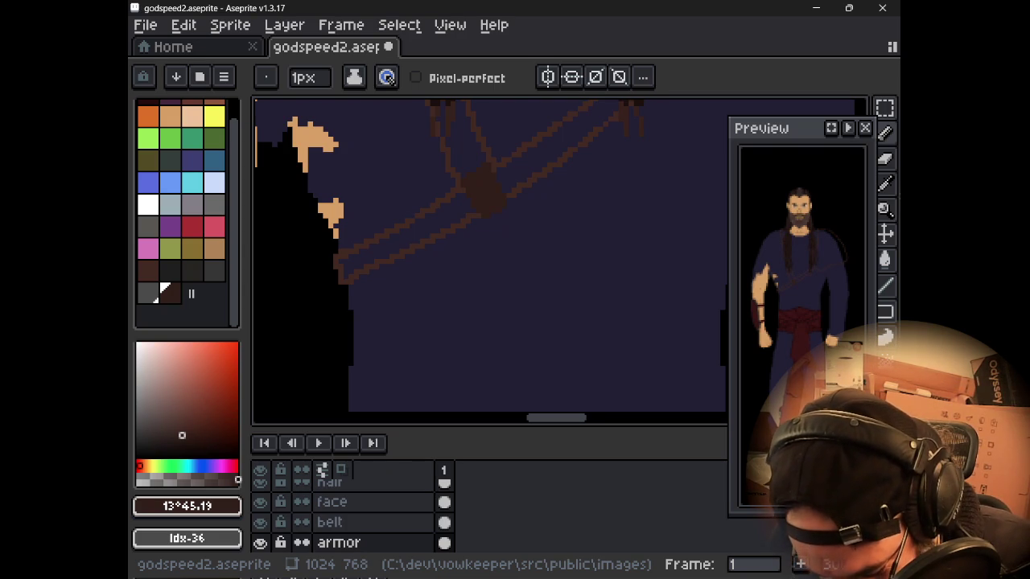
drag(616, 238, 568, 365)
- Touch up the brown outline on the shoulder with the Pencil
scroll(572, 310, down, 2)
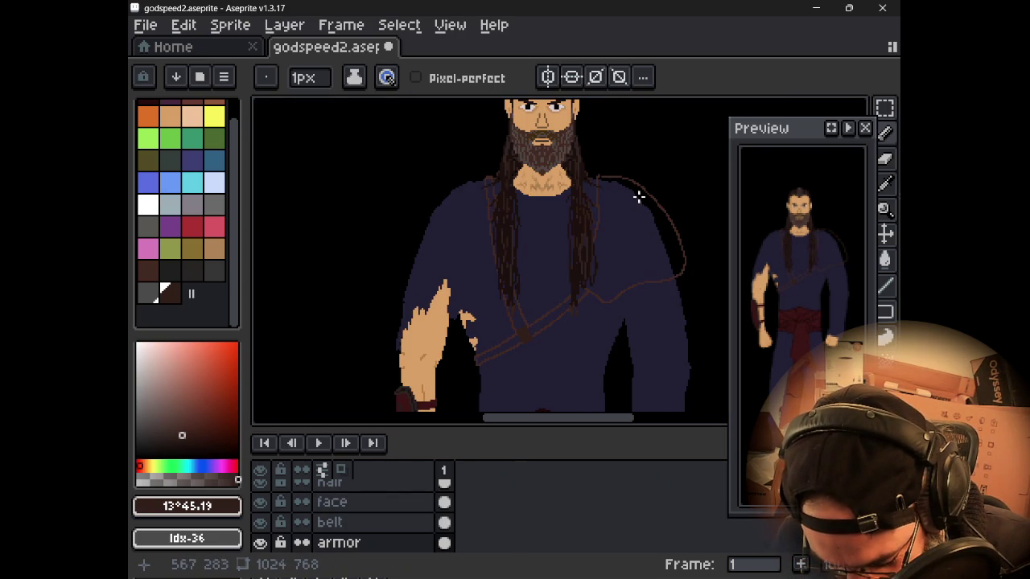
drag(627, 185, 602, 211)
scroll(603, 212, up, 1)
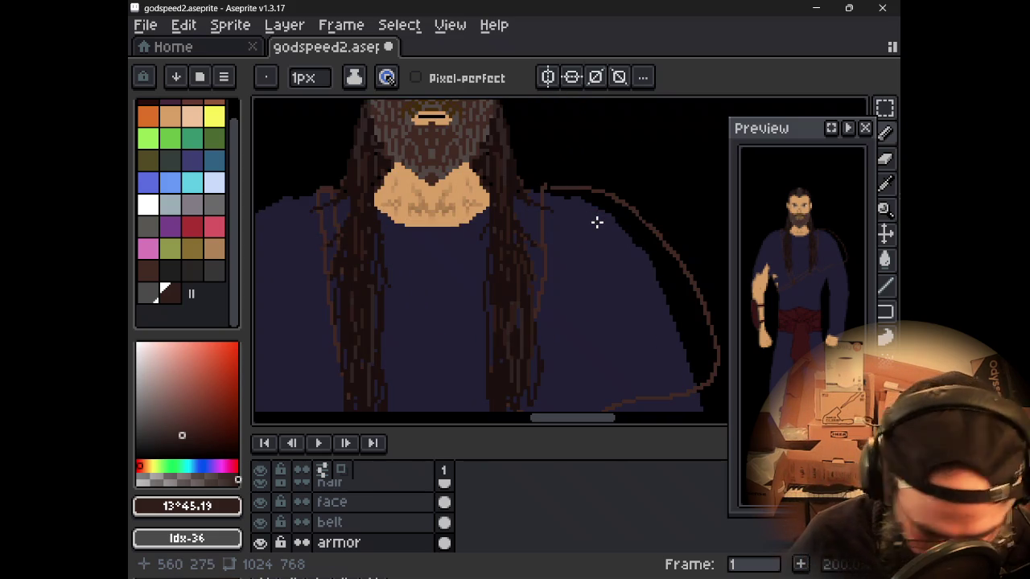
key(b)
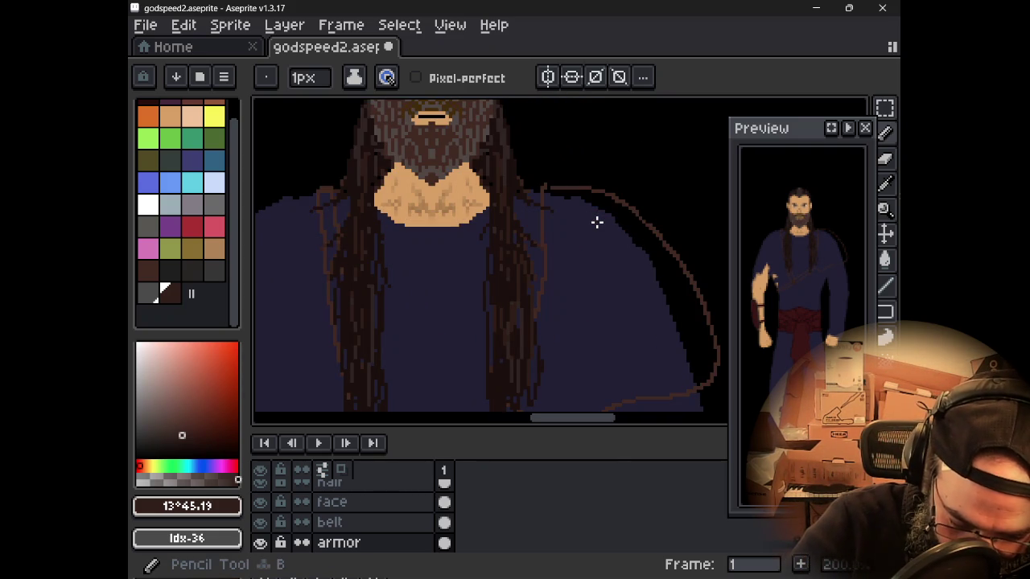
drag(321, 196, 321, 197)
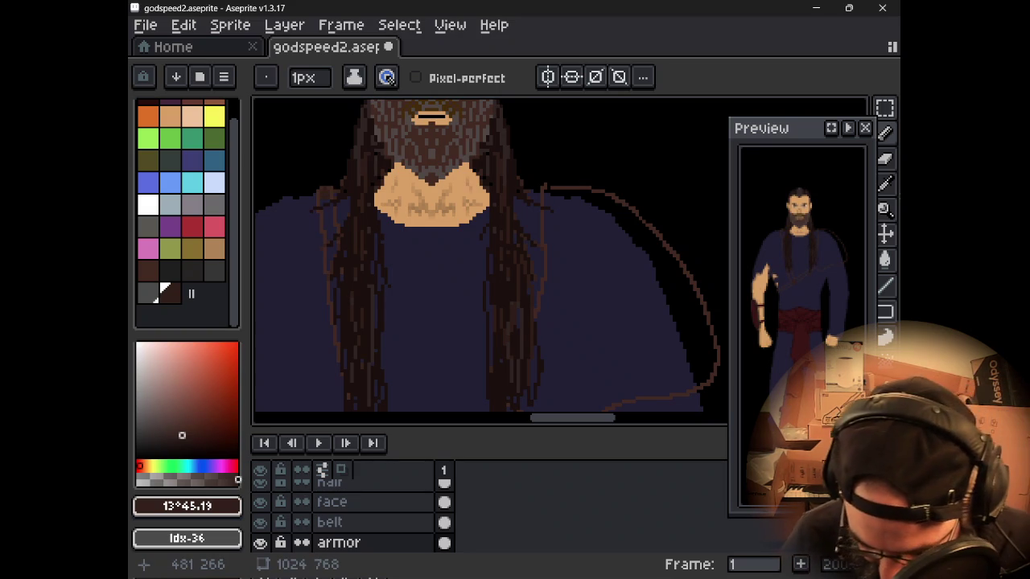
- Sample the strap's dark brown #432a23, add a pixel, and hide the hair layer
key(i)
click(565, 185)
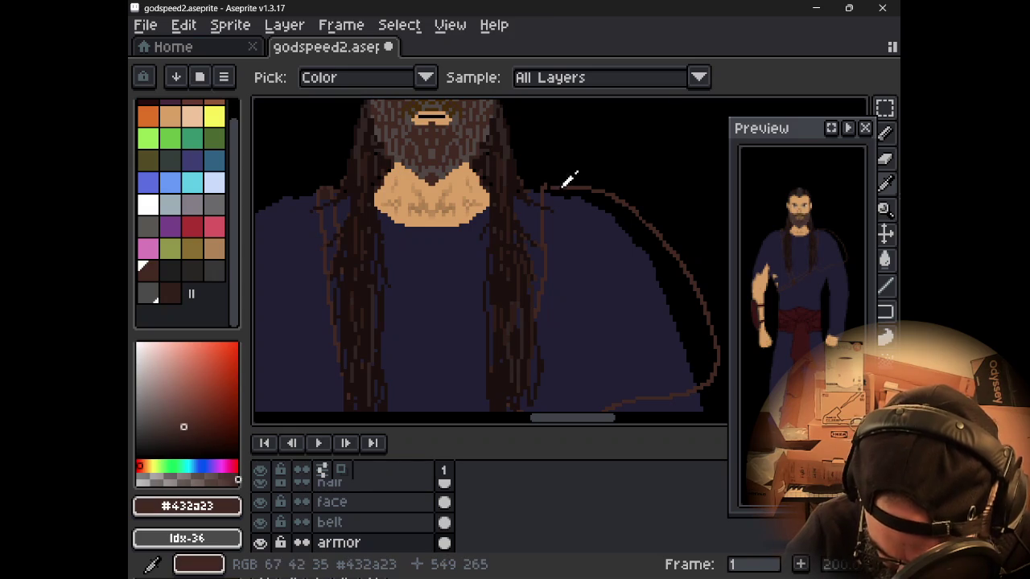
key(b)
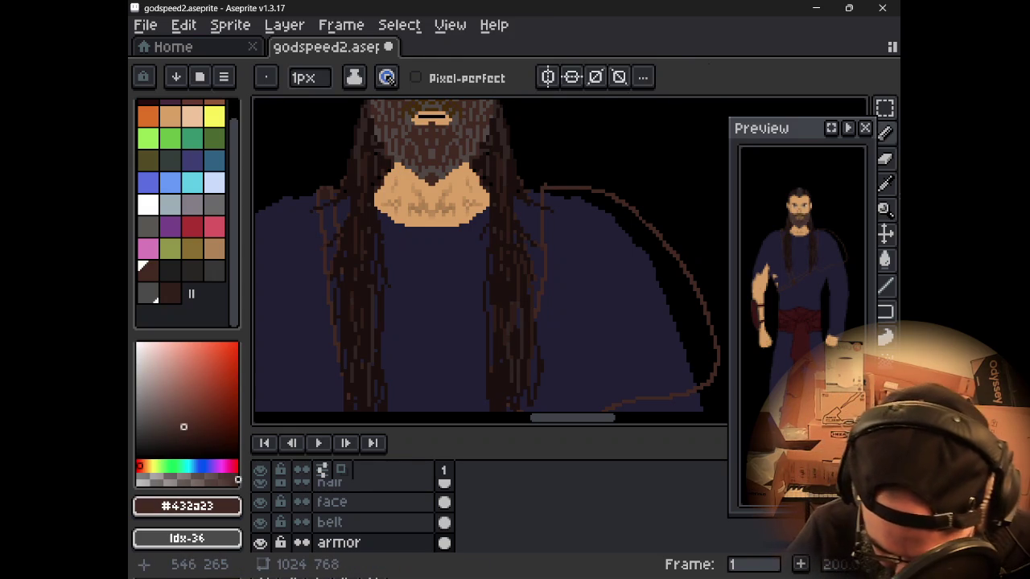
drag(547, 188, 547, 188)
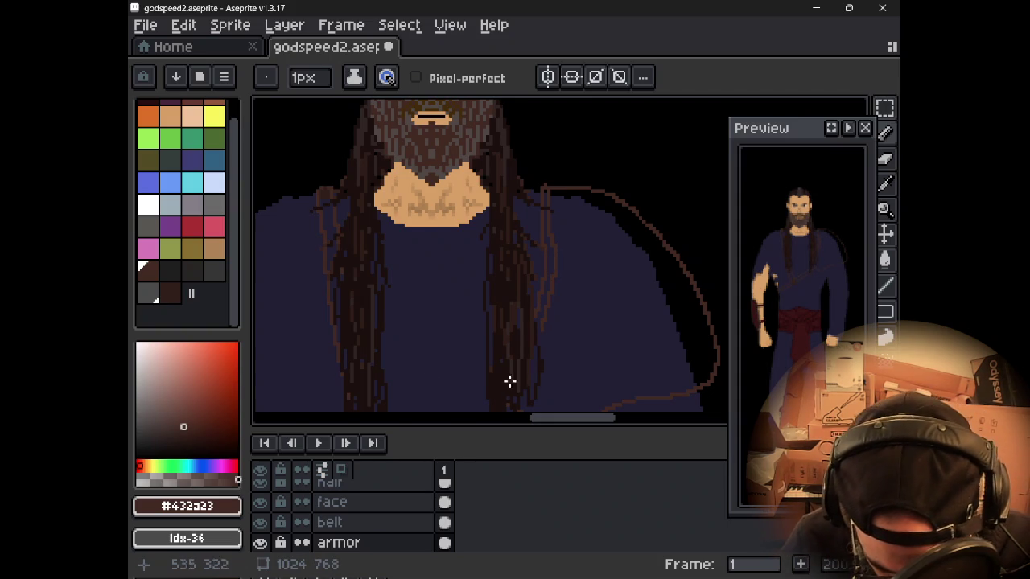
click(264, 486)
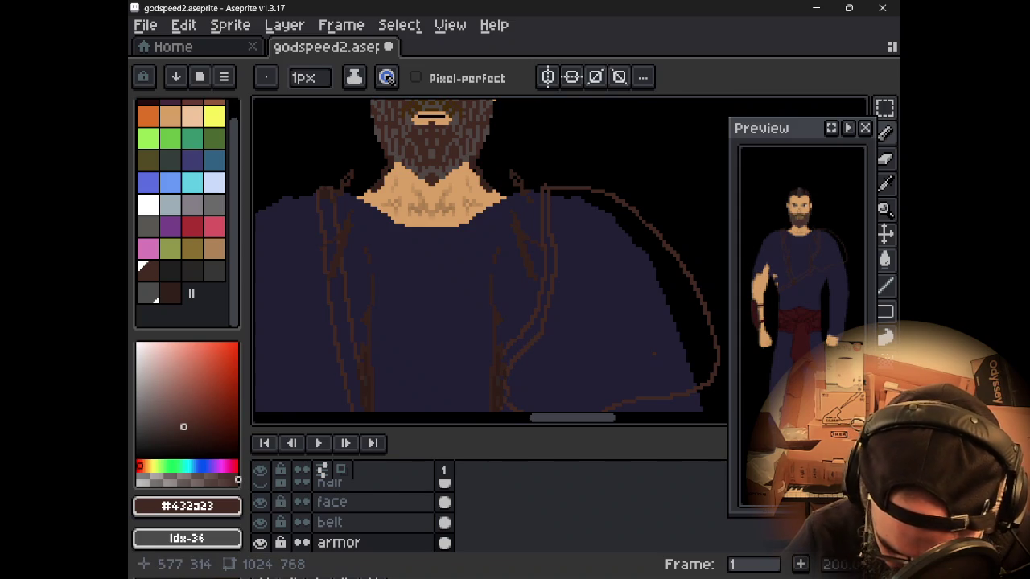
drag(563, 241, 499, 165)
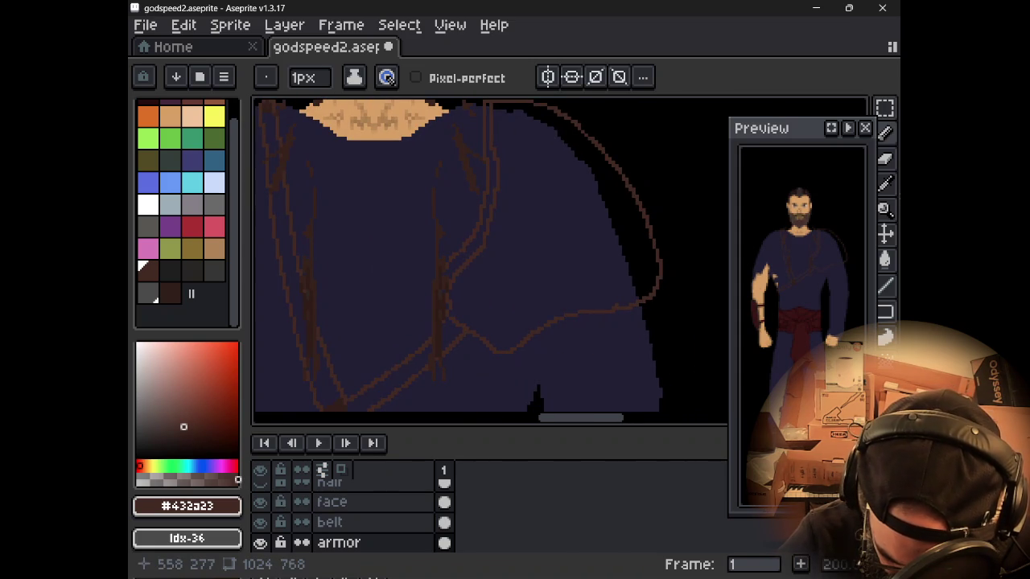
- Redraw the brown strap line on the robe's right side and hide the face layer
drag(451, 291, 456, 298)
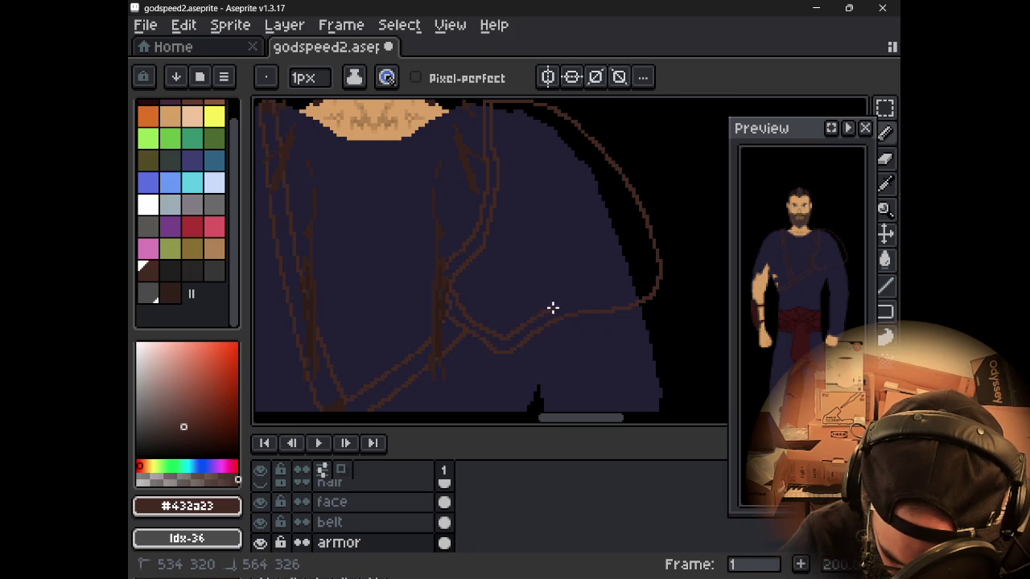
key(ctrl+z)
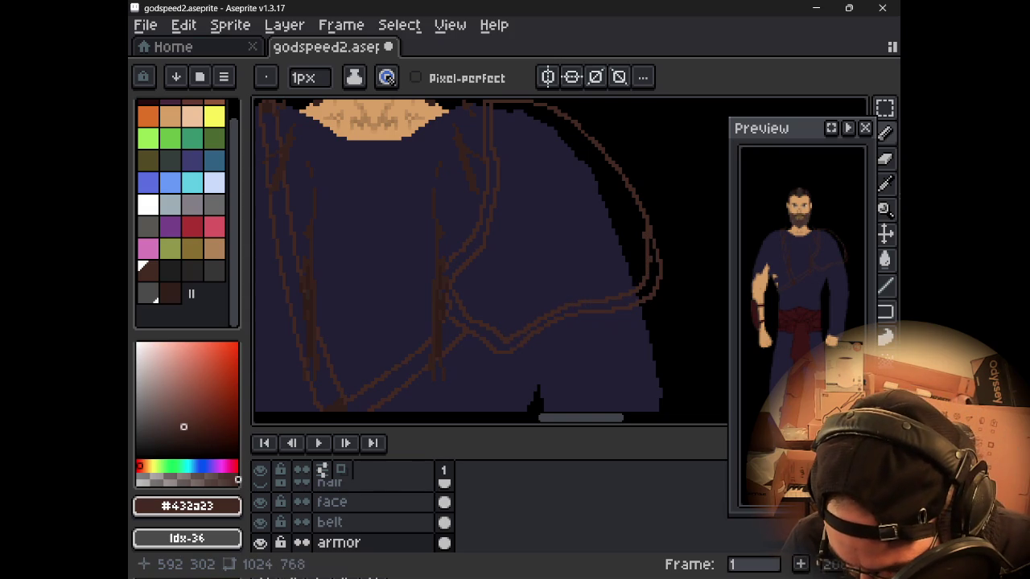
key(e)
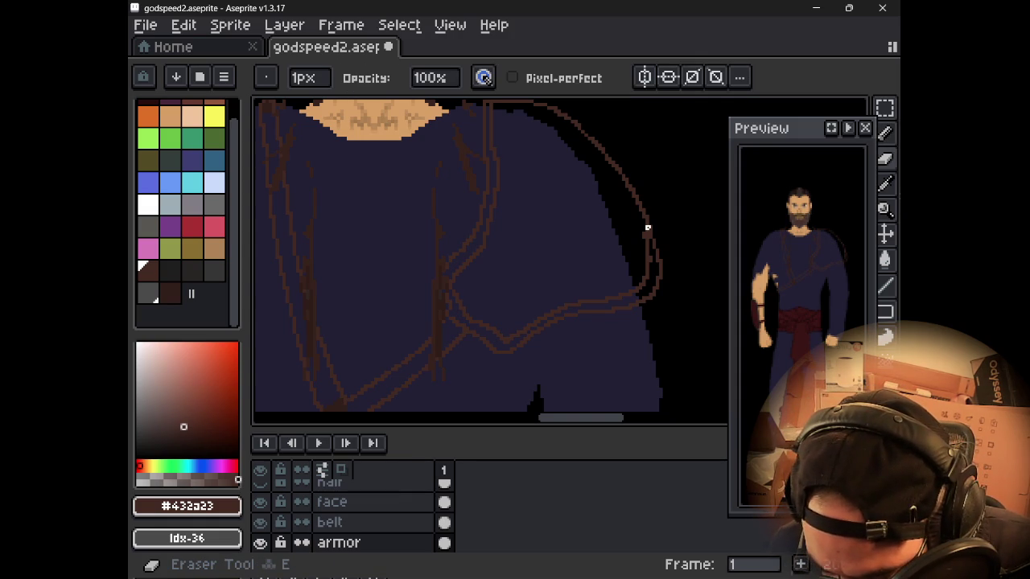
key(b)
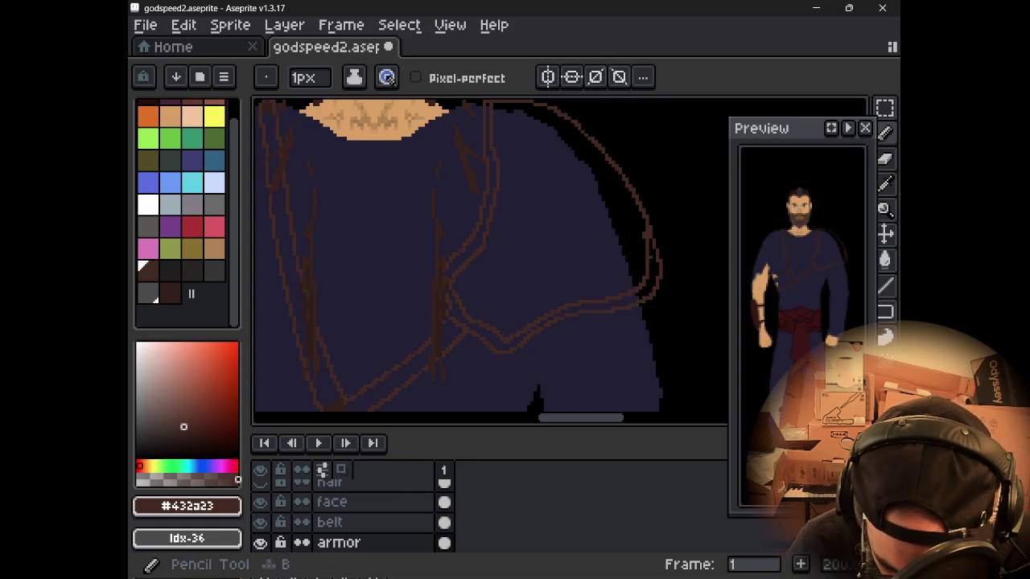
alt+click(459, 292)
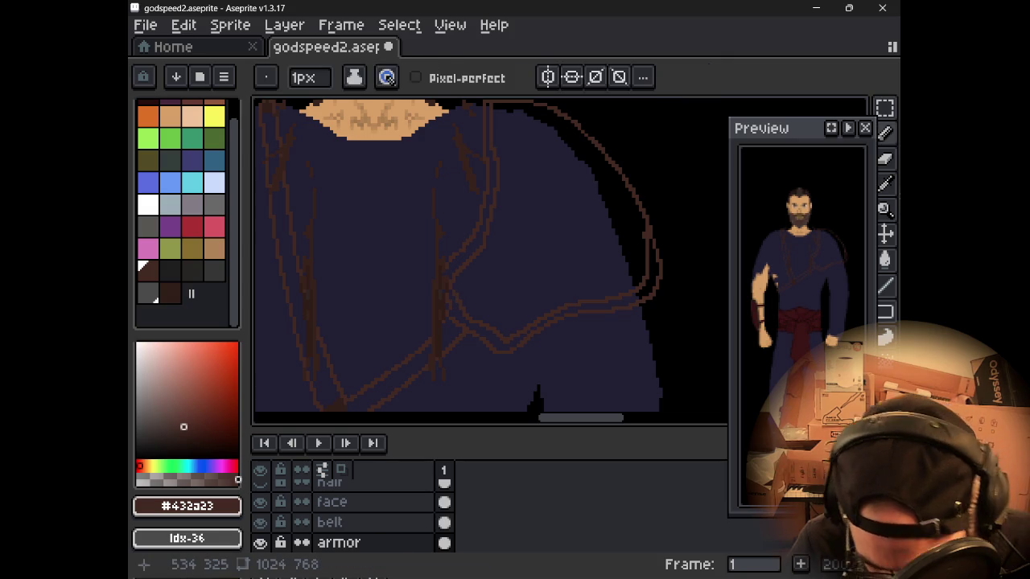
key(e)
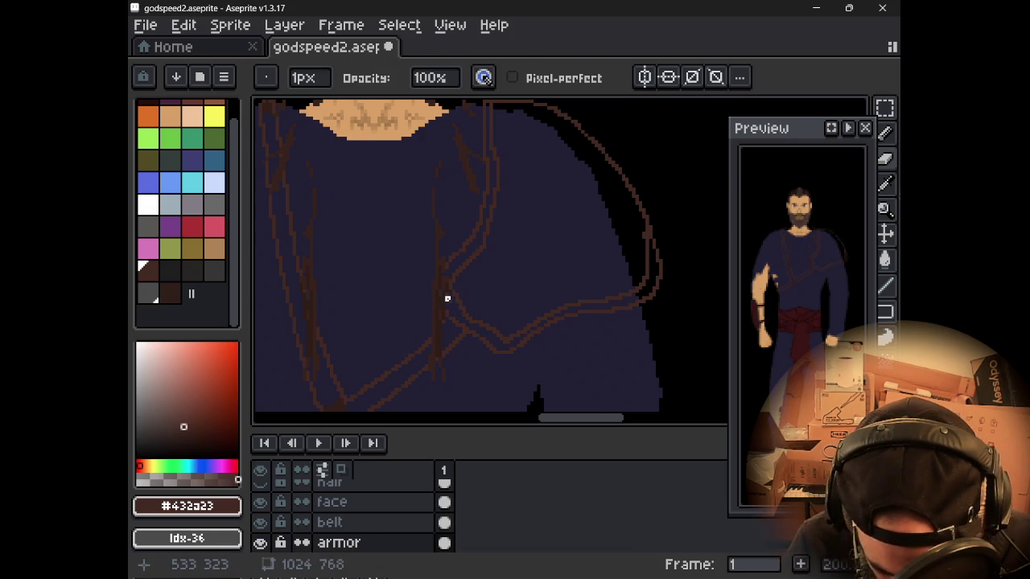
key(b)
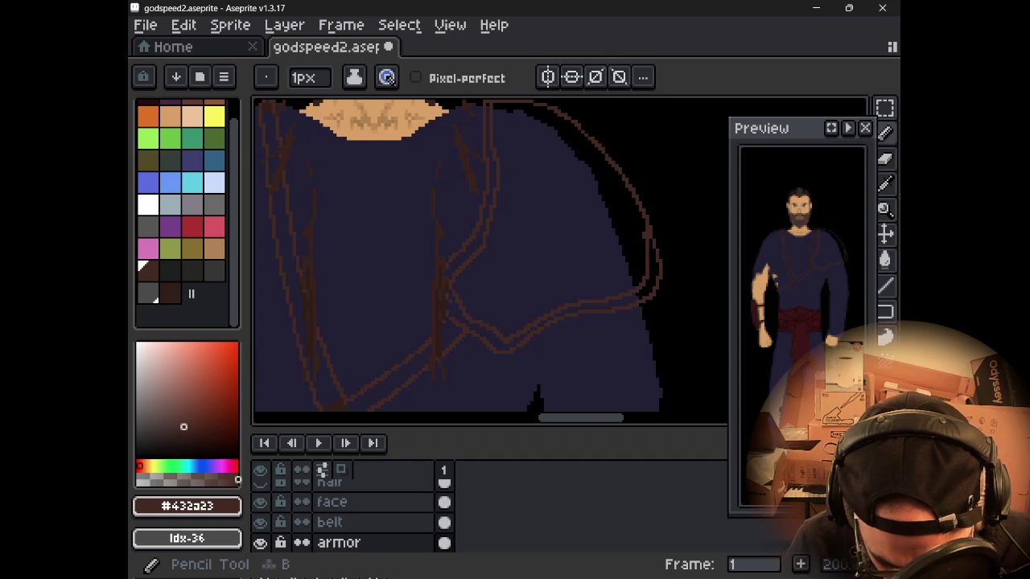
click(260, 501)
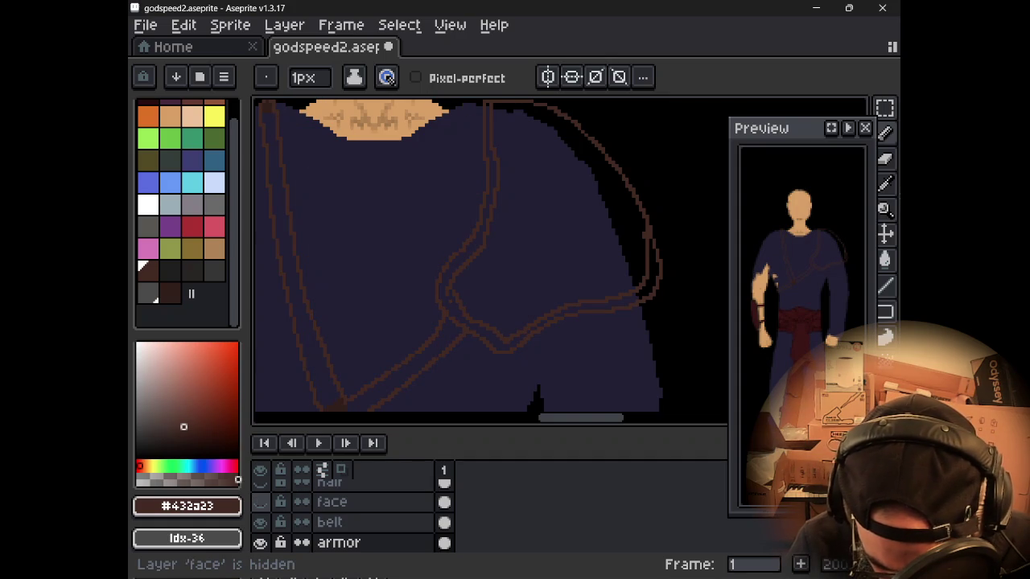
- Erase the stray pixels where the straps meet and sample the dark robe colour
key(e)
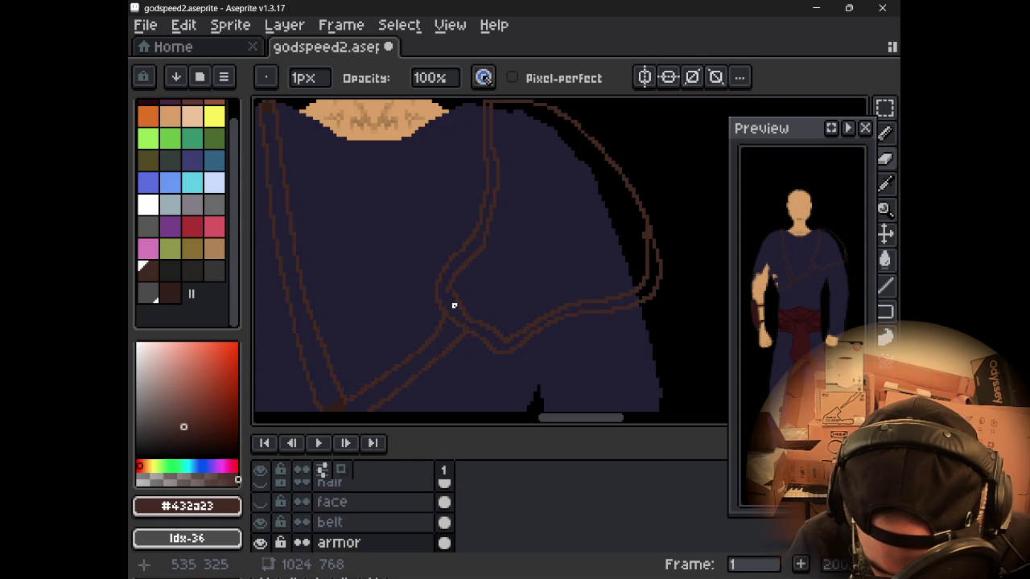
drag(454, 306, 460, 300)
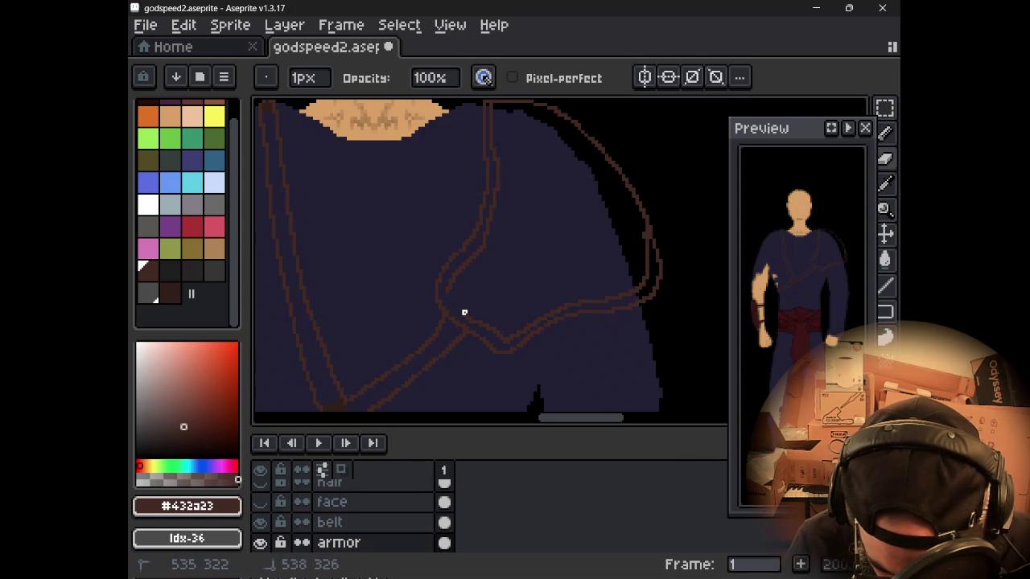
key(i)
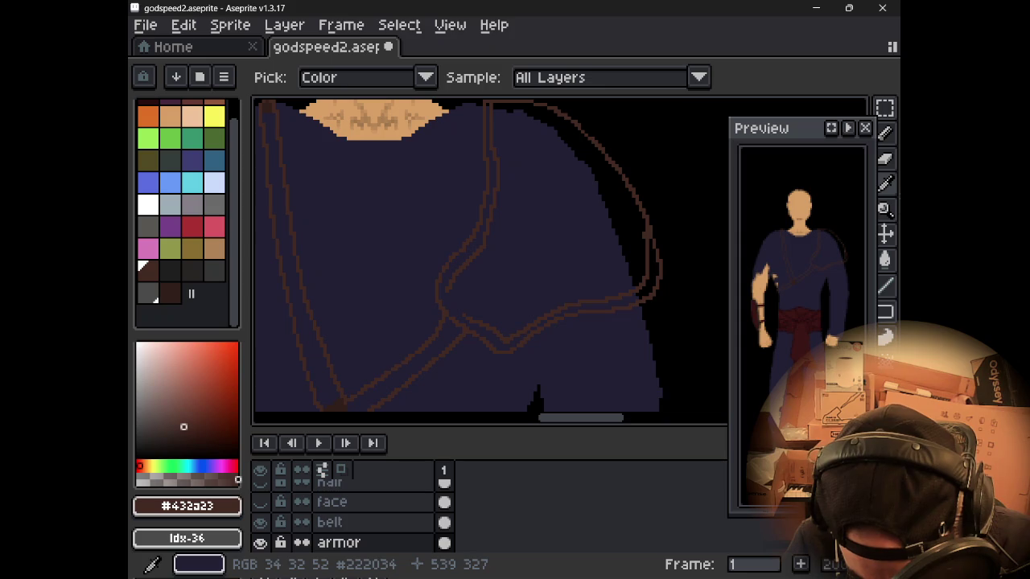
key(b)
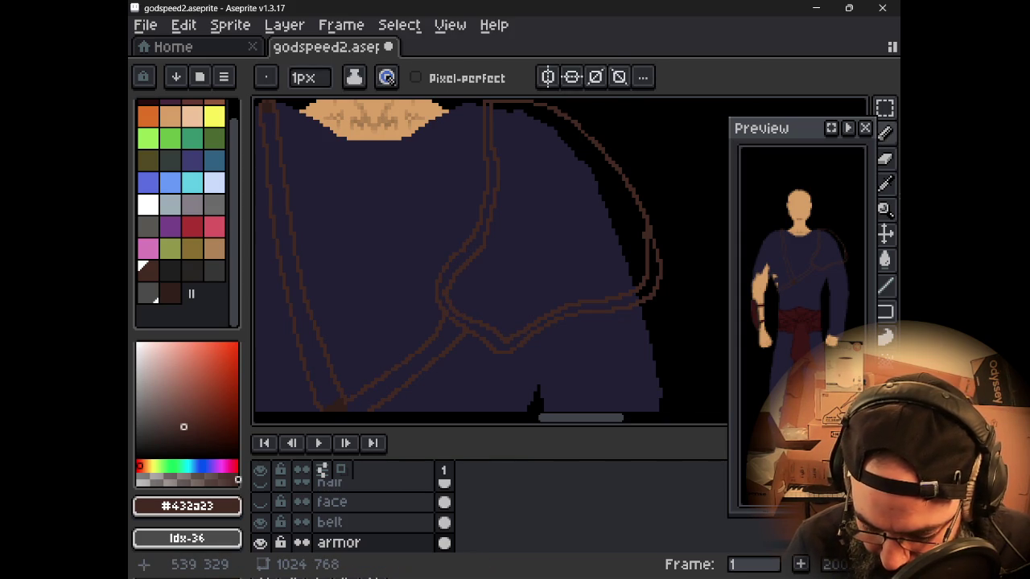
- Rework the pauldron outline along the right shoulder and down the robe's right edge
key(e)
drag(644, 231, 648, 252)
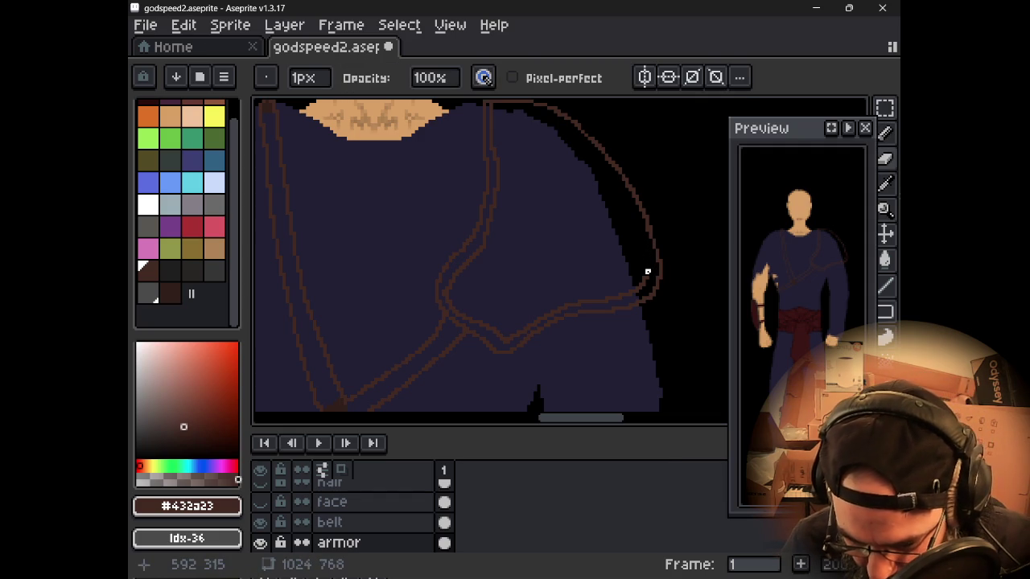
key(b)
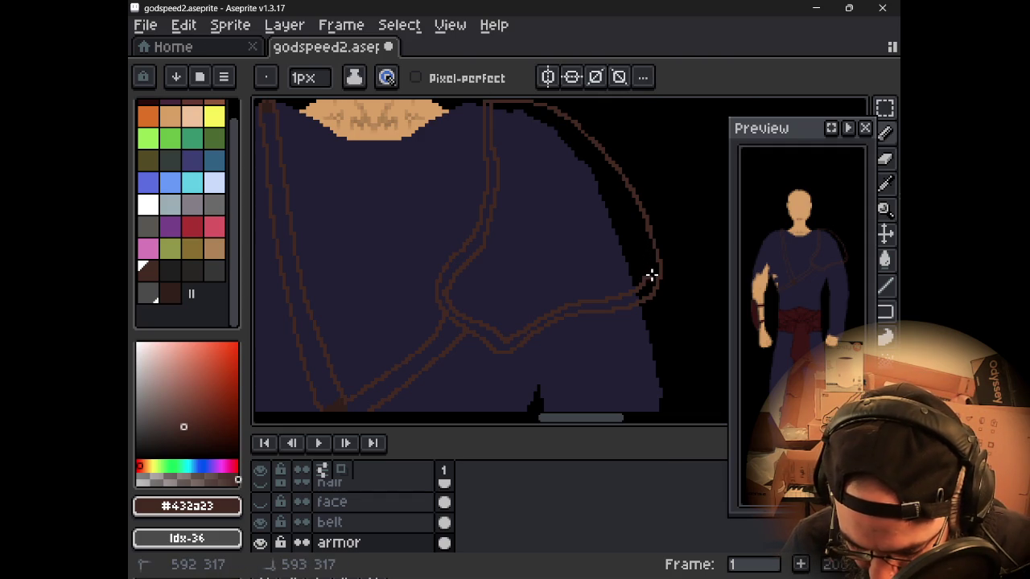
drag(656, 264, 662, 253)
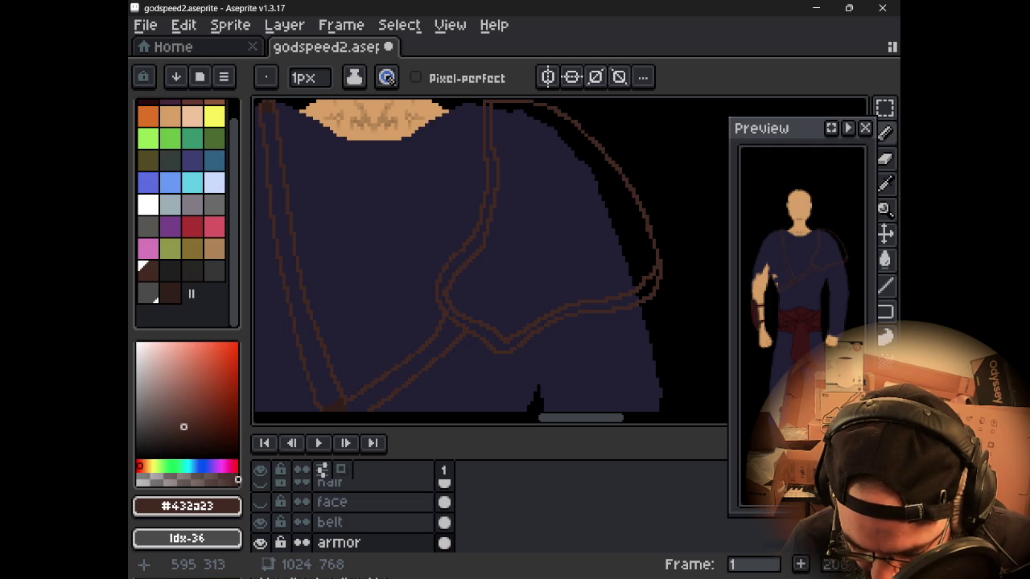
key(e)
key(b)
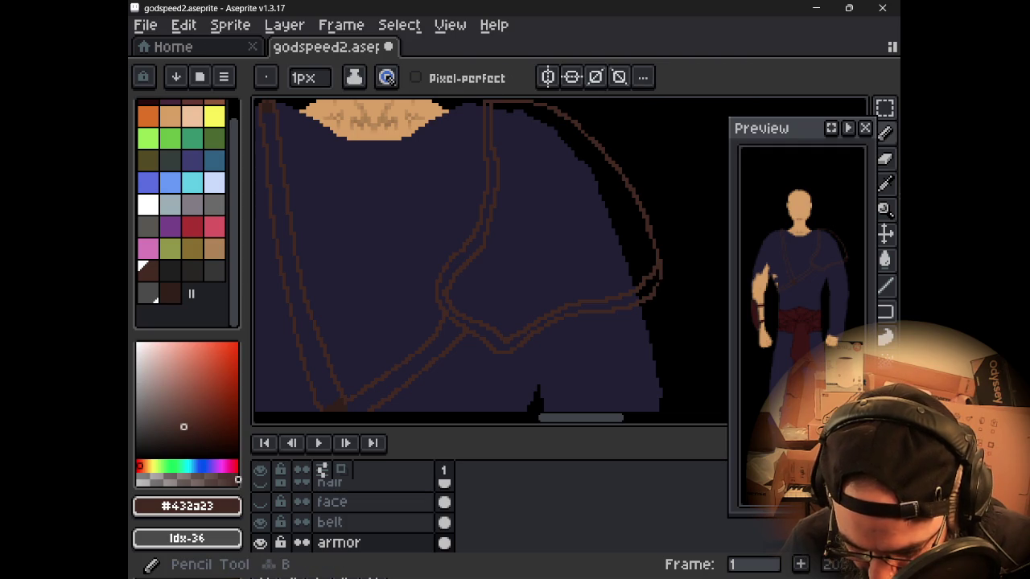
drag(659, 282, 661, 278)
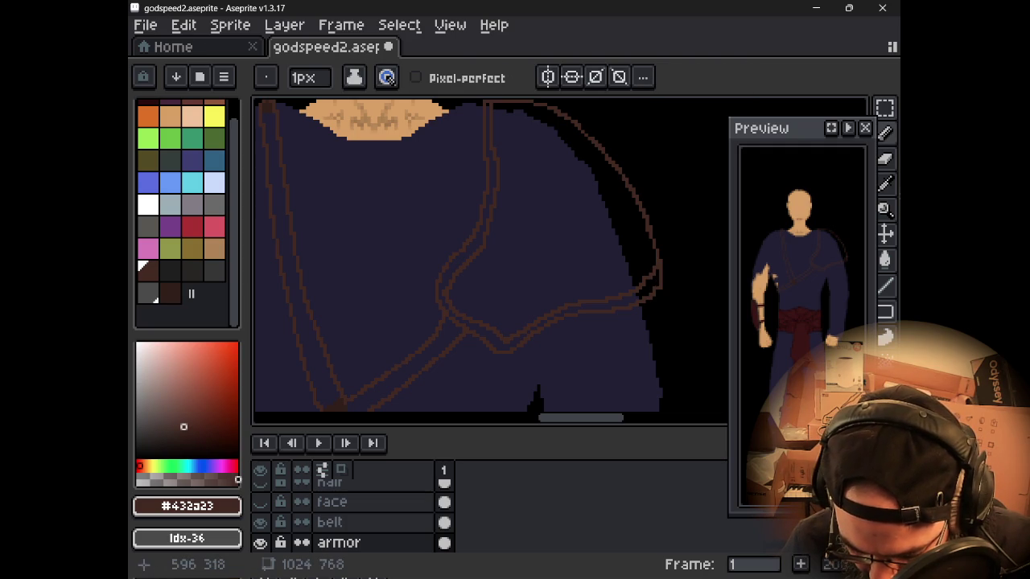
key(e)
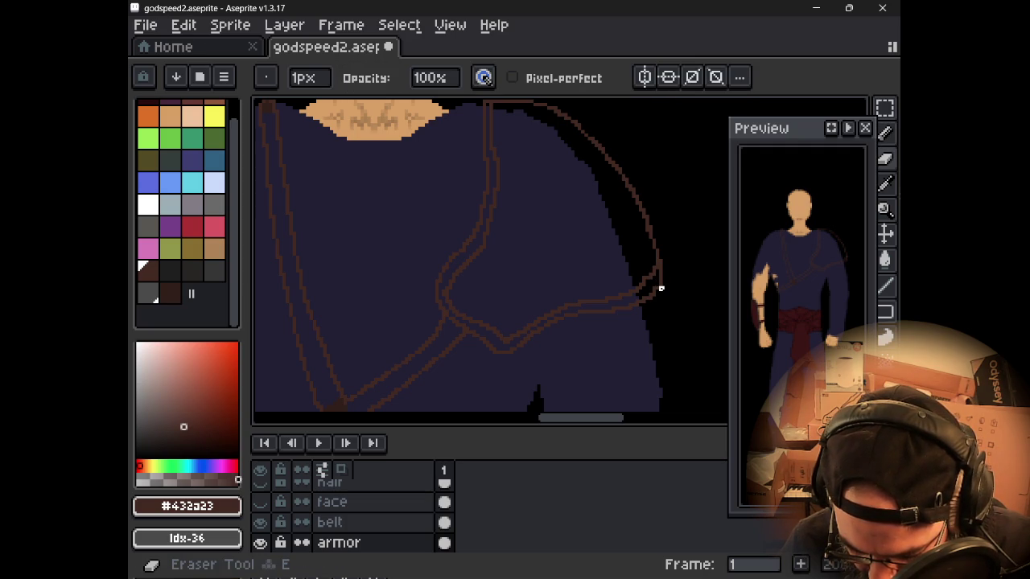
key(alt)
key(b)
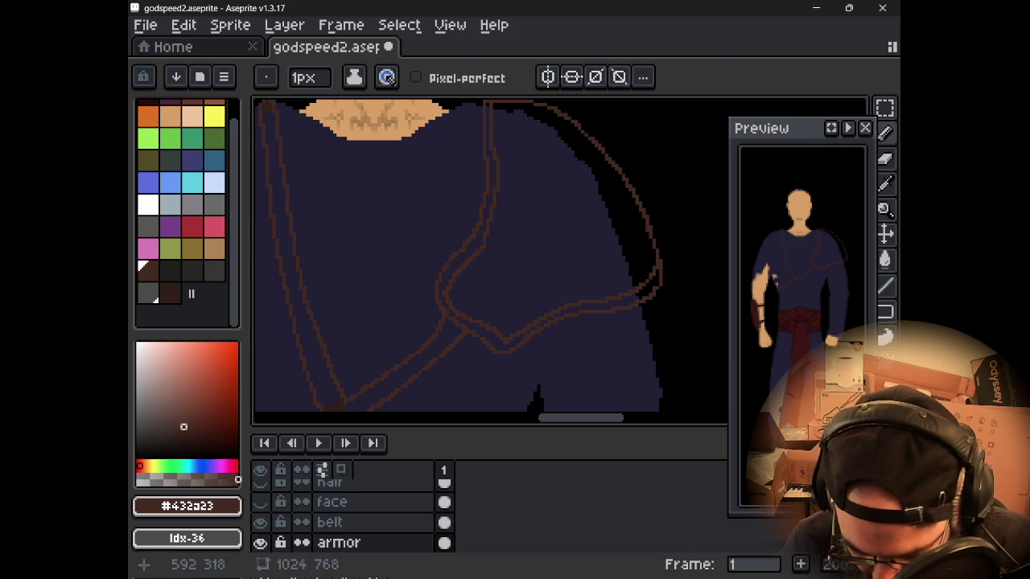
- Remove a stray pixel on the upper outline, add one on the right outline, and sample the dark brown
scroll(503, 275, up, 2)
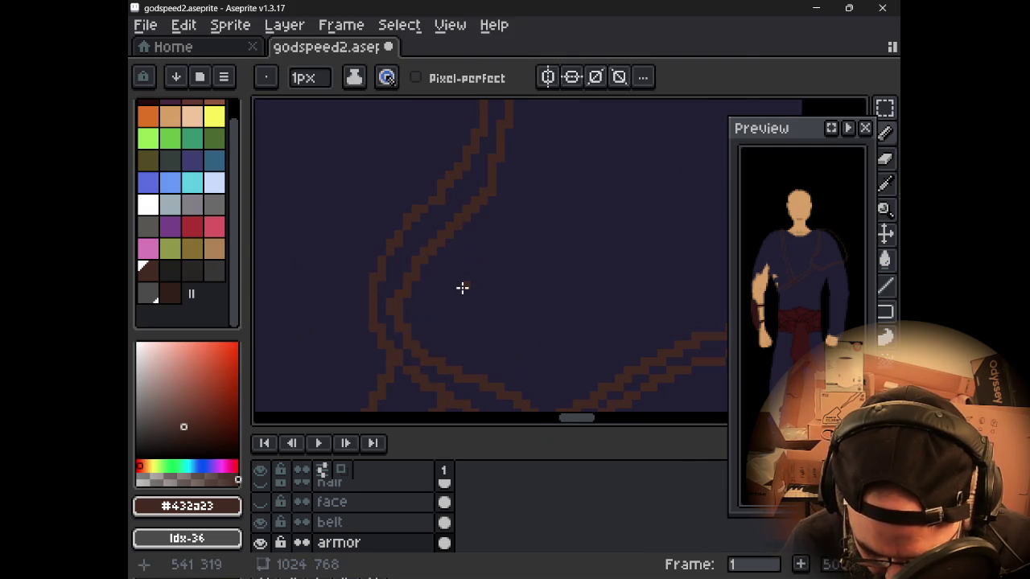
key(e)
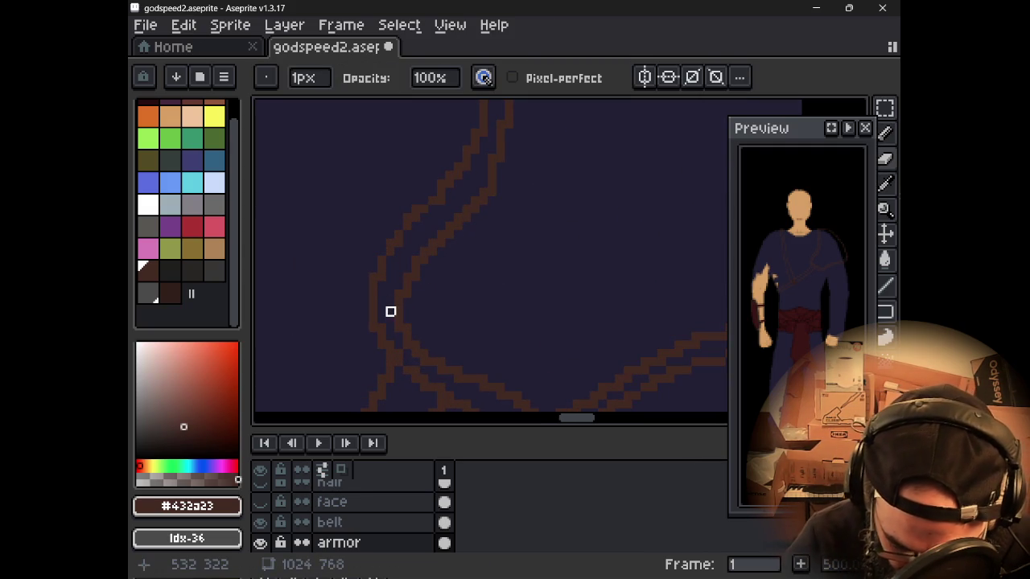
click(500, 124)
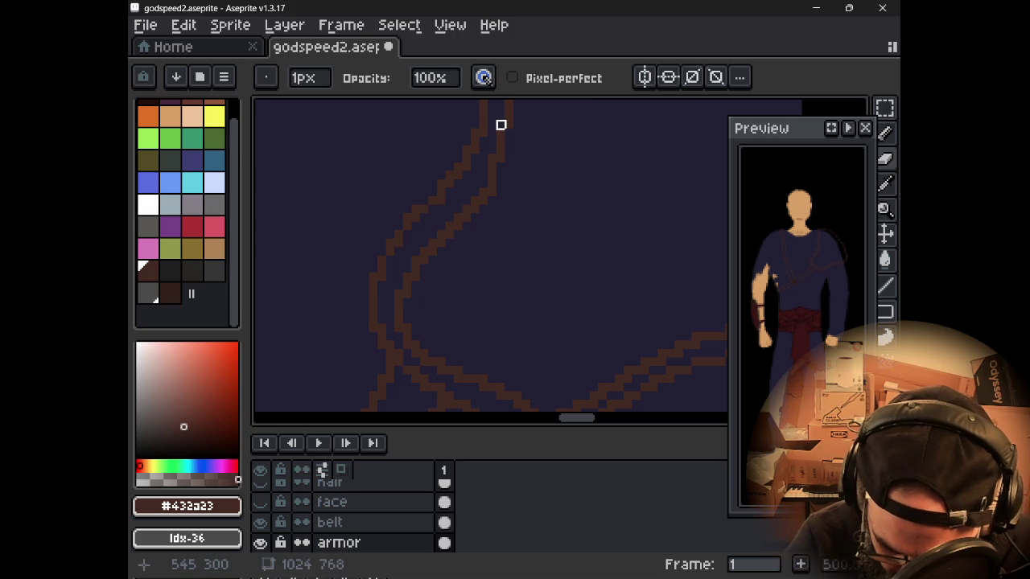
key(b)
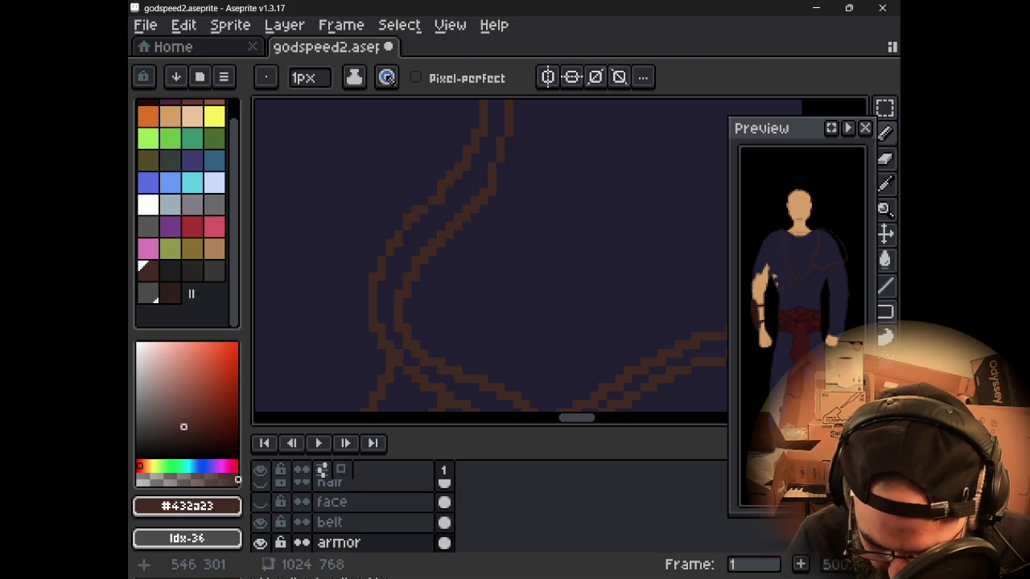
key(e)
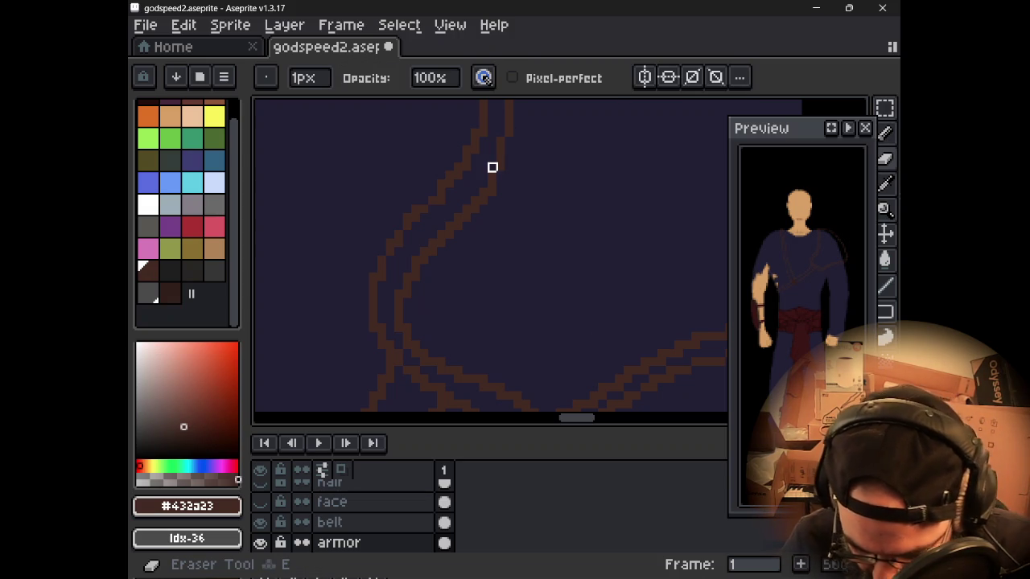
key(b)
click(510, 150)
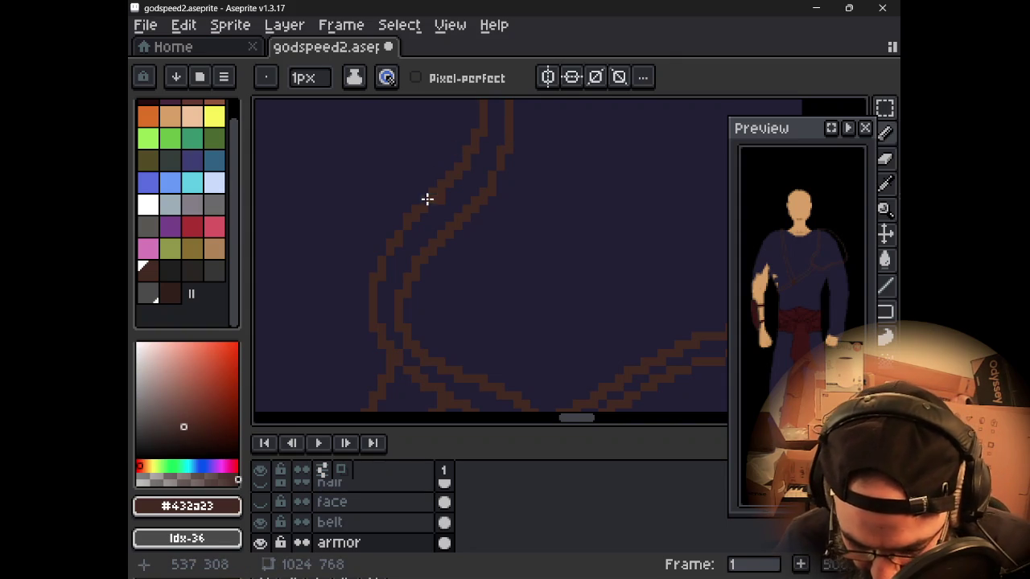
scroll(426, 201, down, 2)
scroll(426, 201, down, 1)
mouse_move(426, 206)
mouse_down()
mouse_move(450, 222)
mouse_move(498, 293)
mouse_move(510, 177)
mouse_move(492, 233)
mouse_move(469, 220)
mouse_move(490, 185)
mouse_up()
alt+click(383, 356)
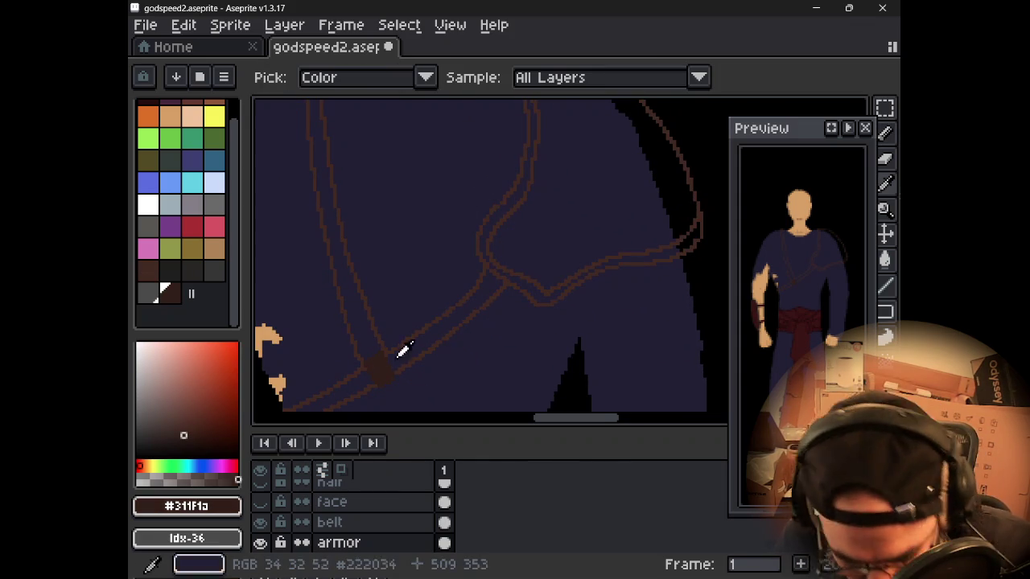
- Bucket-fill the pauldron with dark brown #311f1a and check its left, lower and right edges
key(g)
click(619, 216)
mouse_move(697, 250)
mouse_down()
mouse_move(609, 269)
mouse_move(490, 228)
mouse_move(441, 223)
mouse_up()
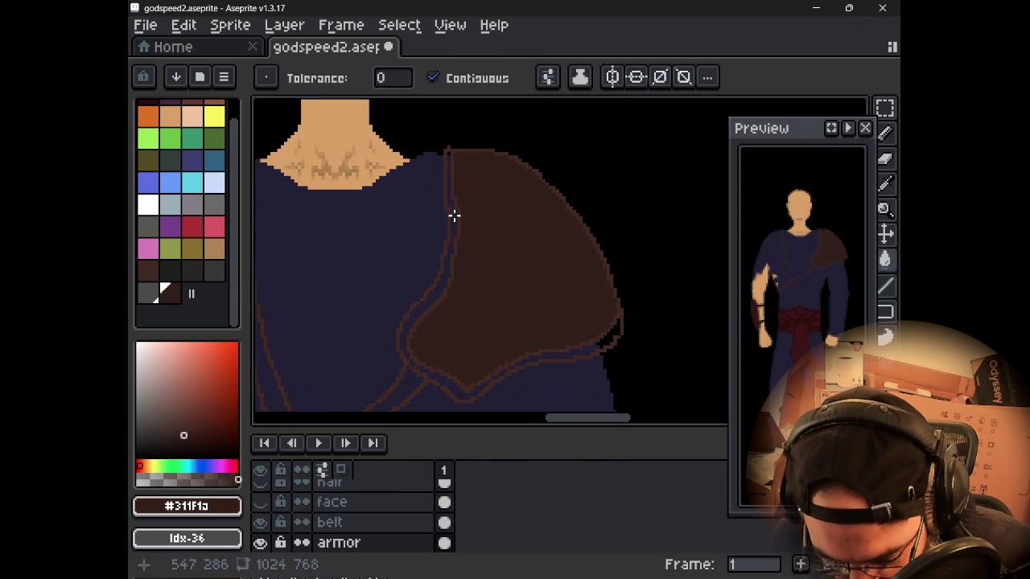
scroll(451, 225, up, 2)
scroll(454, 230, down, 1)
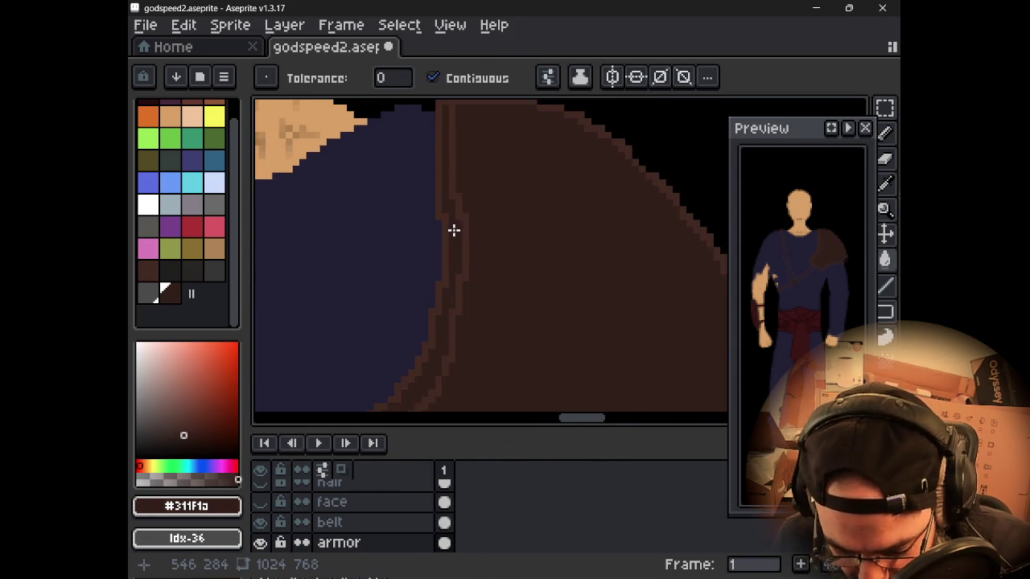
scroll(454, 230, down, 1)
drag(434, 335, 441, 239)
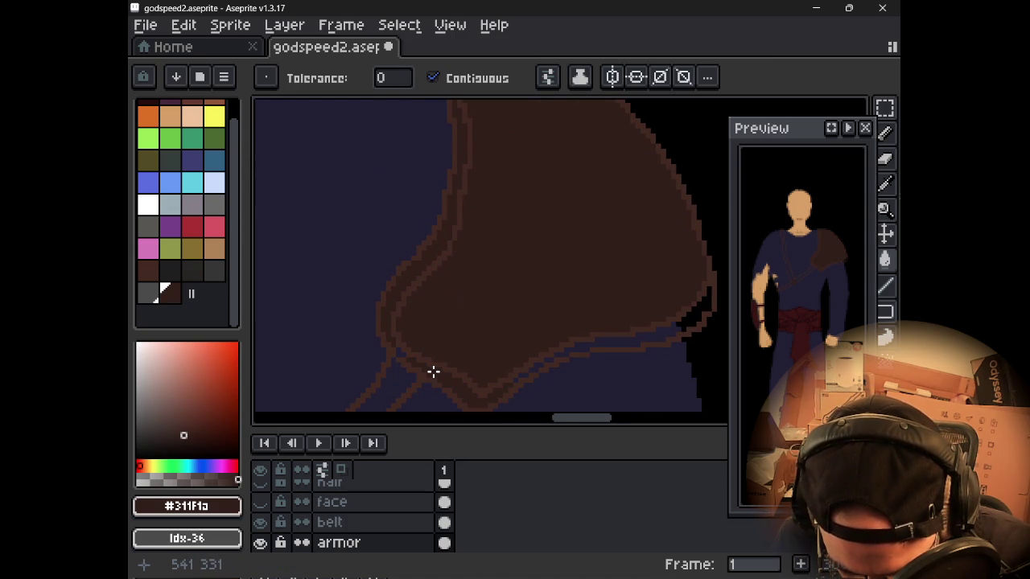
scroll(395, 363, up, 1)
scroll(416, 345, up, 1)
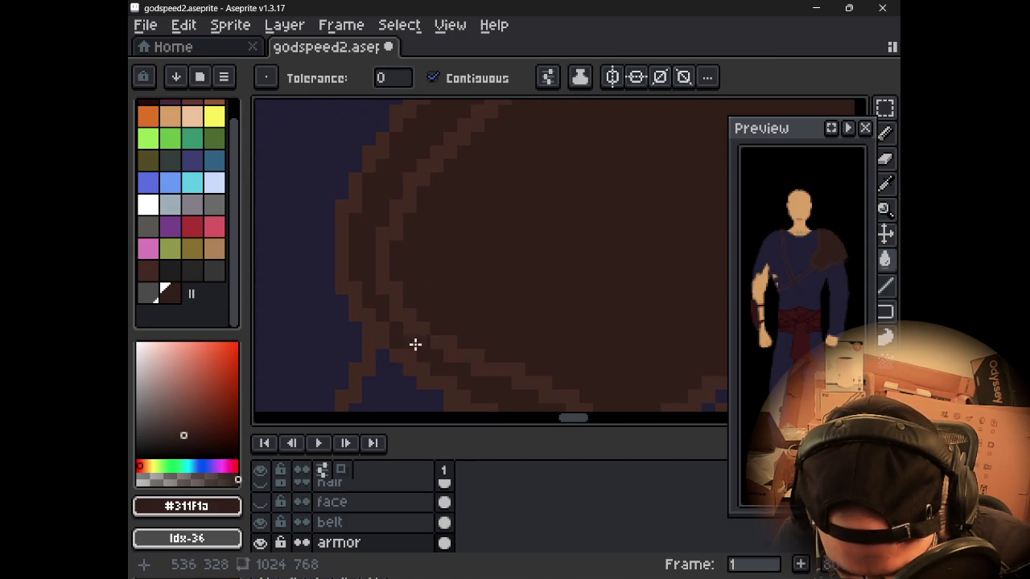
drag(399, 344, 432, 292)
drag(462, 338, 400, 251)
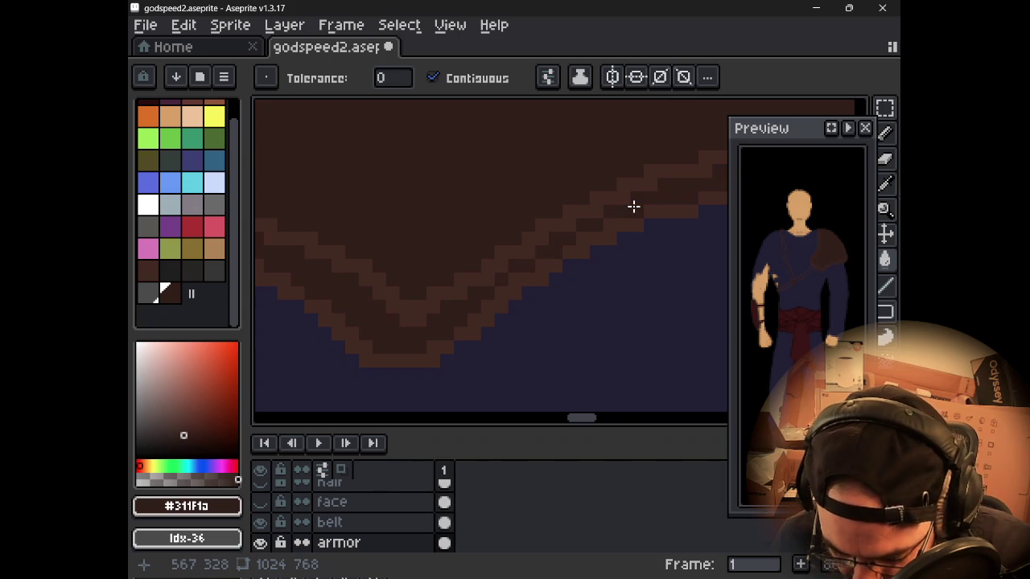
scroll(632, 207, down, 2)
mouse_move(632, 206)
mouse_down()
mouse_move(387, 308)
mouse_move(443, 283)
mouse_up()
scroll(443, 283, down, 2)
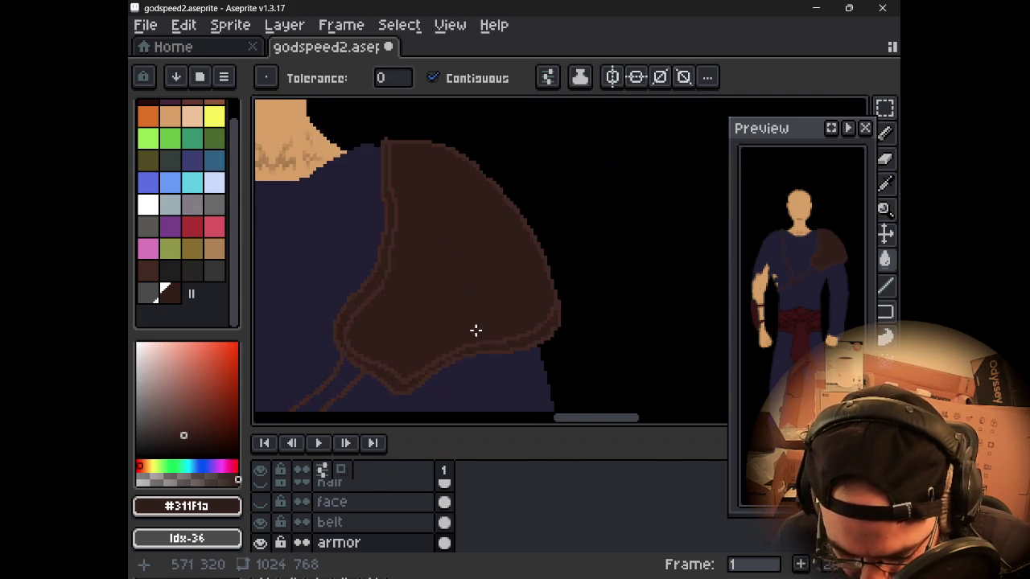
- Fill the strap interior, lower-left and upper strap sections with brown #432a23
scroll(475, 331, down, 1)
drag(361, 336, 552, 220)
scroll(528, 250, up, 3)
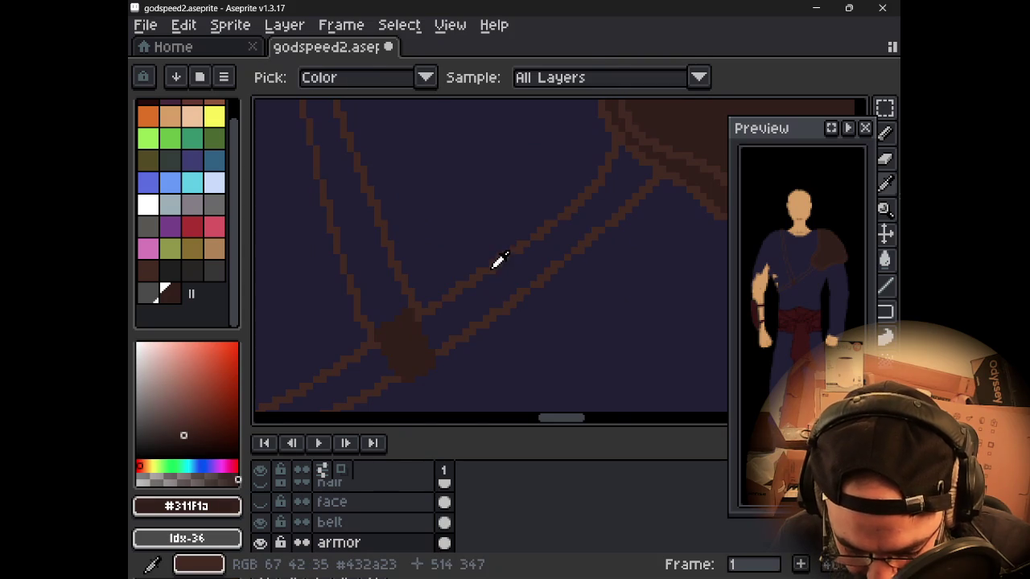
alt+click(496, 260)
click(485, 294)
drag(388, 325, 474, 255)
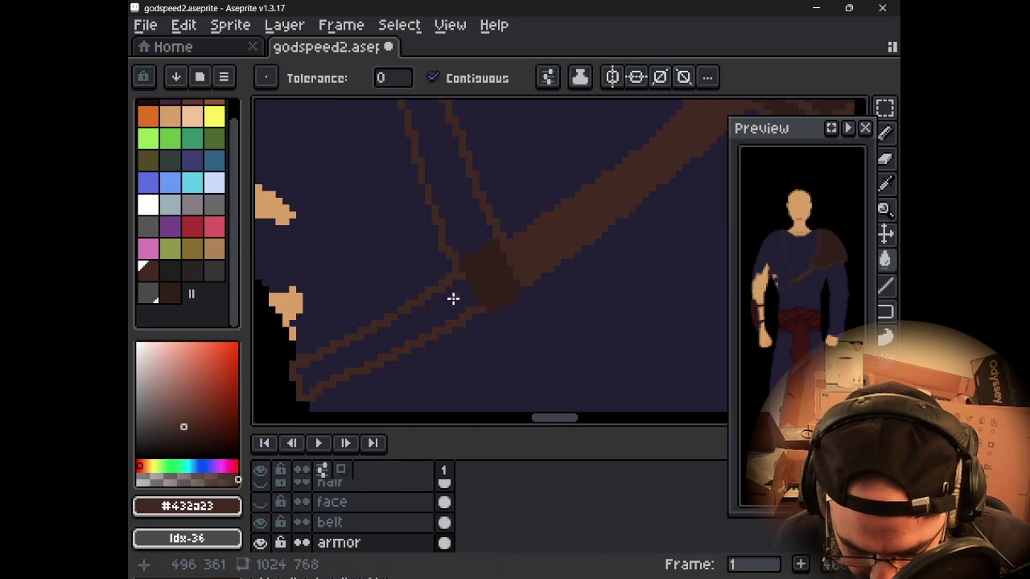
click(453, 296)
click(467, 229)
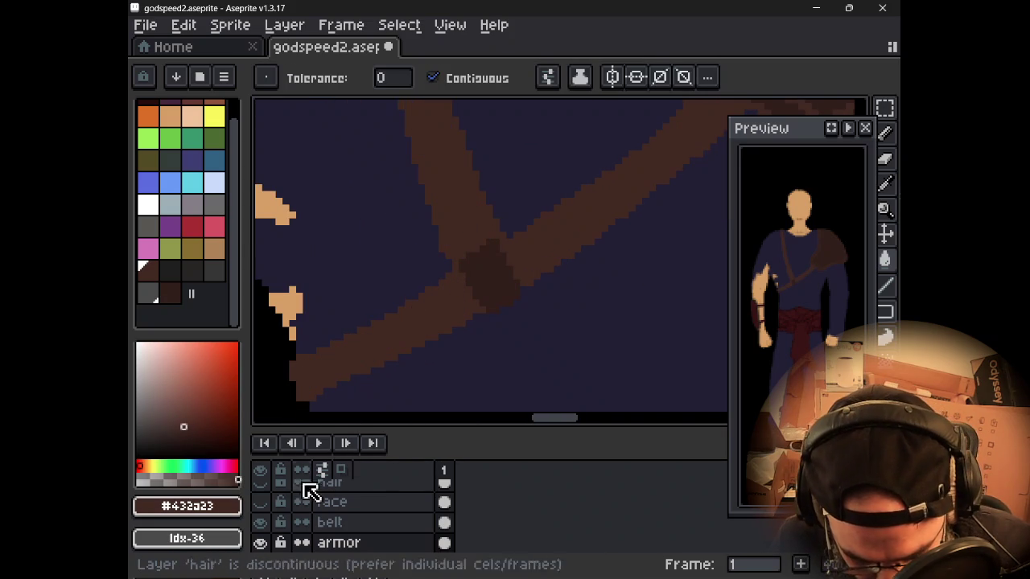
- Make the face layer visible again so the hair and beard show
click(269, 498)
scroll(459, 260, down, 2)
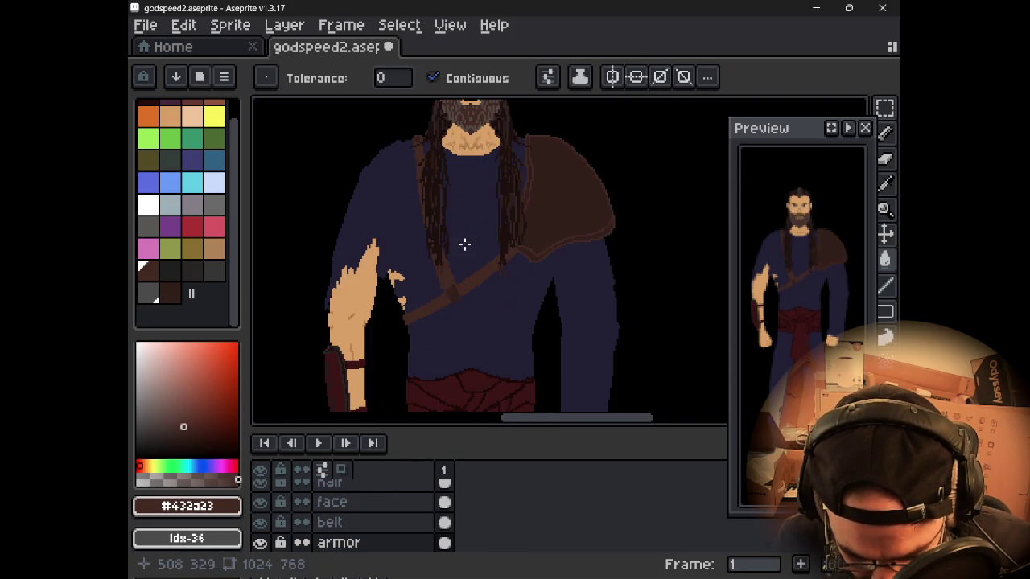
scroll(466, 232, down, 1)
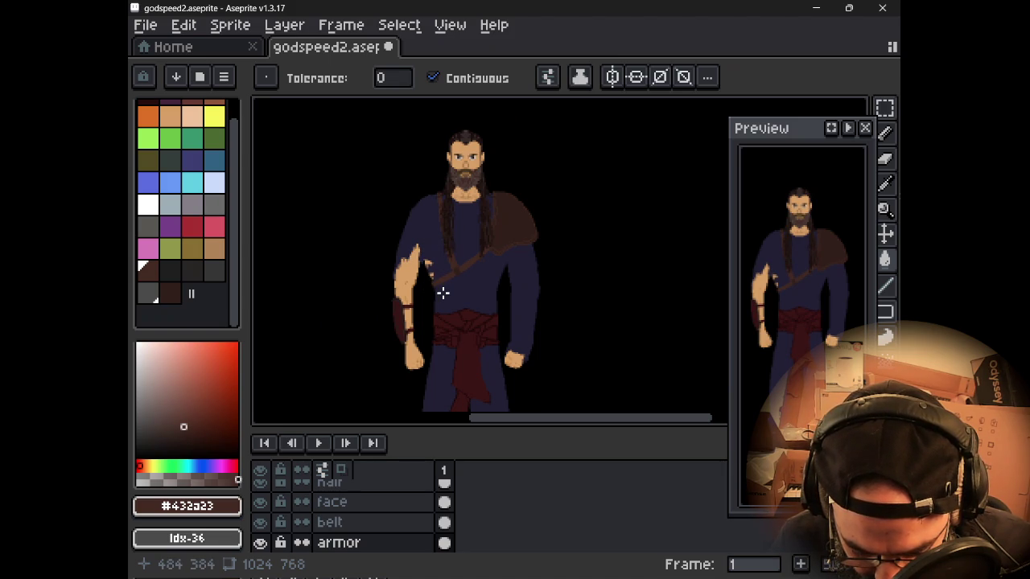
- Review the torso, arm and head, then pick dark brown #311f1a from the strap knot
scroll(443, 293, up, 3)
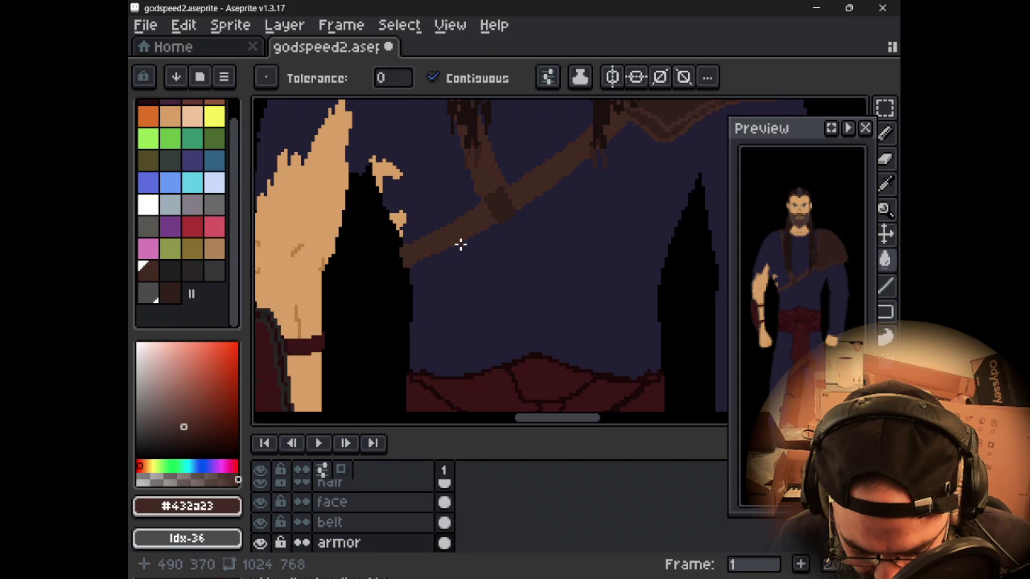
mouse_move(452, 252)
mouse_down()
mouse_move(426, 339)
mouse_move(441, 352)
mouse_up()
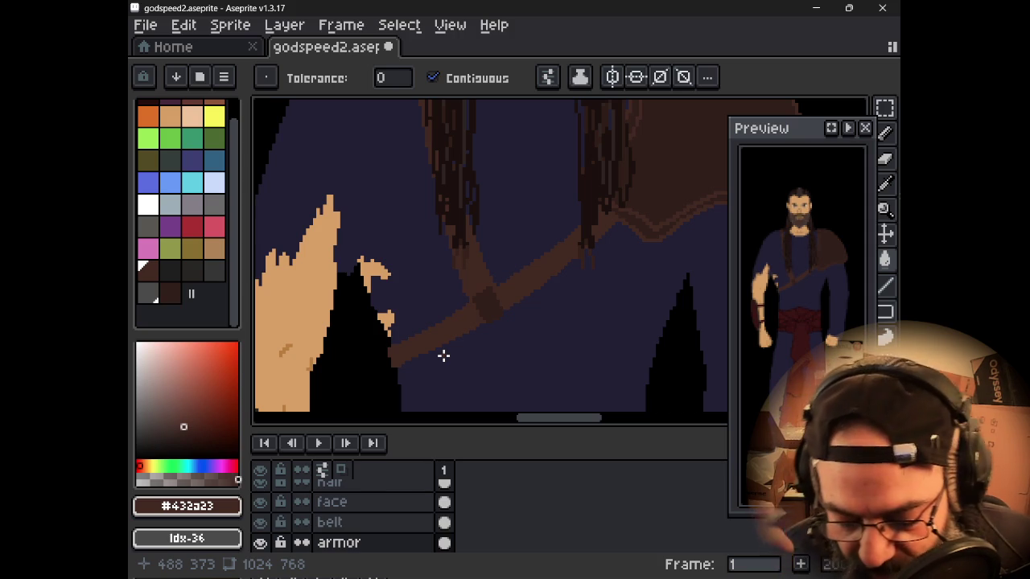
drag(440, 361, 416, 306)
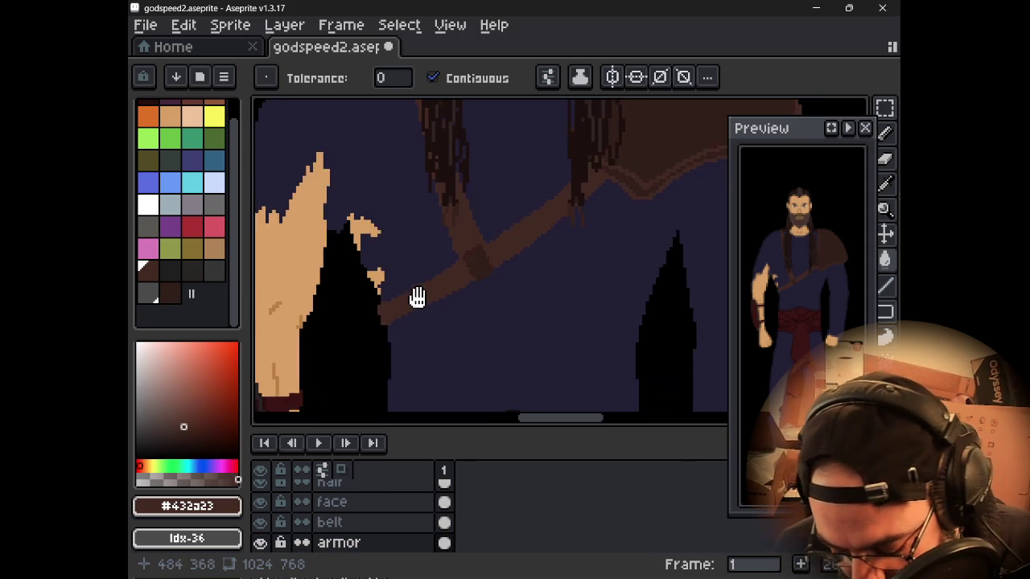
scroll(418, 302, down, 2)
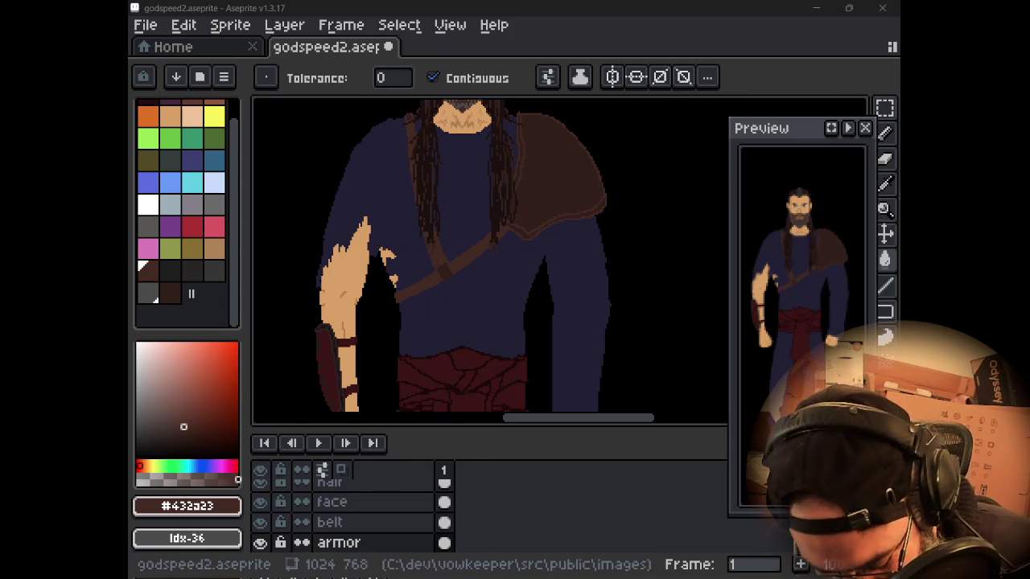
mouse_move(533, 260)
mouse_down()
mouse_move(533, 315)
mouse_move(522, 281)
mouse_move(501, 357)
mouse_move(515, 246)
mouse_move(462, 278)
mouse_move(503, 217)
mouse_move(526, 212)
mouse_move(453, 329)
mouse_move(447, 369)
mouse_up()
scroll(506, 297, up, 2)
scroll(520, 228, down, 2)
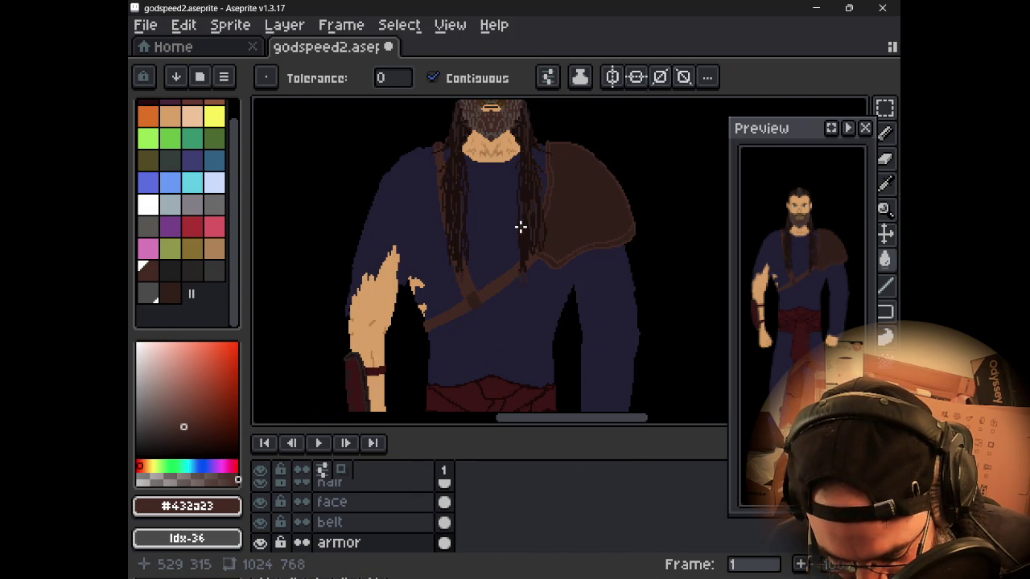
scroll(474, 290, up, 2)
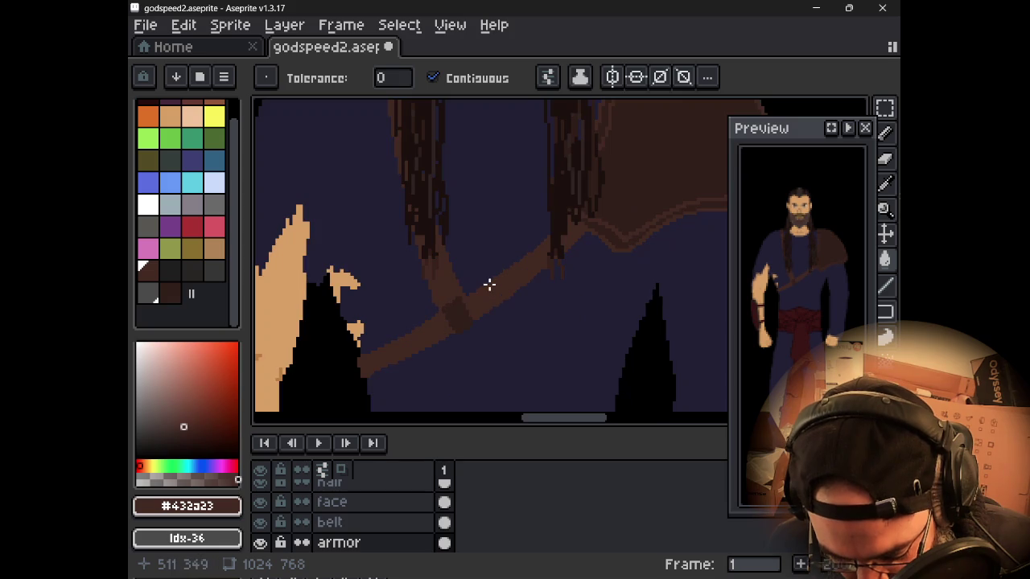
alt+click(465, 303)
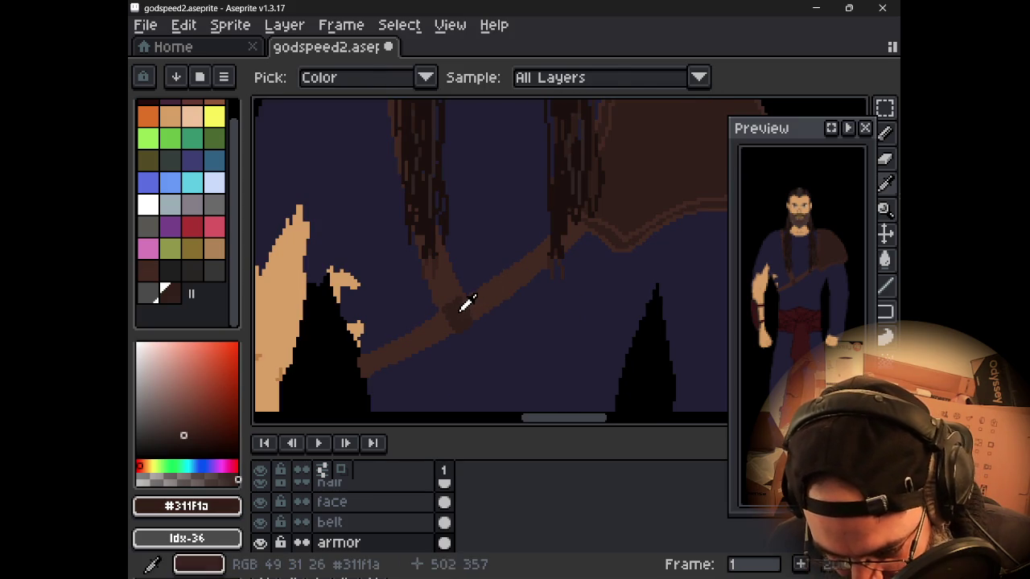
key(b)
drag(568, 171, 464, 254)
scroll(442, 224, up, 1)
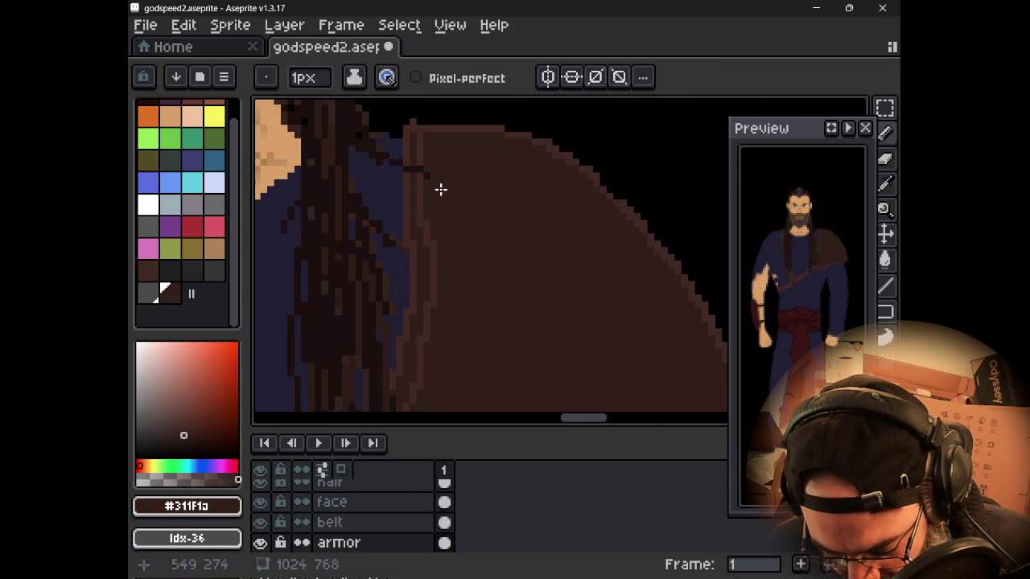
key(alt)
alt+click(427, 181)
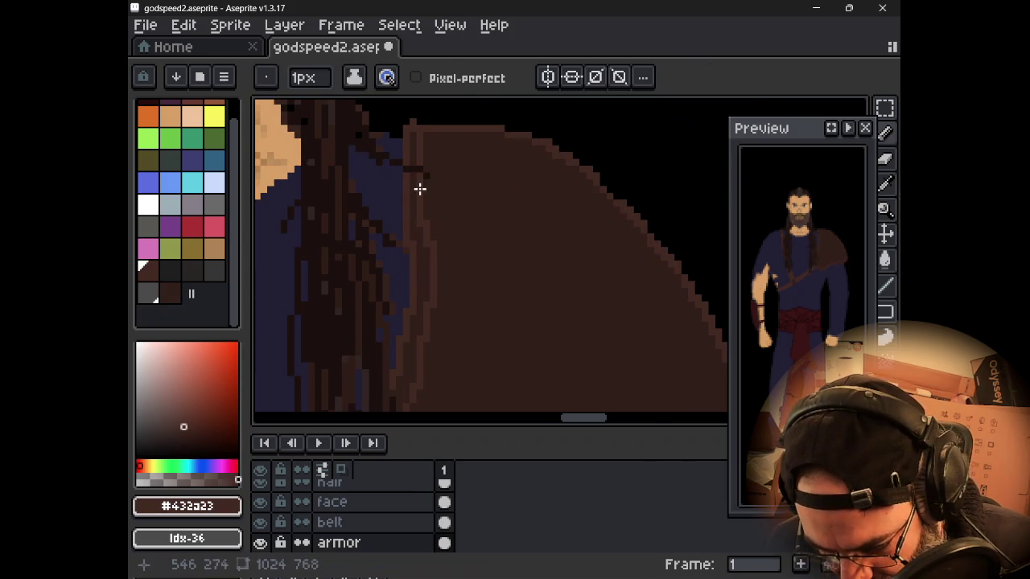
drag(437, 172, 458, 209)
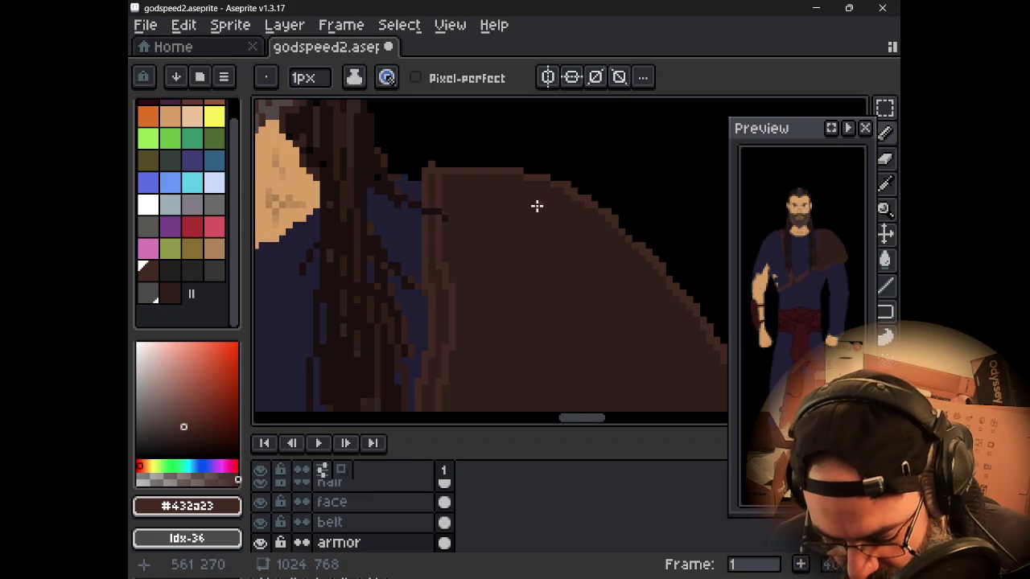
drag(524, 202, 518, 199)
scroll(644, 248, down, 1)
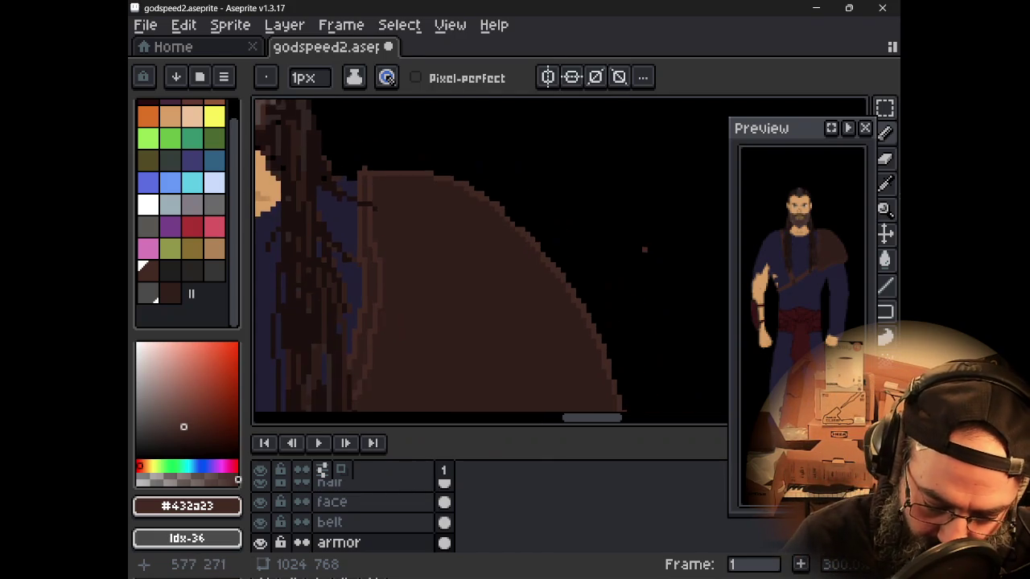
scroll(635, 253, down, 1)
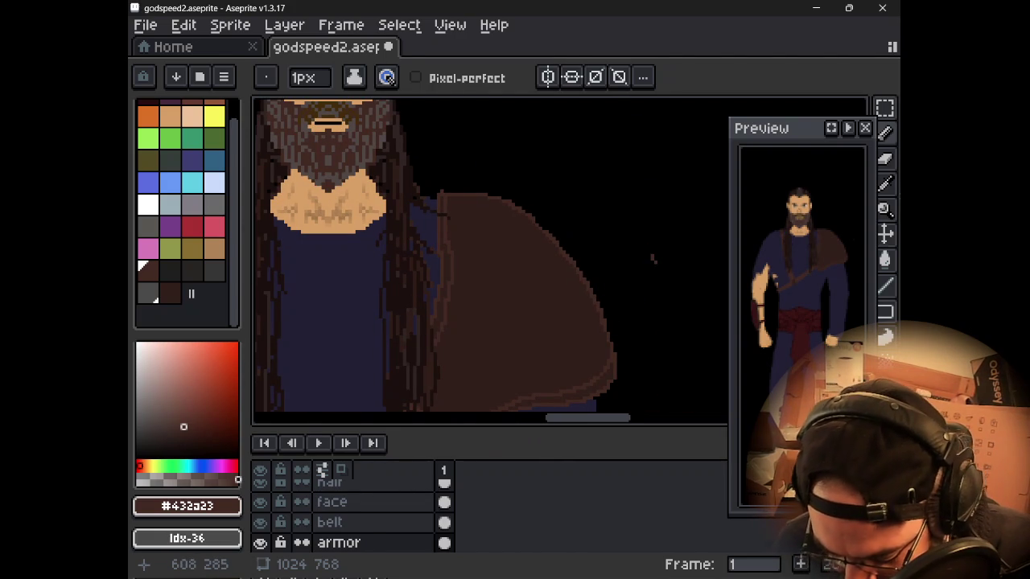
drag(584, 259, 552, 253)
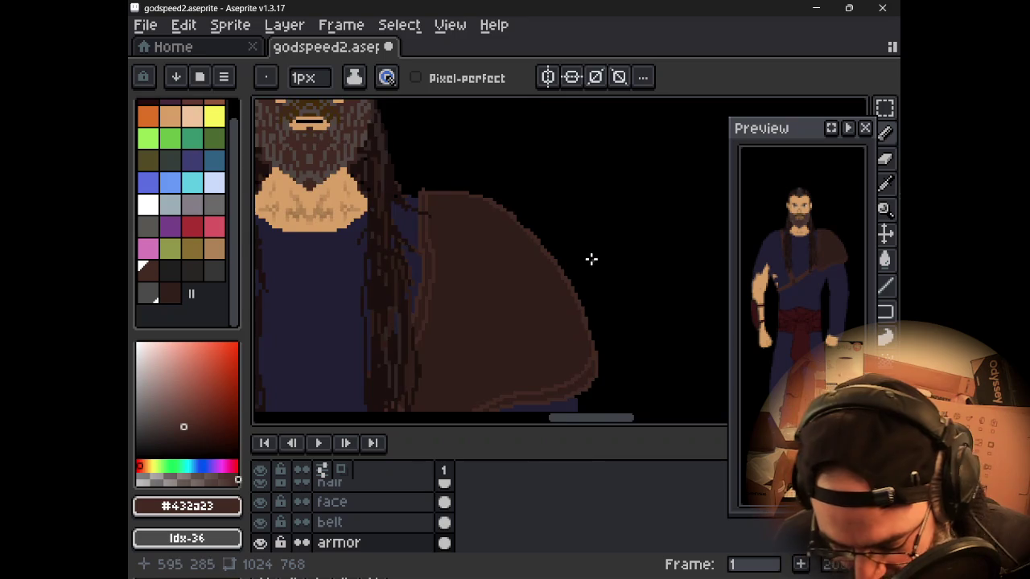
scroll(563, 270, up, 1)
scroll(567, 233, up, 1)
mouse_move(584, 191)
mouse_down()
mouse_move(544, 248)
mouse_move(569, 236)
mouse_up()
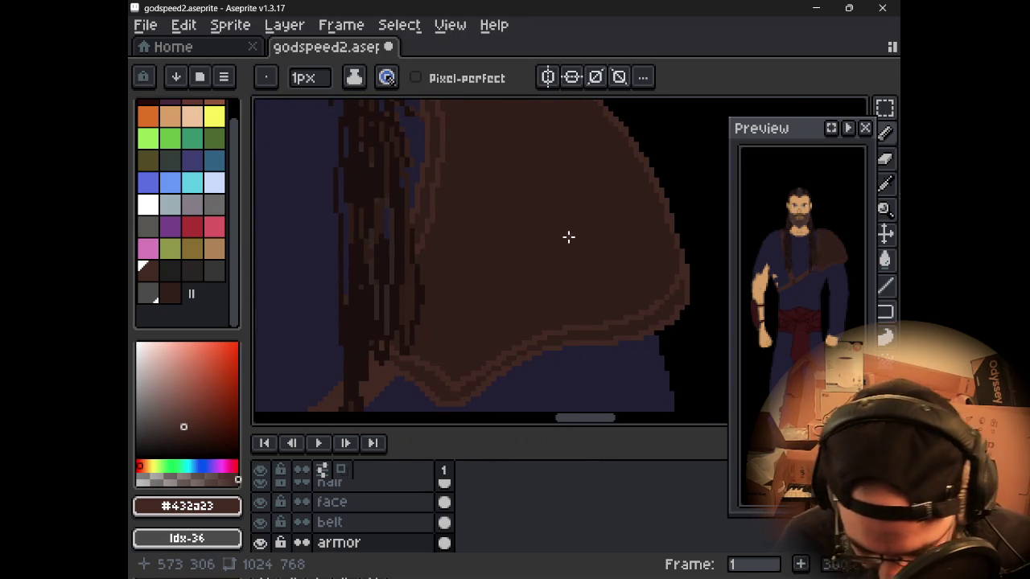
alt+click(489, 297)
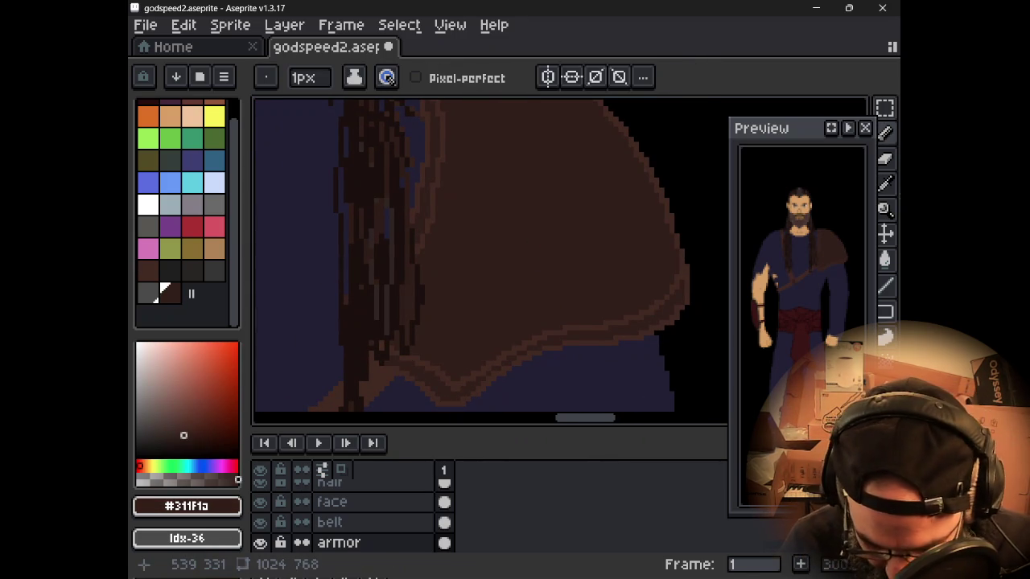
alt+click(566, 323)
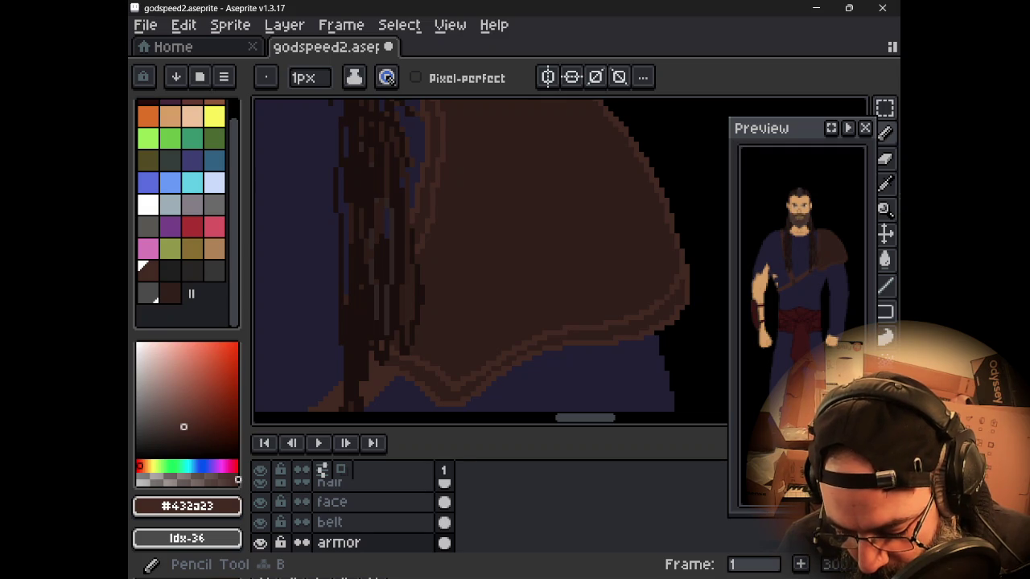
mouse_move(465, 240)
mouse_down()
mouse_move(443, 315)
mouse_move(526, 256)
mouse_up()
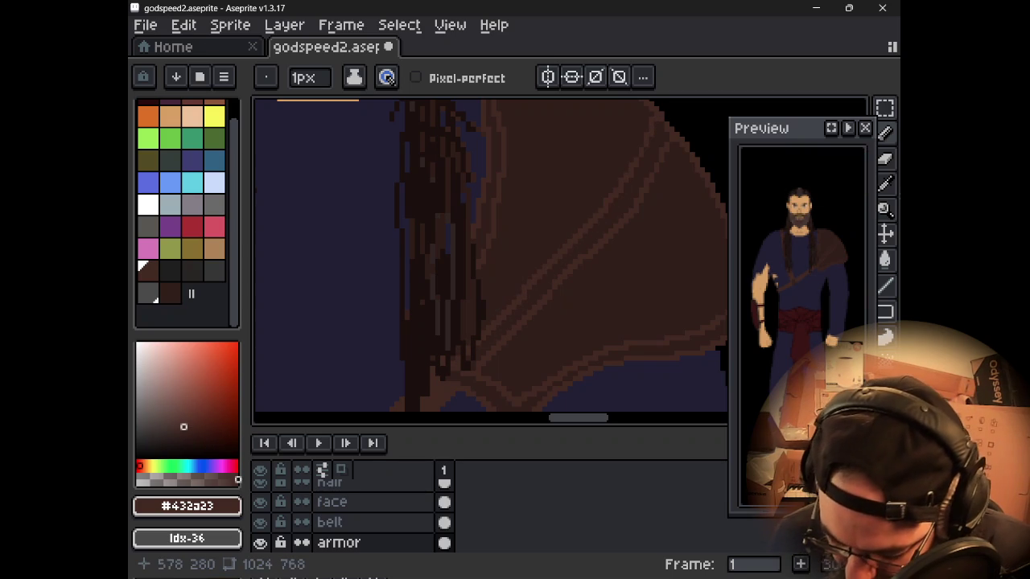
drag(563, 287, 638, 185)
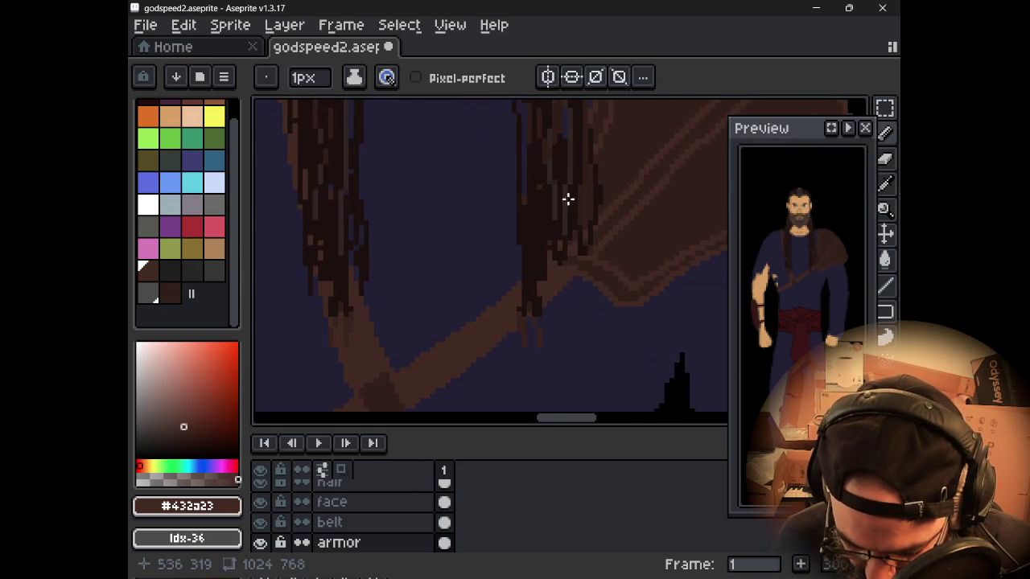
scroll(542, 207, down, 2)
scroll(516, 235, down, 1)
drag(508, 281, 542, 212)
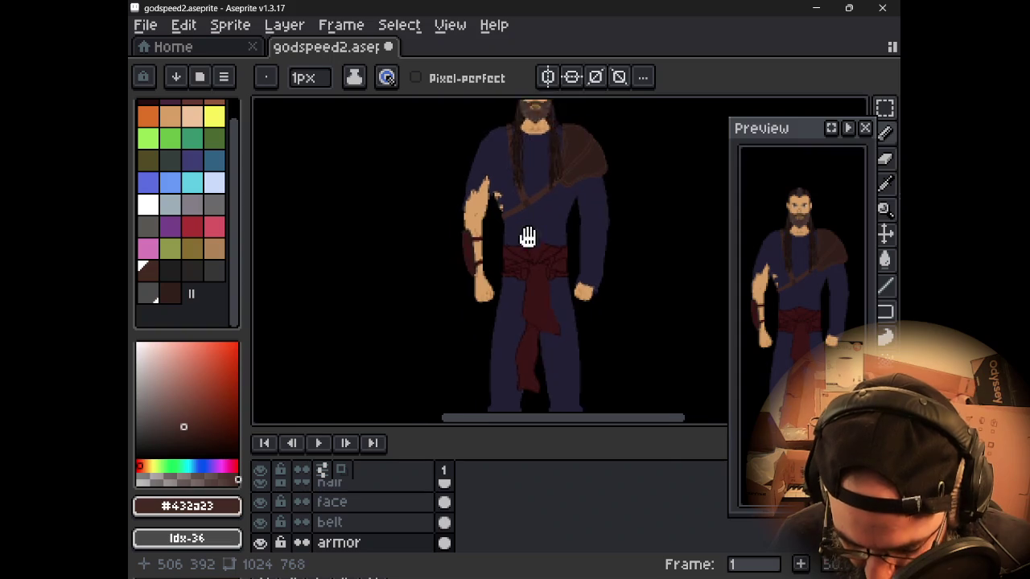
mouse_move(526, 258)
mouse_down()
mouse_move(529, 215)
mouse_move(552, 298)
mouse_move(540, 329)
mouse_up()
scroll(549, 232, up, 2)
scroll(550, 233, up, 2)
scroll(550, 232, down, 2)
drag(542, 249, 502, 326)
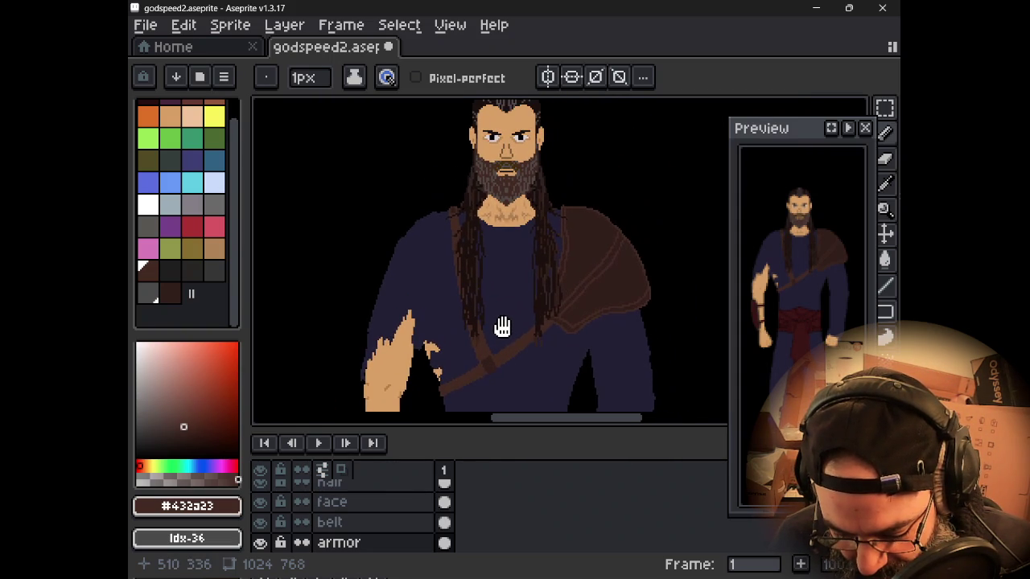
scroll(503, 327, down, 2)
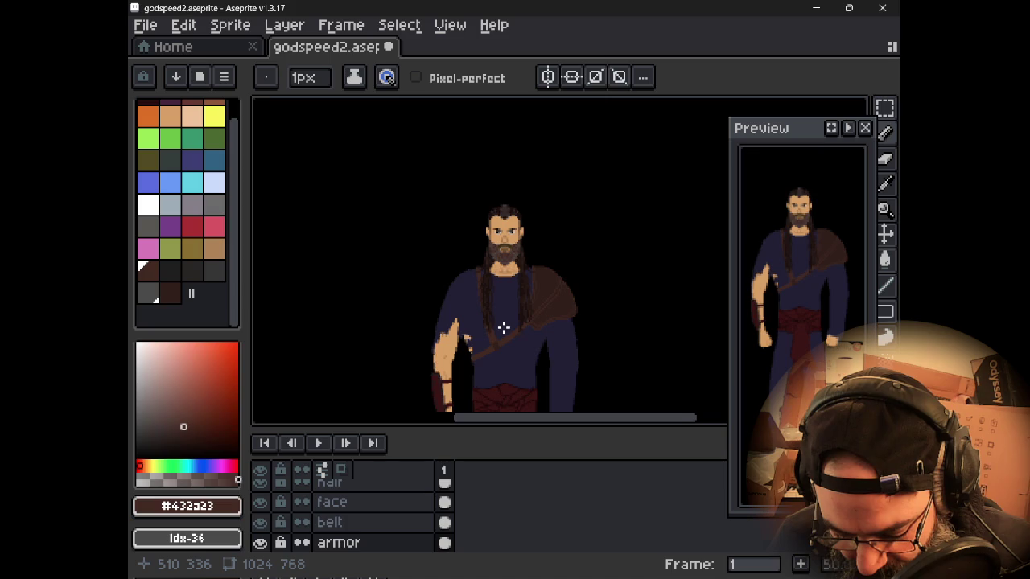
drag(503, 326, 516, 222)
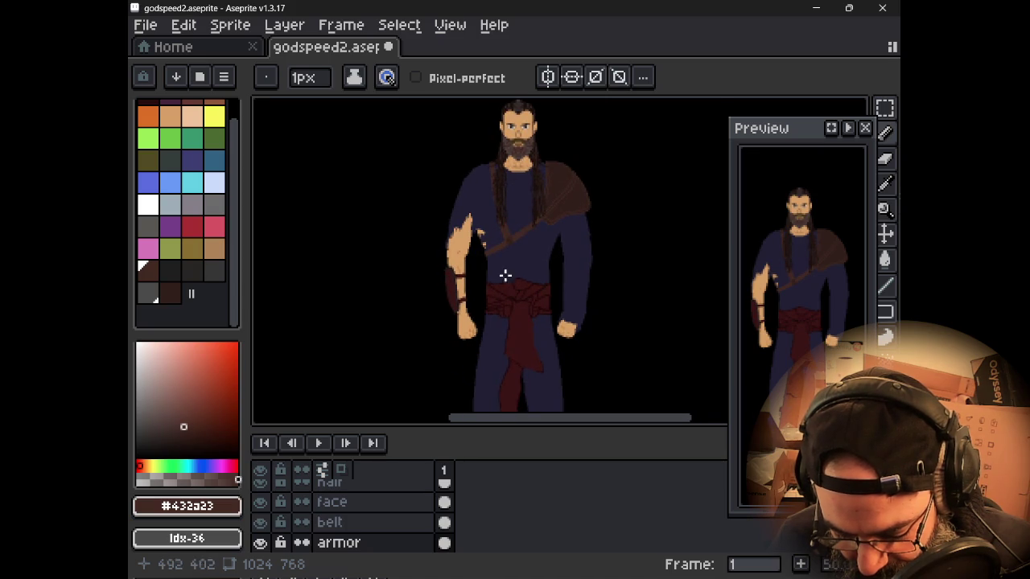
scroll(456, 305, up, 2)
scroll(473, 258, down, 2)
scroll(473, 257, down, 1)
mouse_move(473, 225)
mouse_down()
mouse_move(476, 241)
mouse_move(466, 237)
mouse_up()
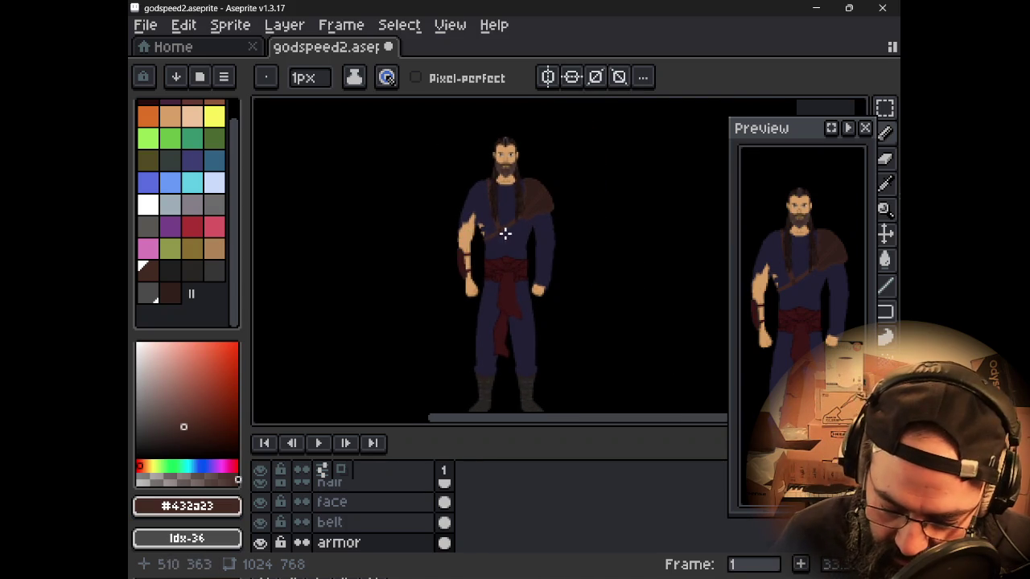
scroll(505, 231, up, 3)
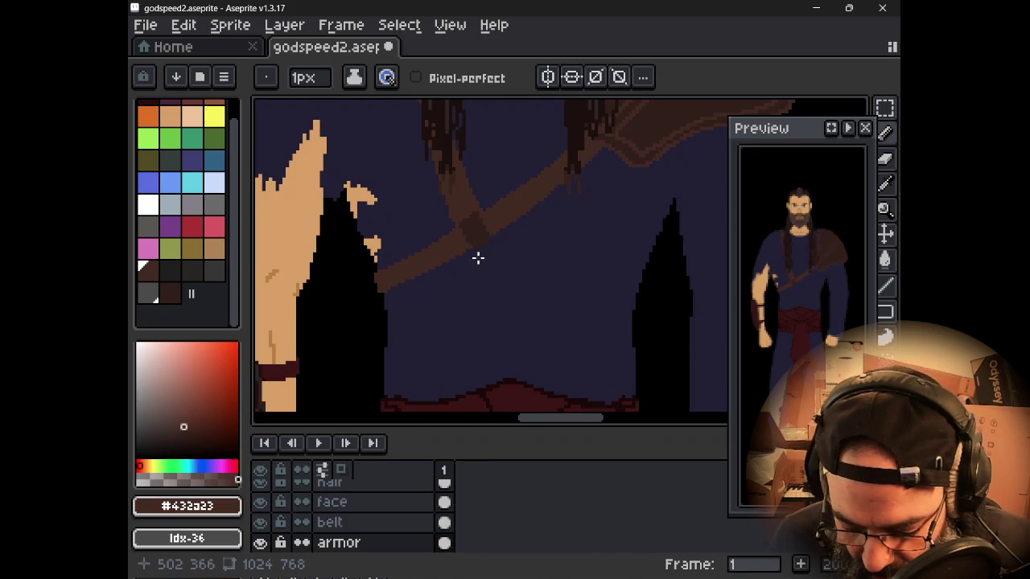
drag(481, 250, 535, 264)
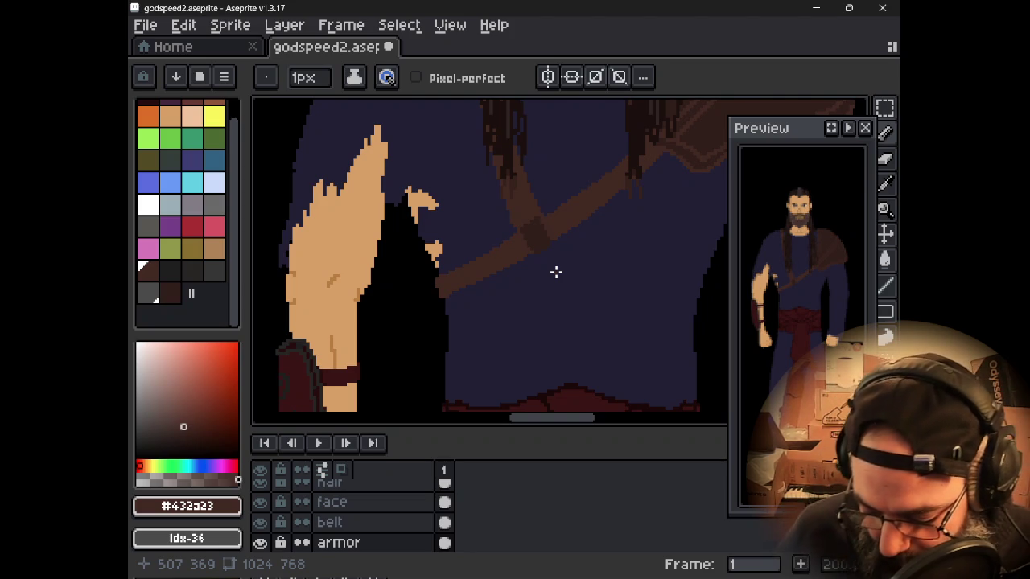
drag(556, 272, 506, 156)
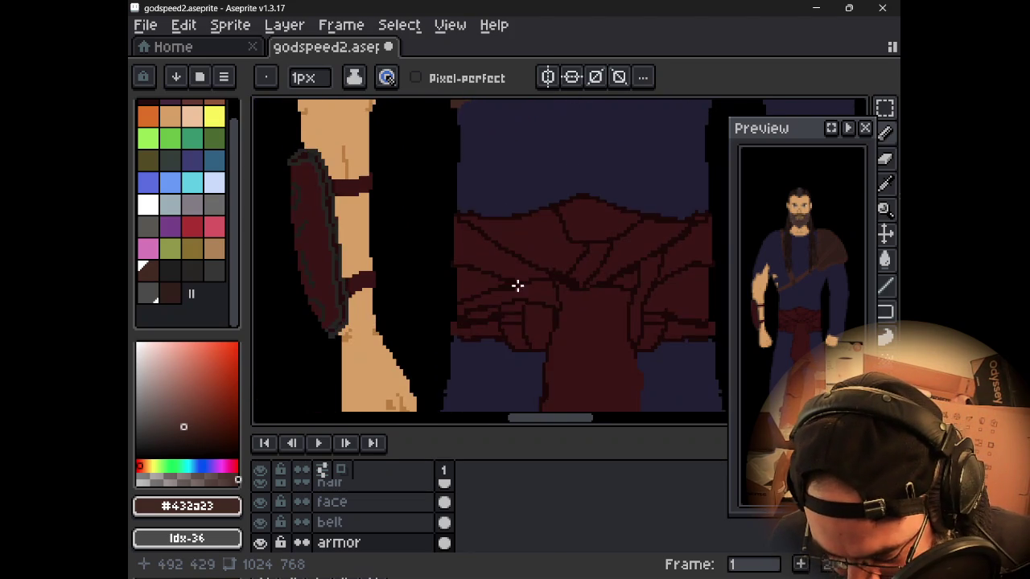
drag(520, 298, 515, 350)
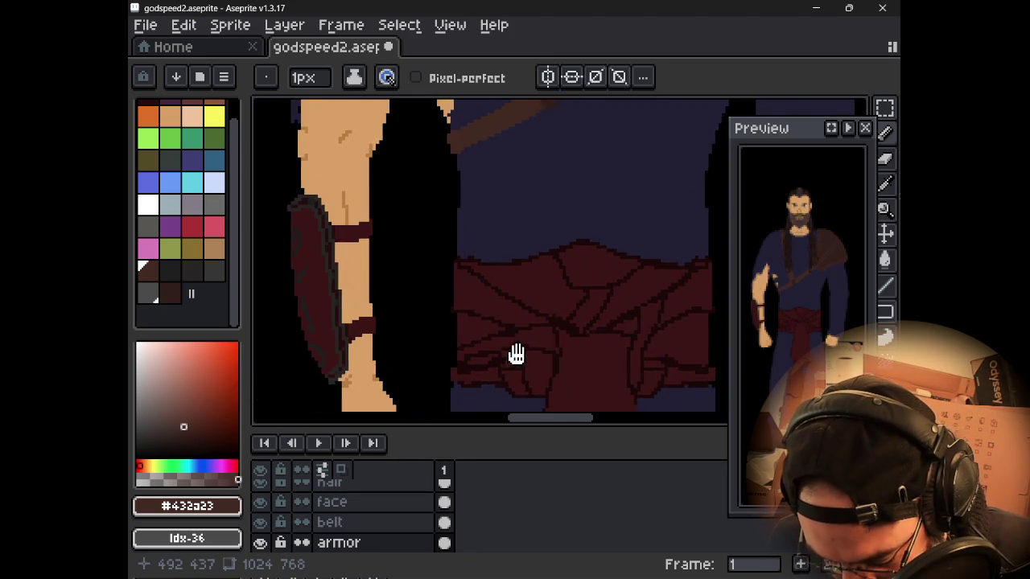
drag(502, 236, 498, 362)
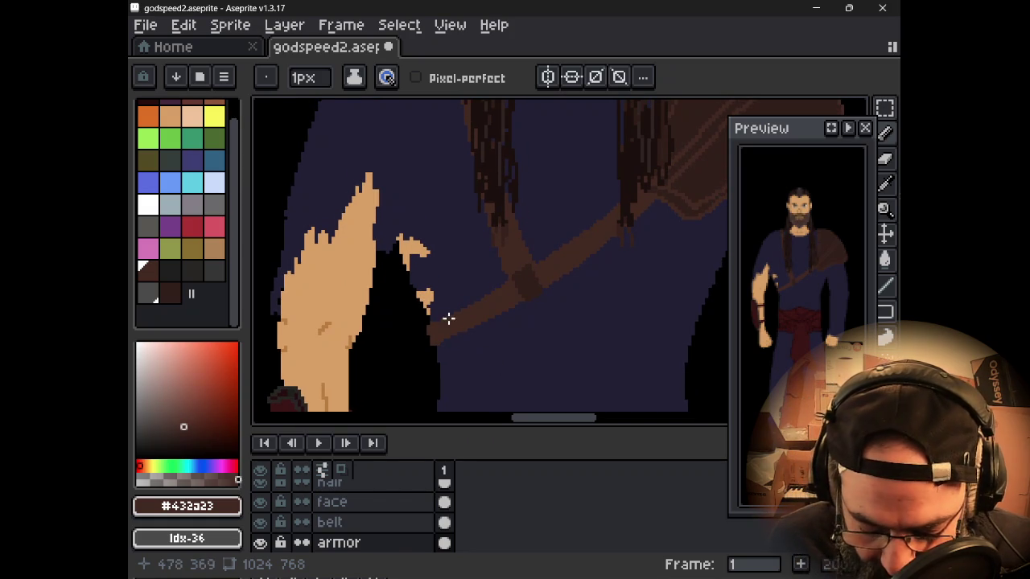
mouse_move(450, 378)
mouse_down()
mouse_move(497, 257)
mouse_move(498, 301)
mouse_move(507, 218)
mouse_move(487, 282)
mouse_move(423, 230)
mouse_up()
drag(434, 188, 458, 218)
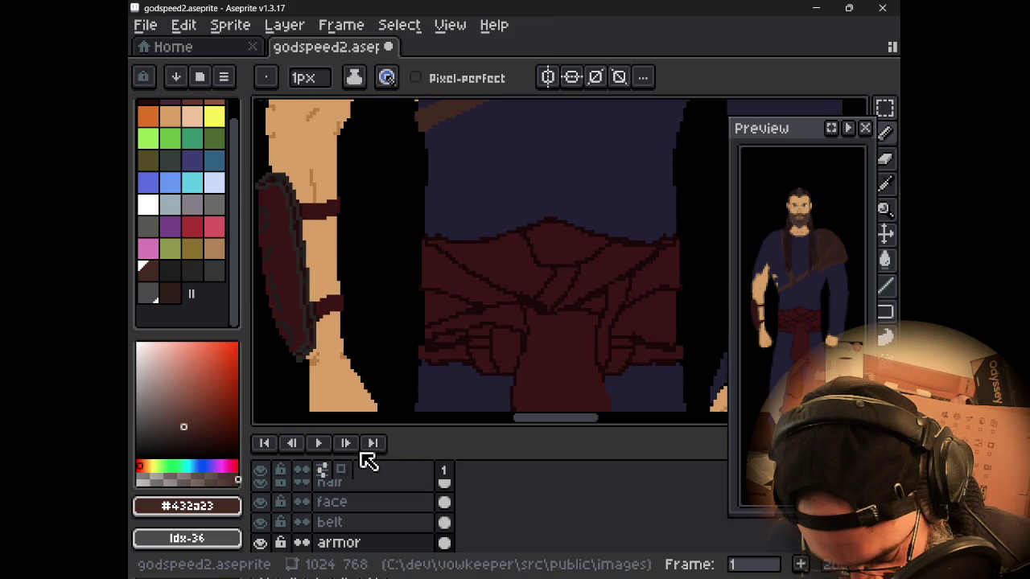
- Select the face layer, then the Background layer, and recenter the whole warrior in view
scroll(371, 523, up, 2)
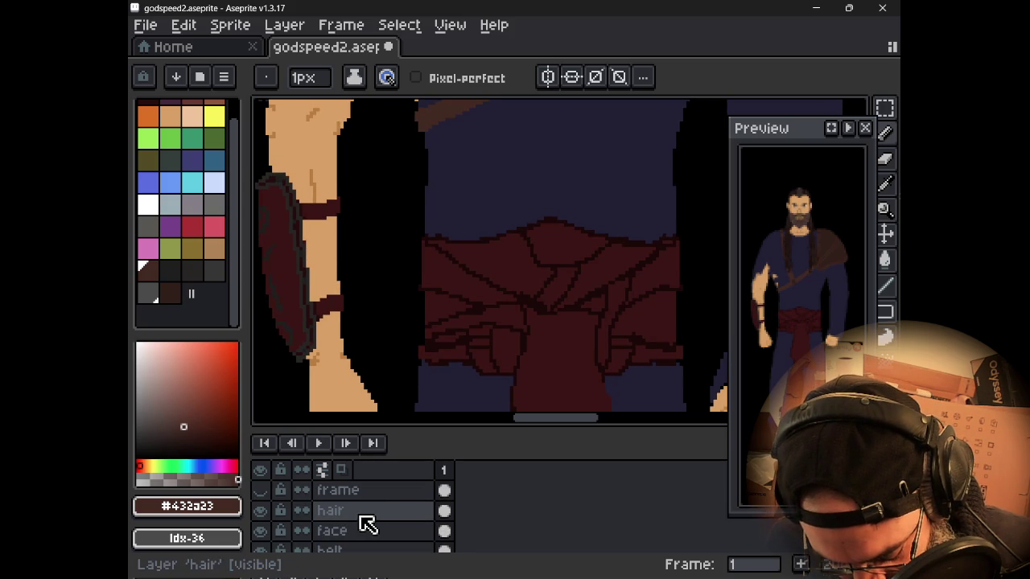
click(354, 539)
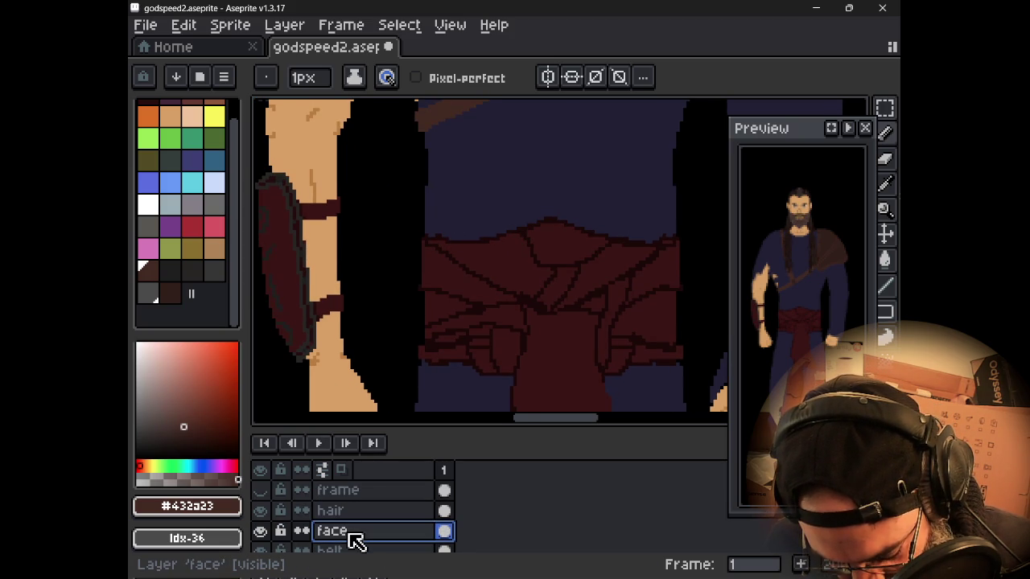
scroll(364, 515, down, 3)
scroll(366, 531, down, 1)
scroll(367, 535, down, 1)
scroll(367, 537, down, 2)
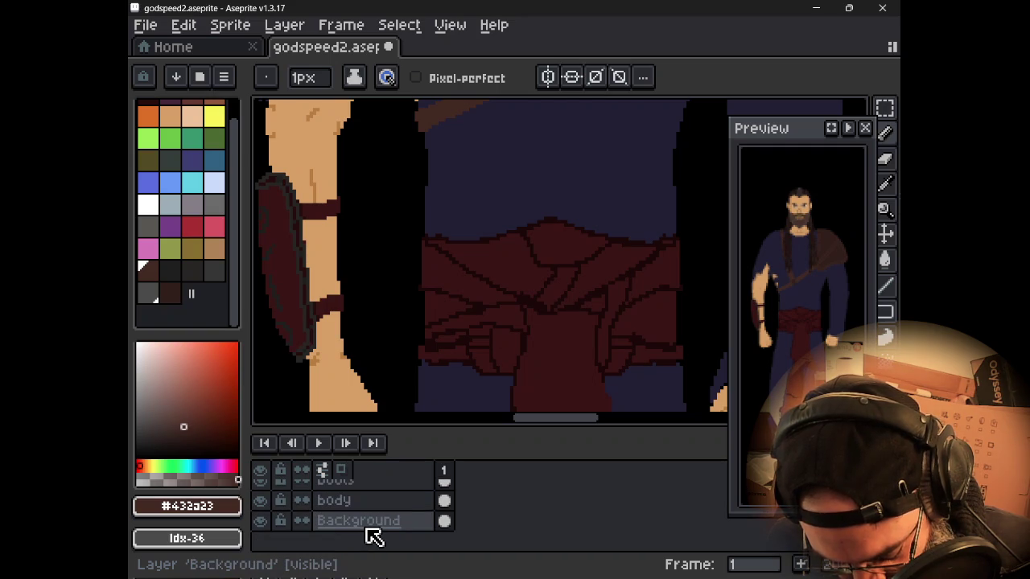
click(374, 523)
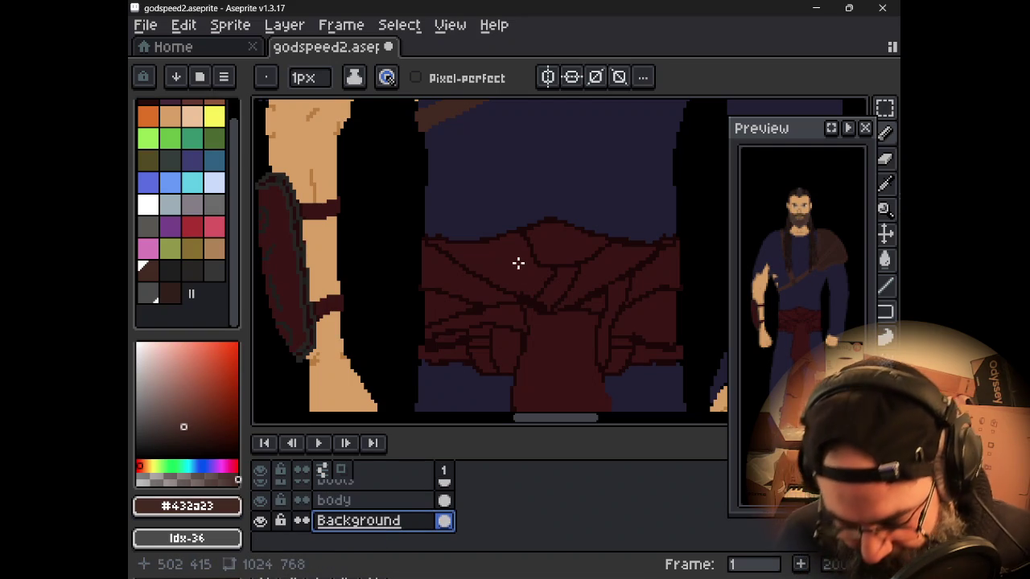
scroll(515, 265, down, 3)
scroll(511, 267, down, 2)
scroll(510, 268, up, 2)
mouse_move(478, 218)
mouse_down()
mouse_move(463, 295)
mouse_move(456, 290)
mouse_up()
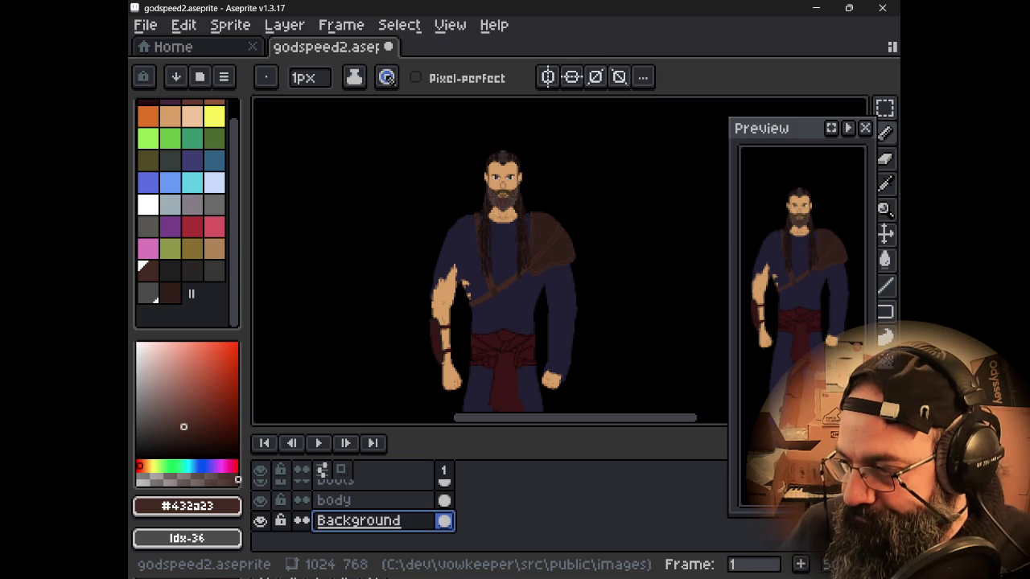
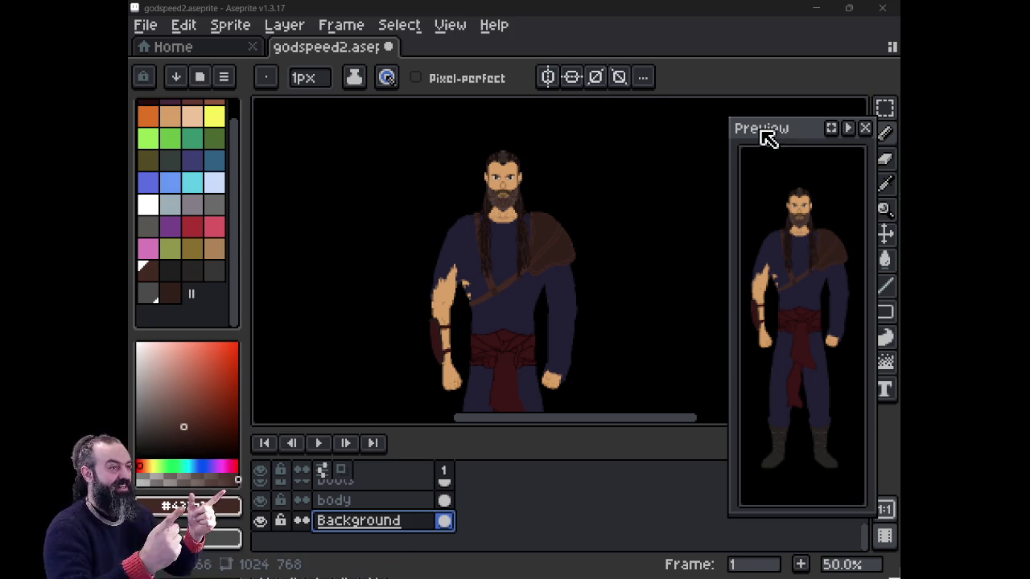
- Pan and zoom over the figure's torso, sash, legs and boots to inspect the sprite
drag(456, 230, 526, 148)
scroll(513, 232, down, 1)
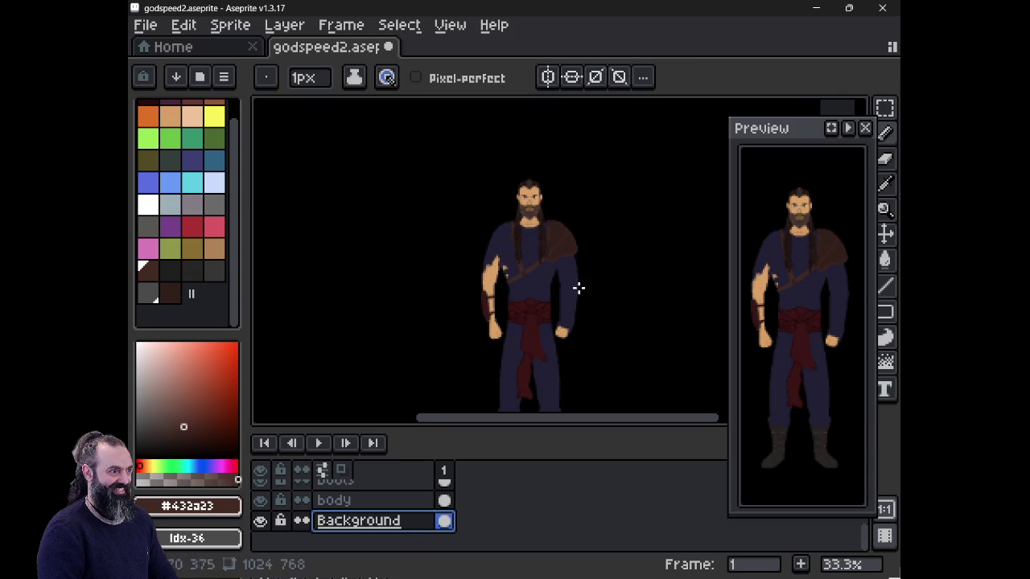
scroll(531, 241, up, 2)
scroll(534, 262, up, 1)
scroll(533, 262, down, 1)
drag(518, 324, 492, 200)
drag(494, 271, 494, 188)
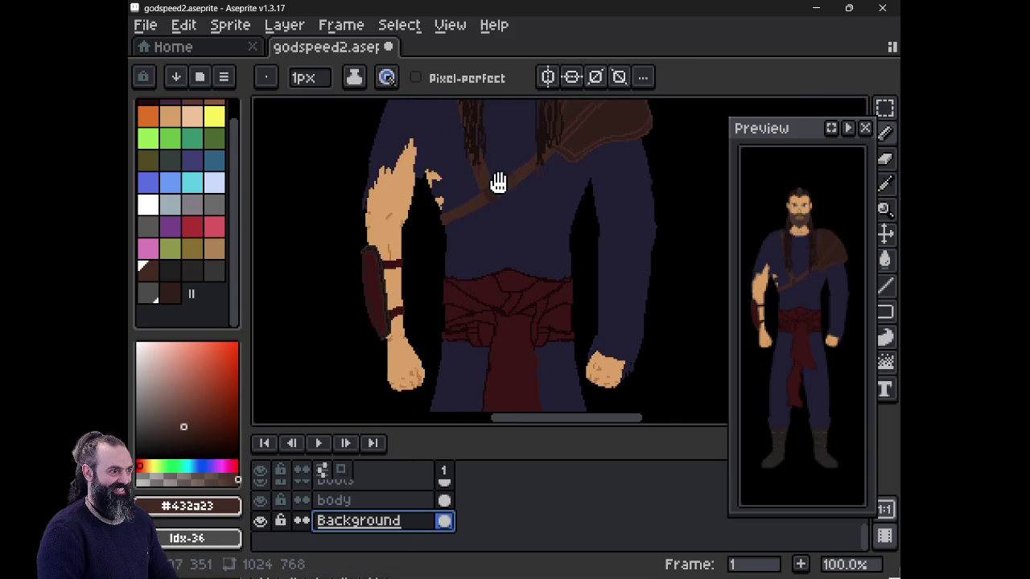
mouse_move(465, 280)
mouse_down()
mouse_move(482, 152)
mouse_move(458, 163)
mouse_up()
mouse_move(480, 268)
mouse_down()
mouse_move(472, 348)
mouse_move(483, 367)
mouse_up()
drag(479, 440, 488, 220)
scroll(488, 280, down, 1)
scroll(488, 280, up, 5)
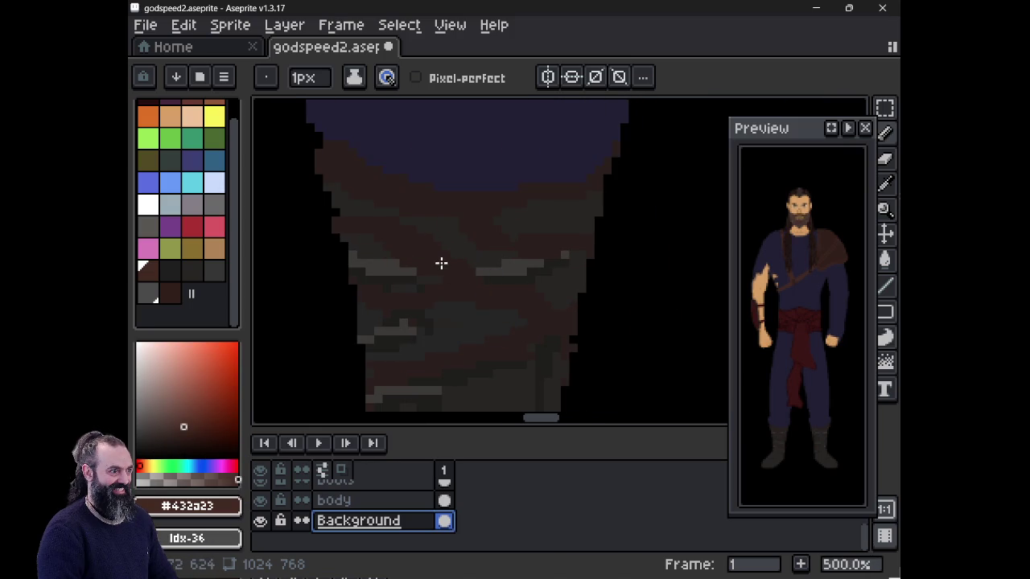
drag(338, 221, 487, 244)
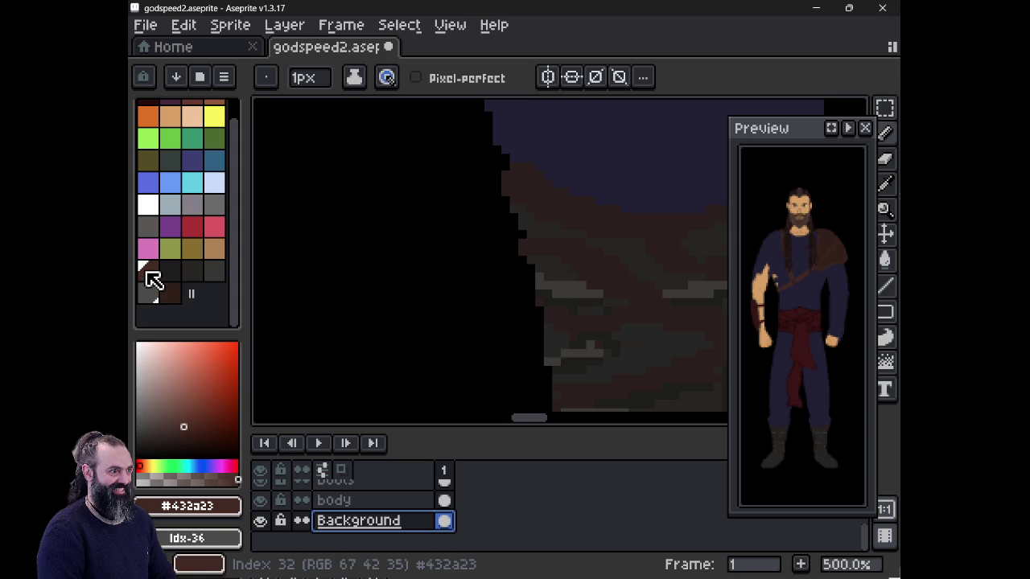
- Choose dark brown #432a23 (palette index 32) as the drawing colour and select the boots layer
click(152, 271)
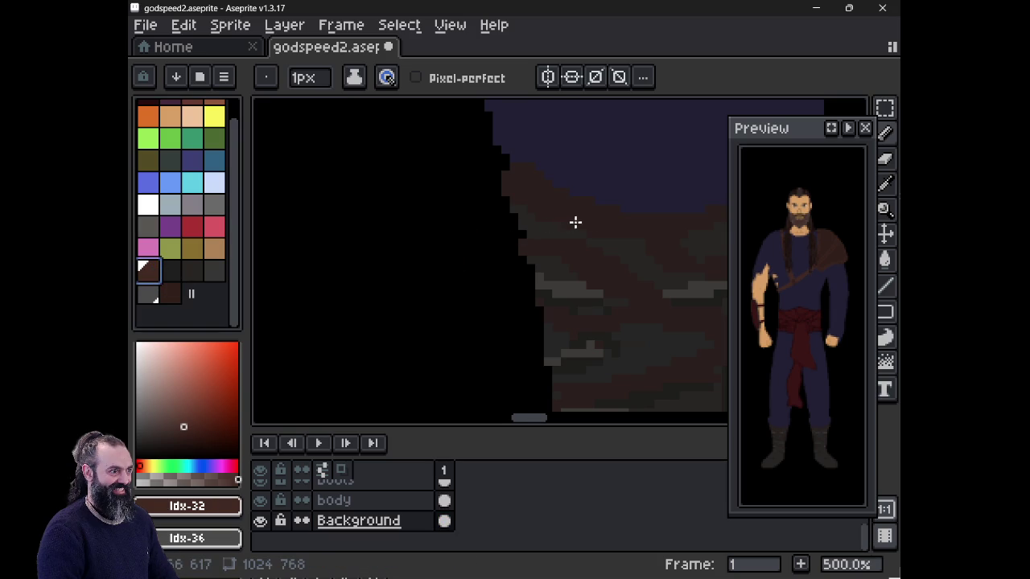
drag(571, 223, 488, 172)
scroll(488, 163, down, 3)
scroll(488, 163, down, 1)
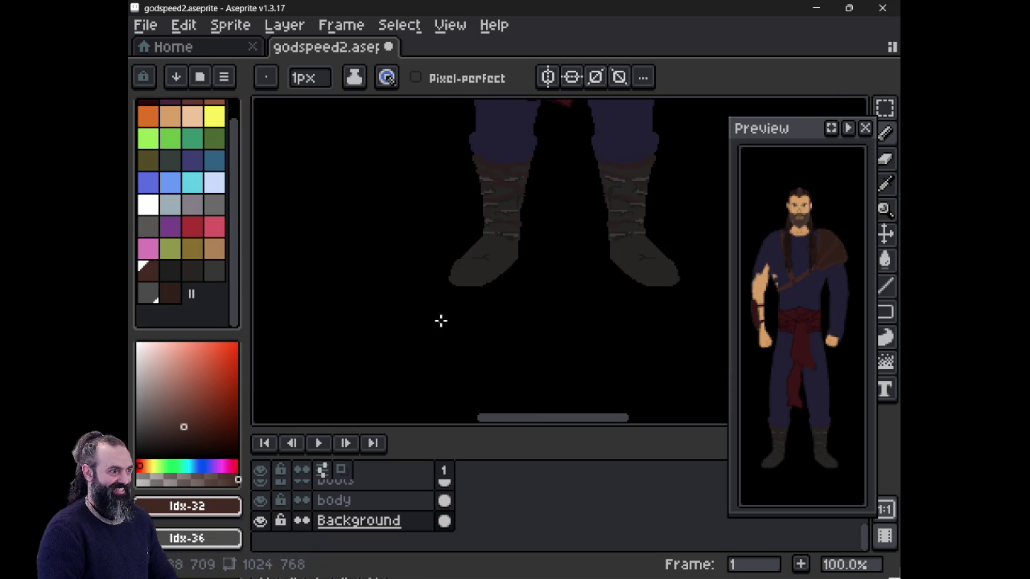
scroll(347, 483, up, 1)
click(363, 501)
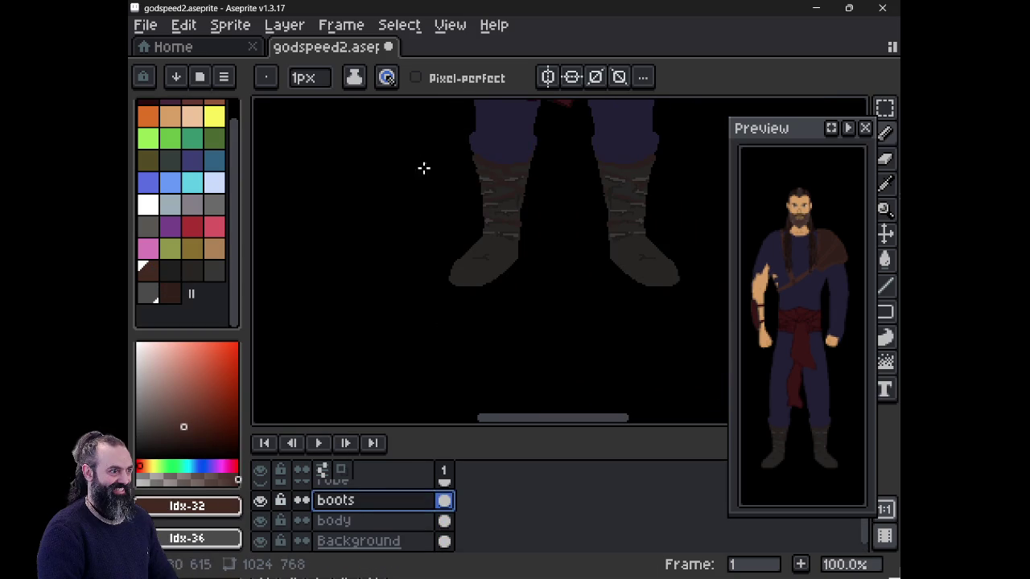
- Marquee both boots and sample the strap colour #2a201d as the Replace Color source
key(m)
drag(412, 140, 712, 312)
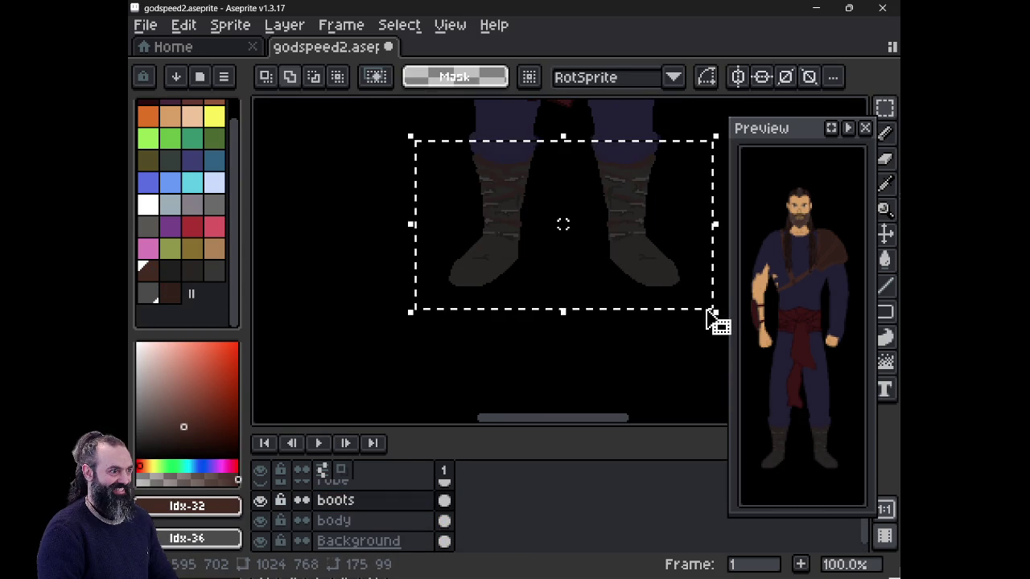
key(shift+r)
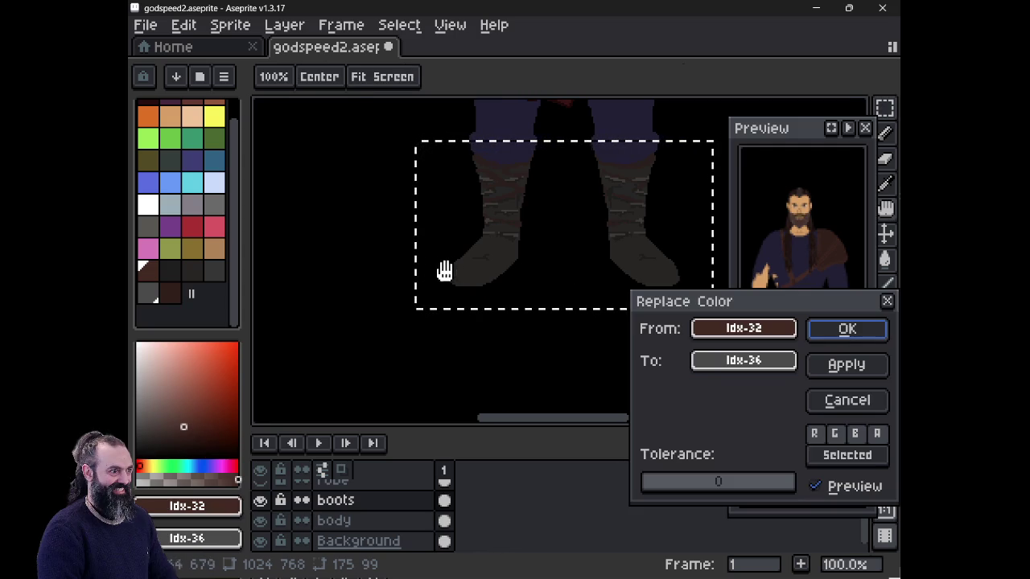
click(715, 330)
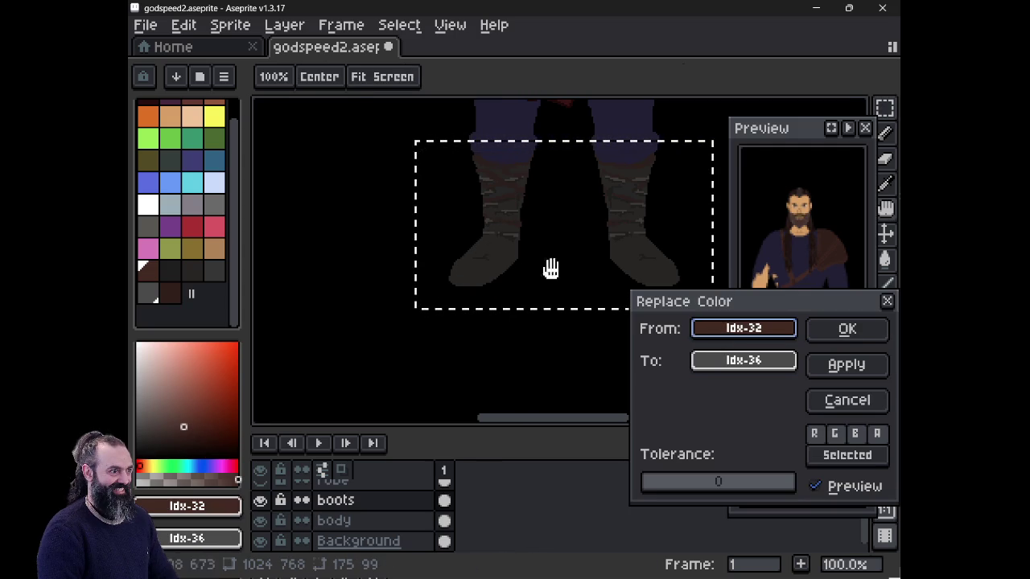
drag(704, 327, 489, 165)
drag(743, 360, 196, 198)
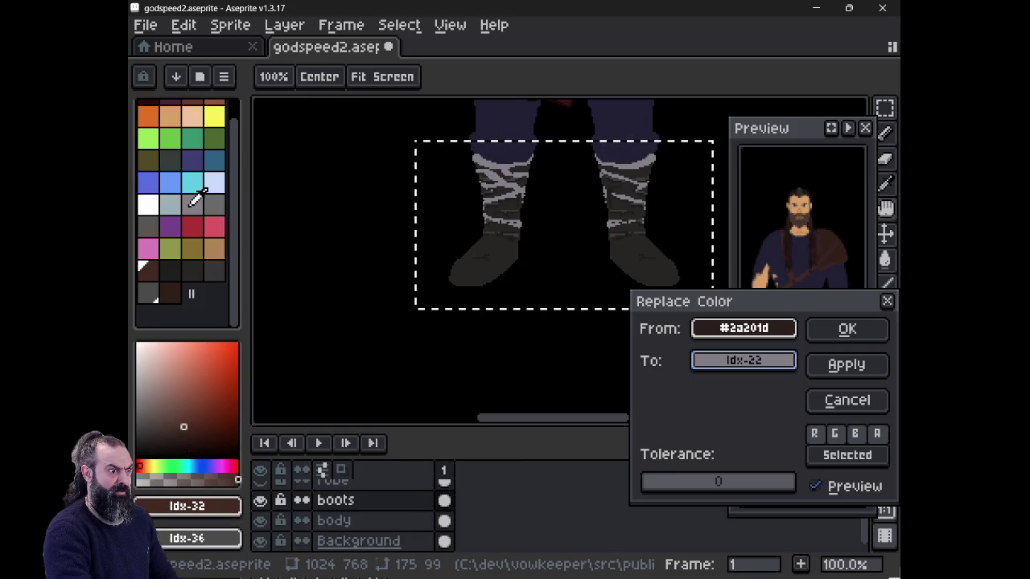
mouse_move(195, 199)
mouse_down()
mouse_move(216, 202)
mouse_move(170, 212)
mouse_move(195, 179)
mouse_move(216, 182)
mouse_move(208, 103)
mouse_move(191, 158)
mouse_move(200, 254)
mouse_move(174, 261)
mouse_up()
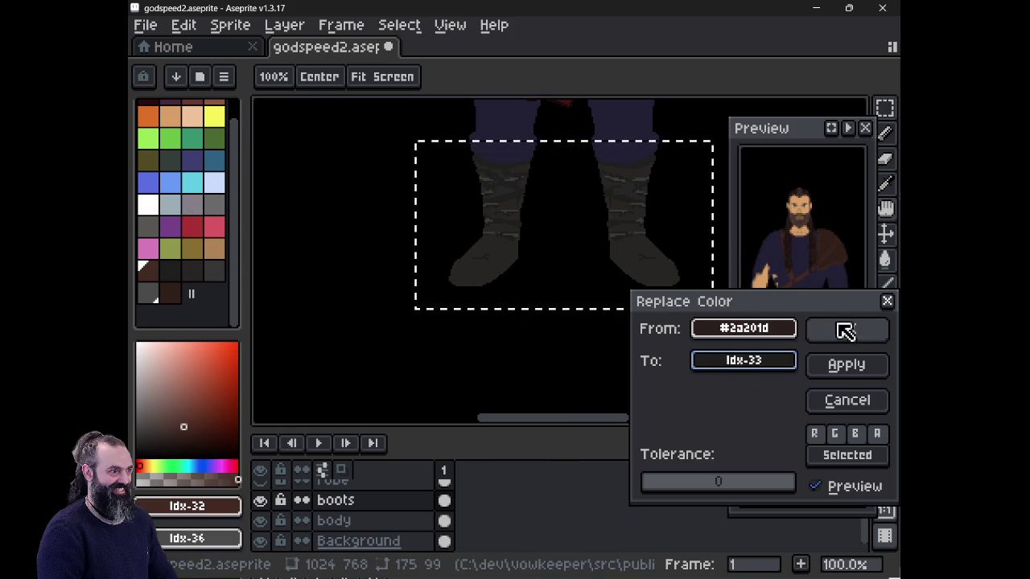
- Set the replacement to near-black brown #1e1310 (HSL lightness 9) and apply it to the boots
click(768, 362)
click(434, 448)
click(422, 432)
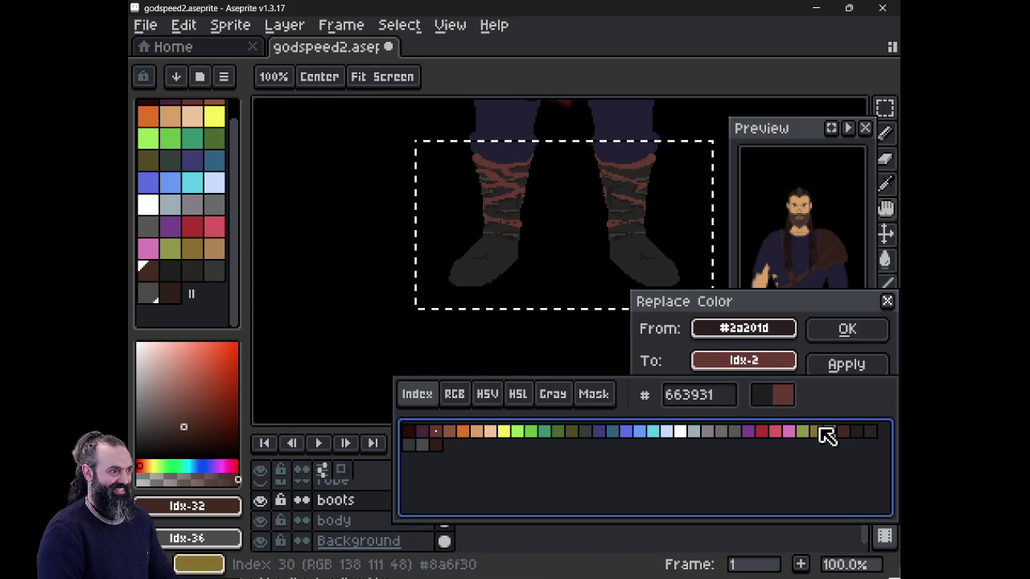
click(844, 432)
click(518, 394)
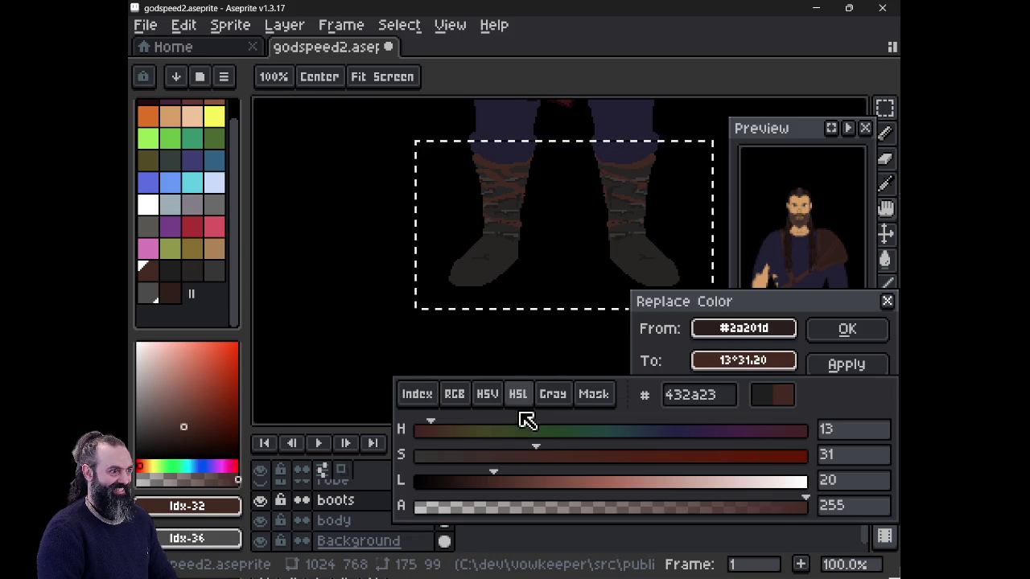
click(460, 481)
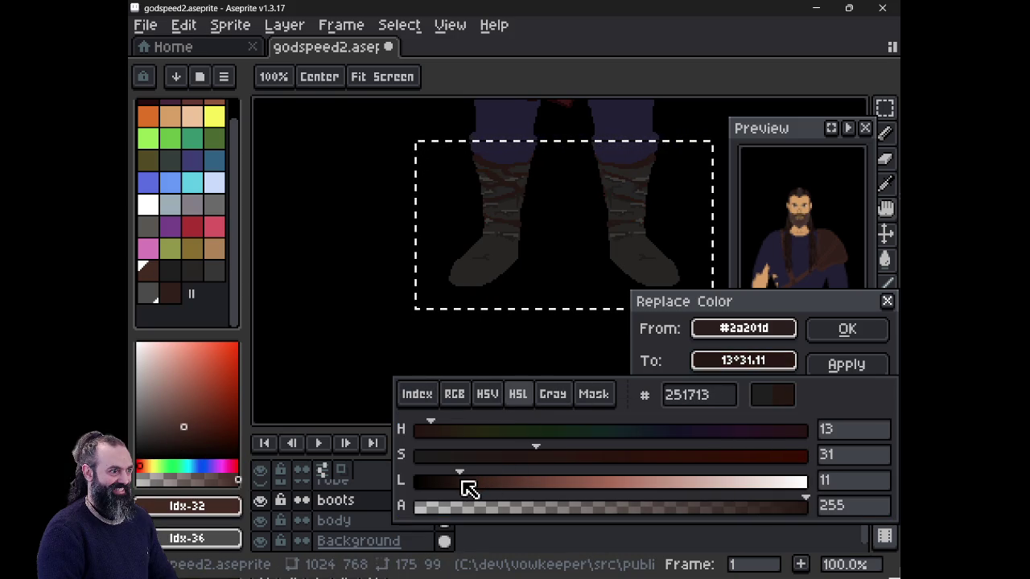
click(468, 482)
click(460, 482)
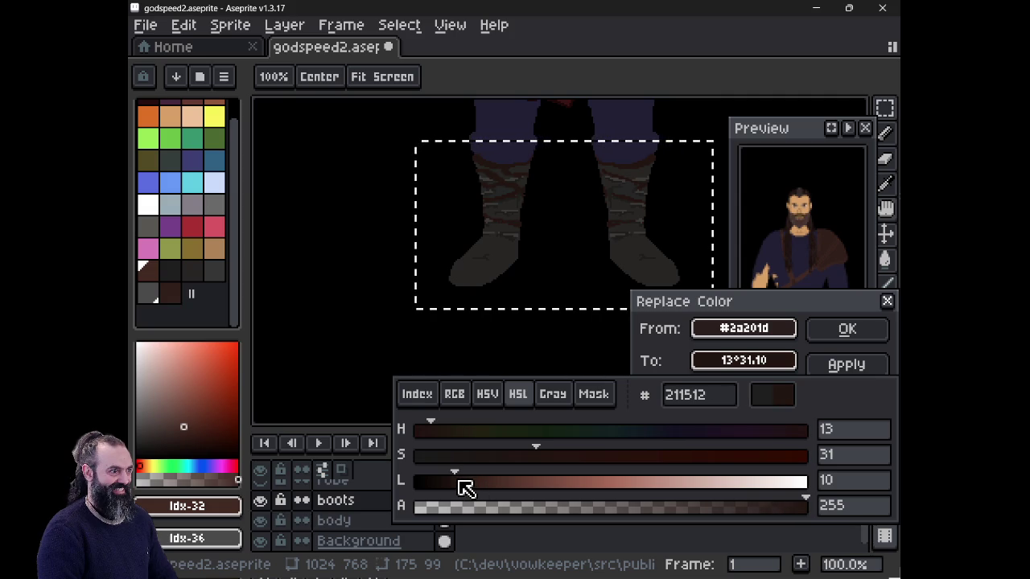
click(458, 482)
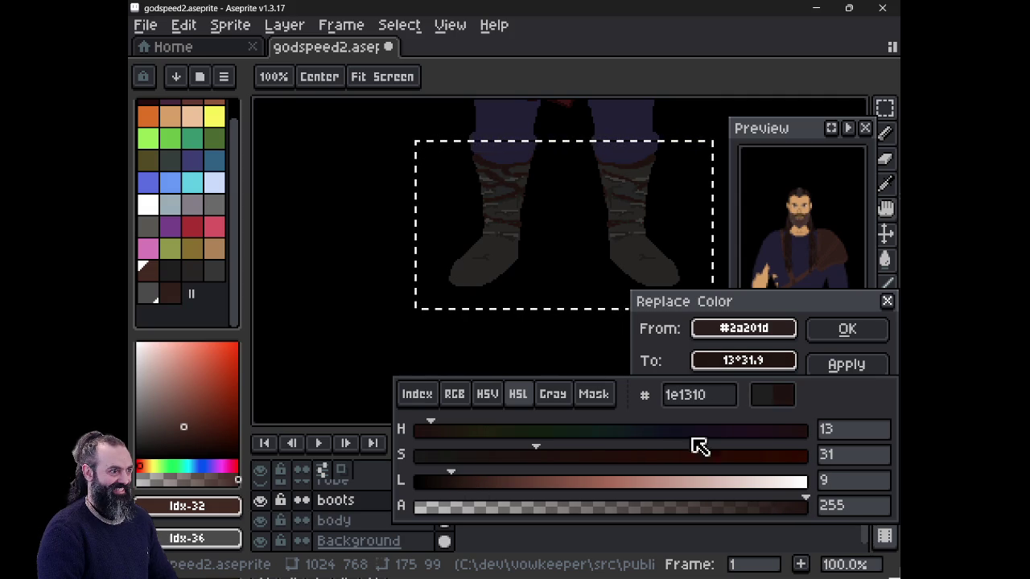
click(847, 329)
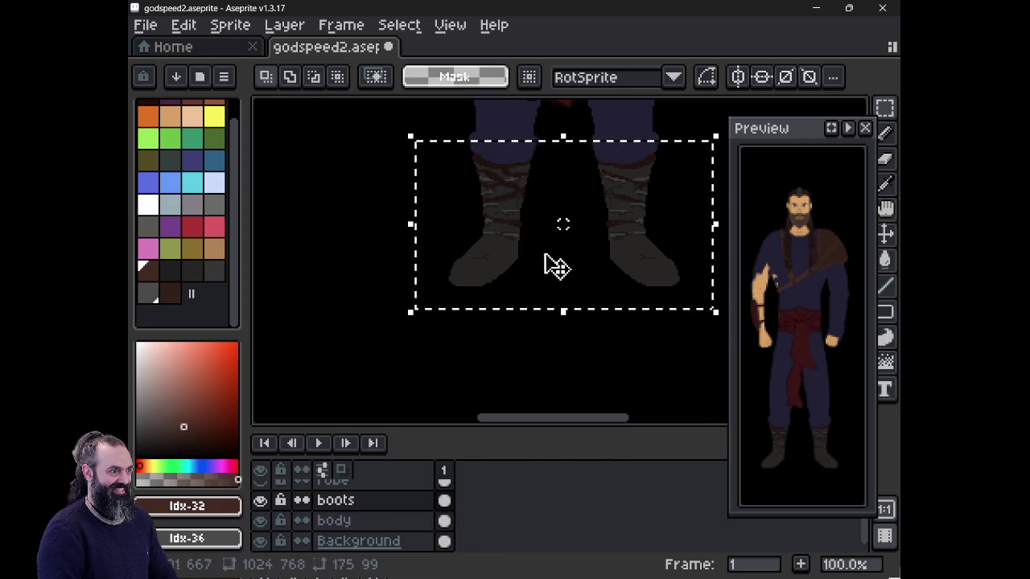
scroll(547, 241, down, 2)
- Deselect the boots, zoom in, and sample the boot's dark colour for the pencil
key(ctrl+d)
mouse_move(534, 234)
mouse_down()
mouse_move(506, 354)
mouse_move(558, 320)
mouse_move(621, 223)
mouse_up()
scroll(506, 354, up, 1)
scroll(506, 352, up, 2)
scroll(539, 305, up, 1)
alt+click(600, 285)
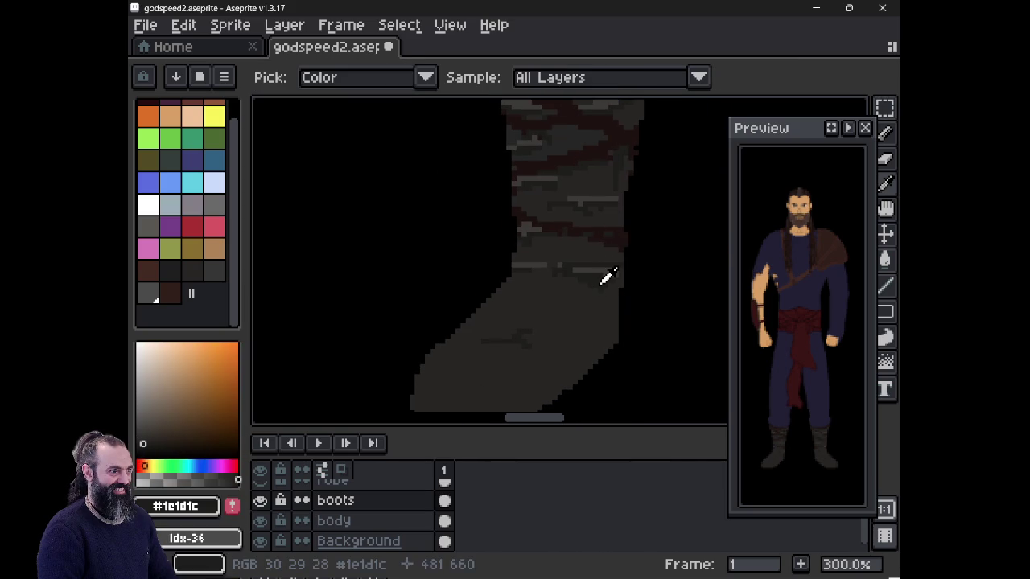
key(b)
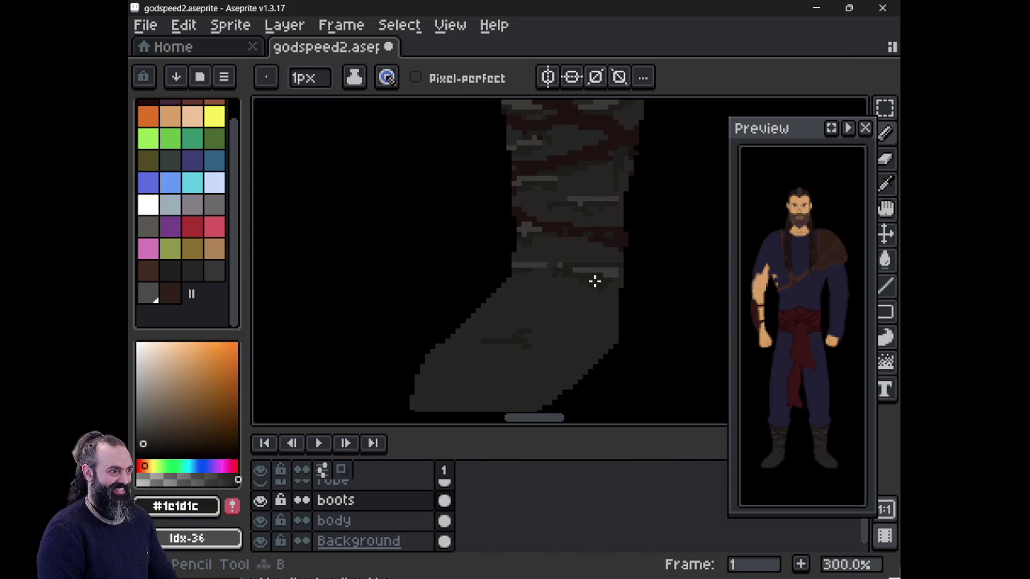
key(e)
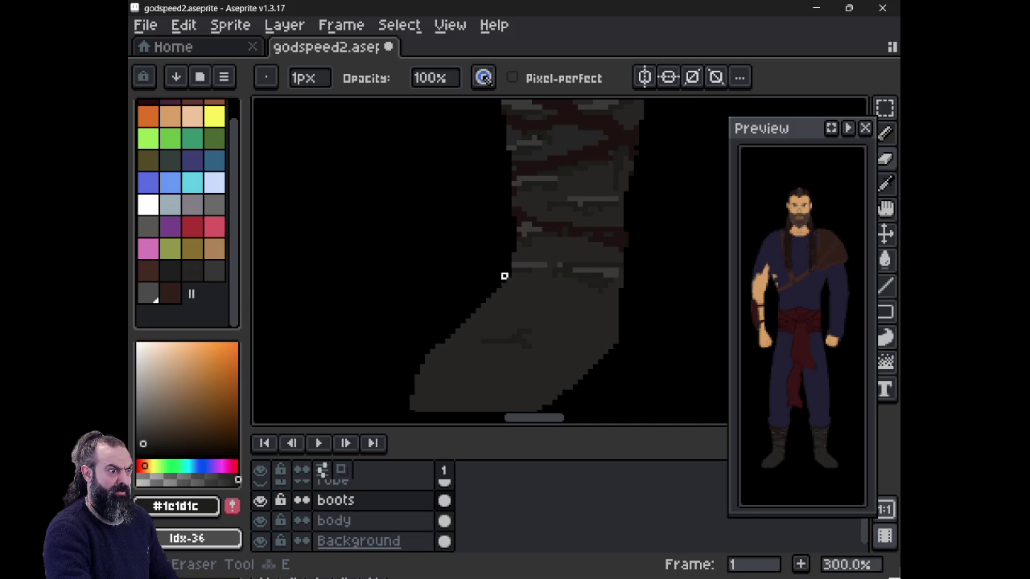
key(ctrl+z)
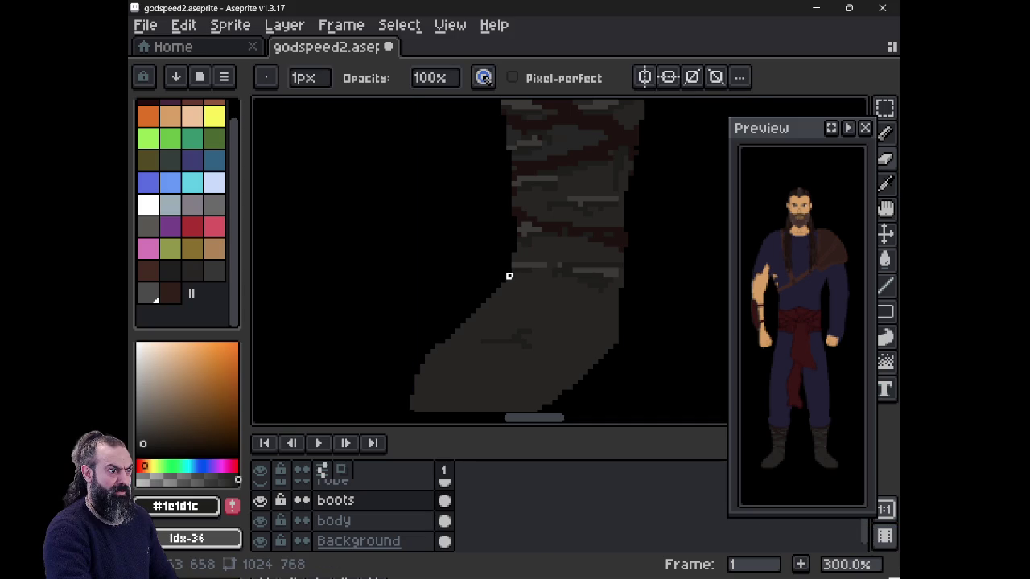
key(b)
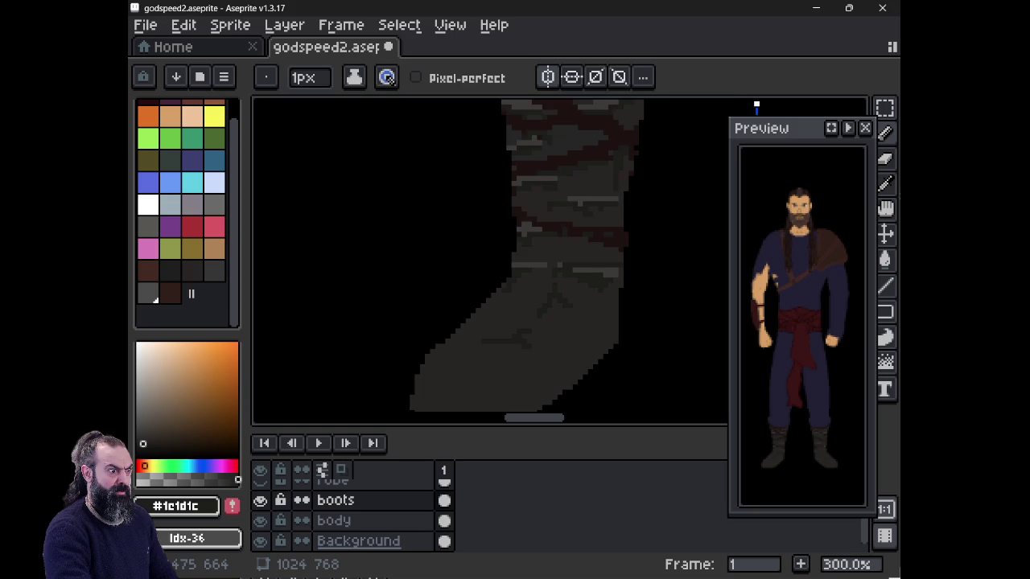
- Undo three pencil strokes and erase stray pixels along the boot's lower-left and bottom edges
drag(651, 354, 646, 281)
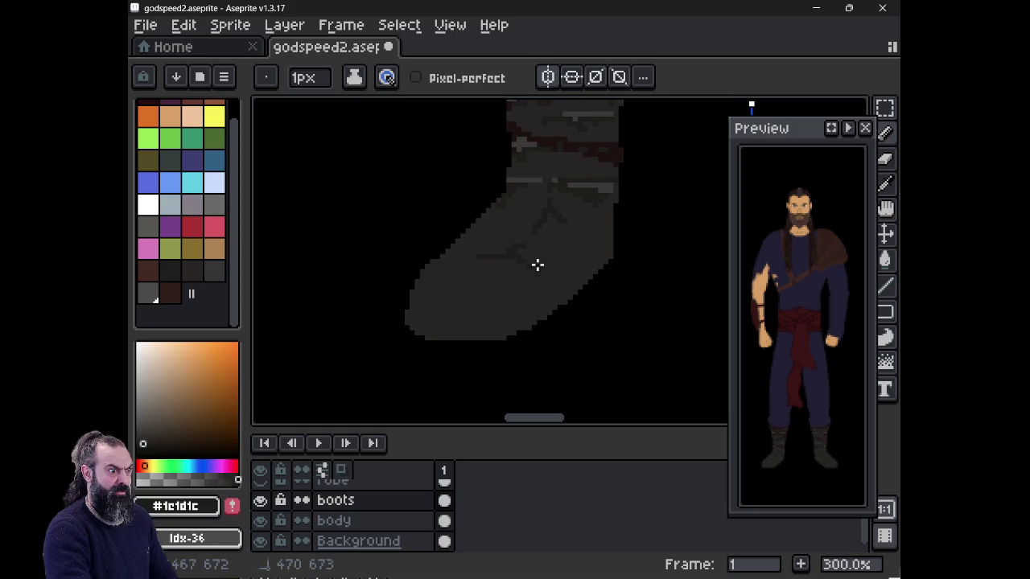
key(ctrl+z)
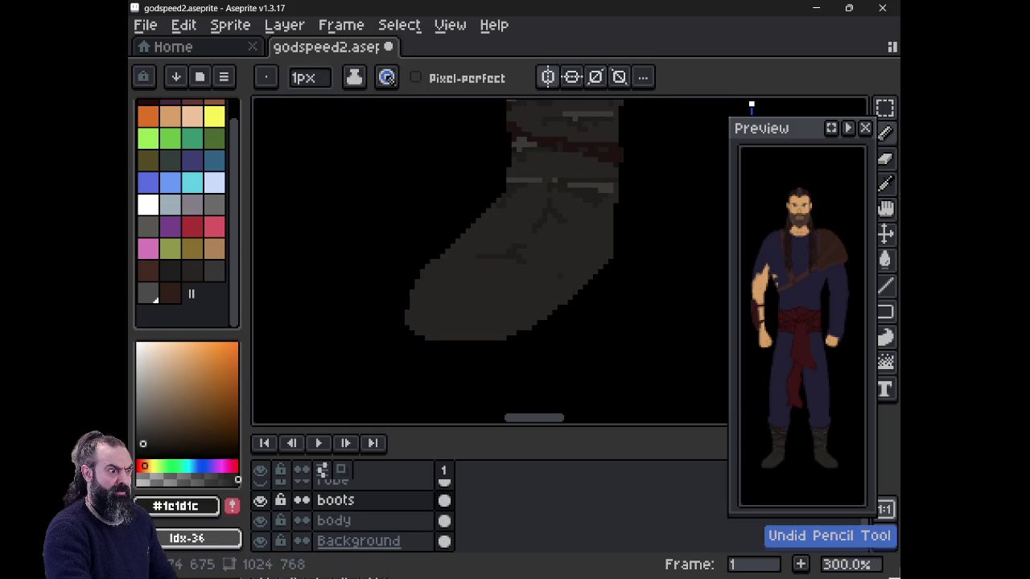
key(ctrl+z)
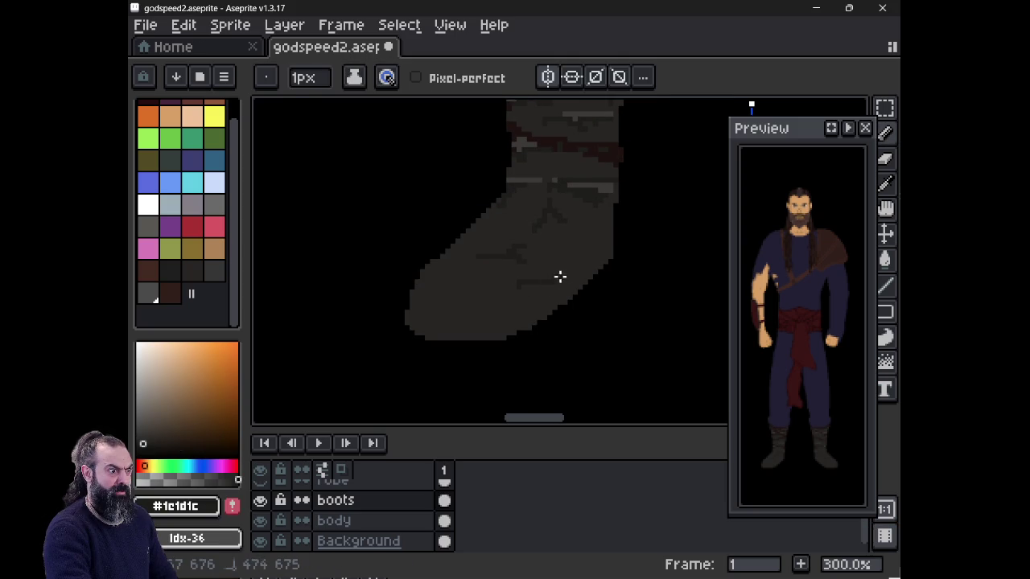
key(ctrl+z)
key(e)
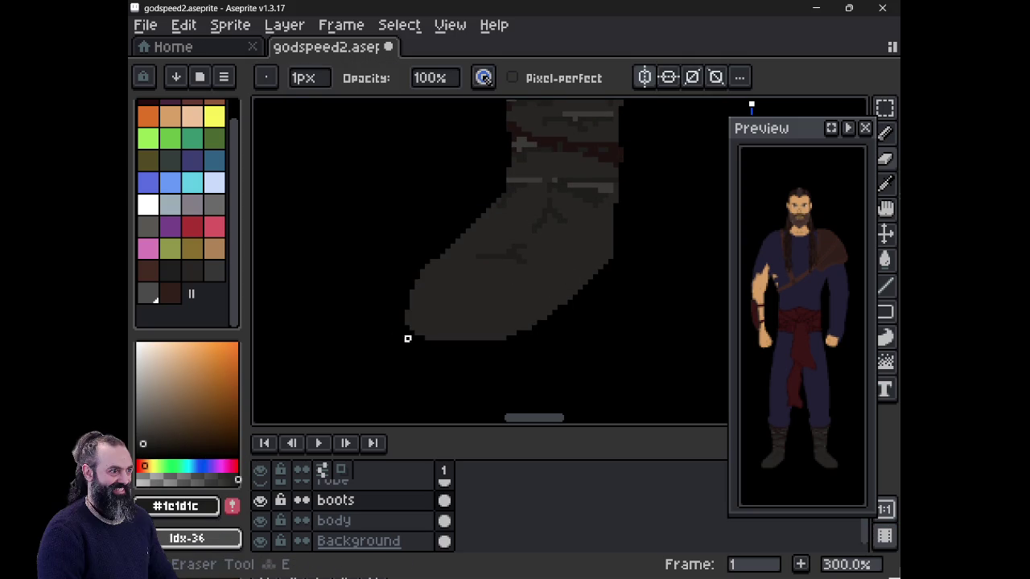
drag(407, 317, 432, 338)
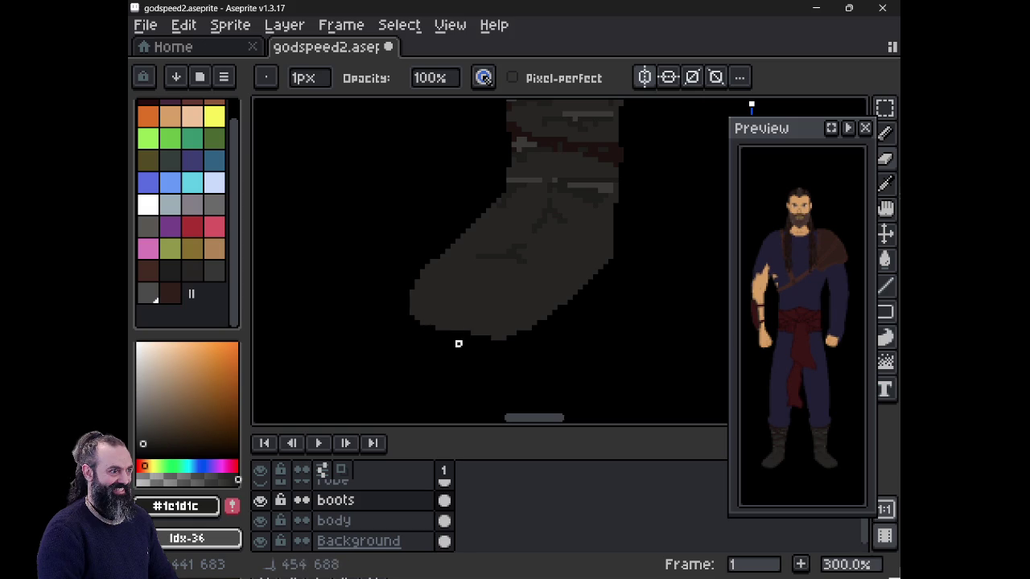
mouse_move(503, 337)
mouse_down()
mouse_move(478, 333)
mouse_move(513, 328)
mouse_move(413, 328)
mouse_up()
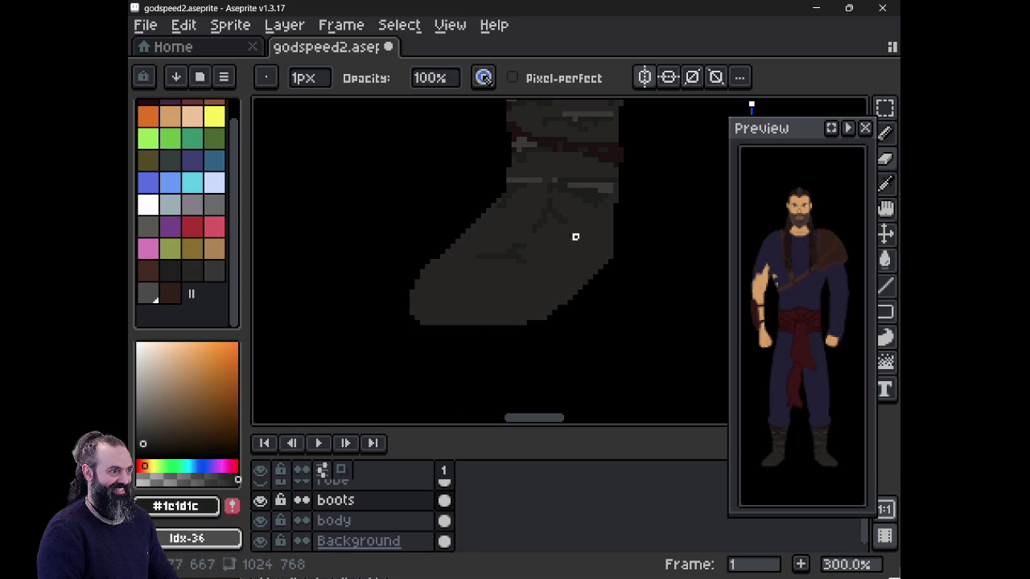
- Restore the boot's bottom edge, fill the stray lower-left pixel, and sample dark grey #272524
key(ctrl+z)
key(ctrl+z)
key(ctrl+z)
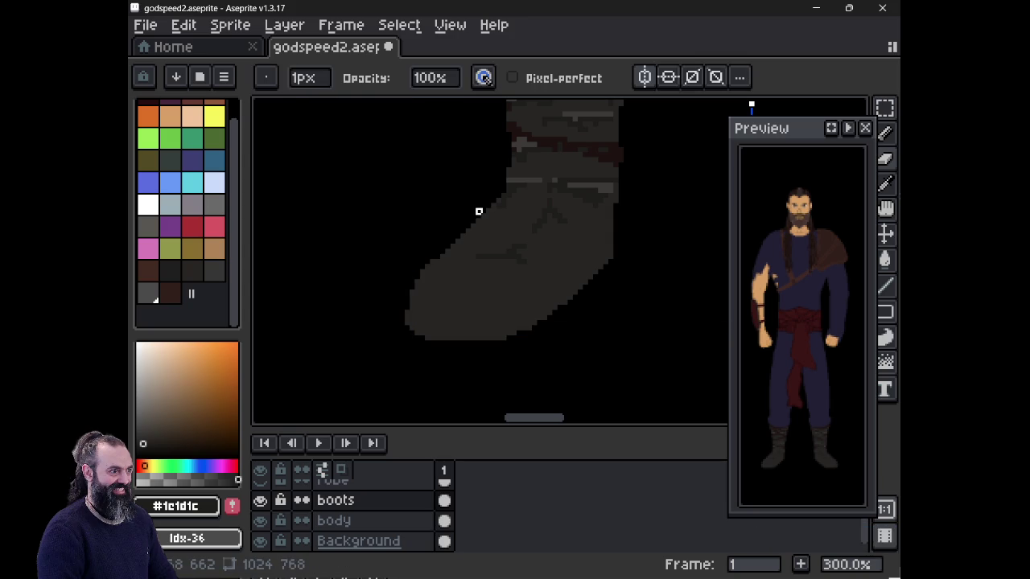
key(ctrl+y)
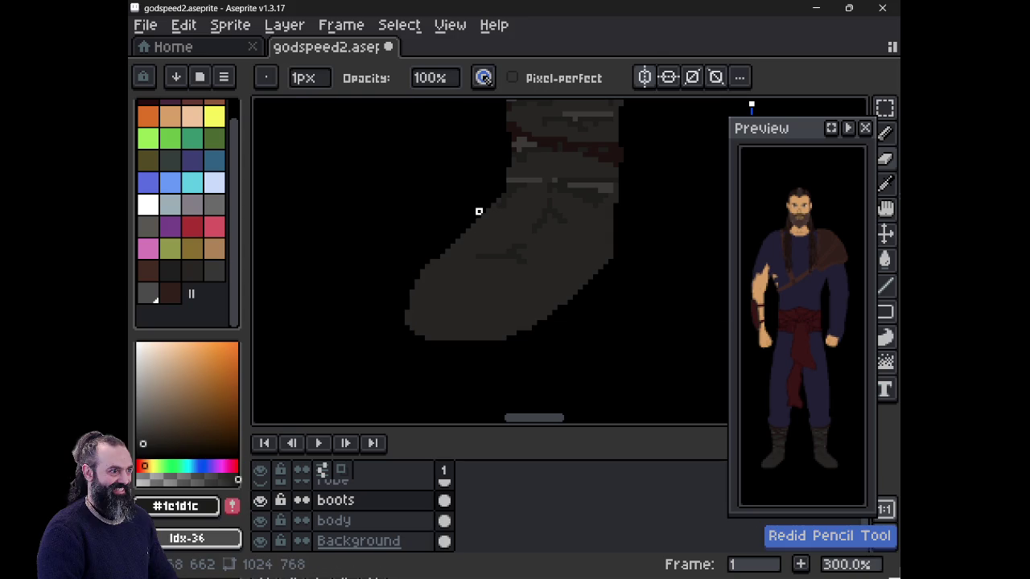
click(407, 322)
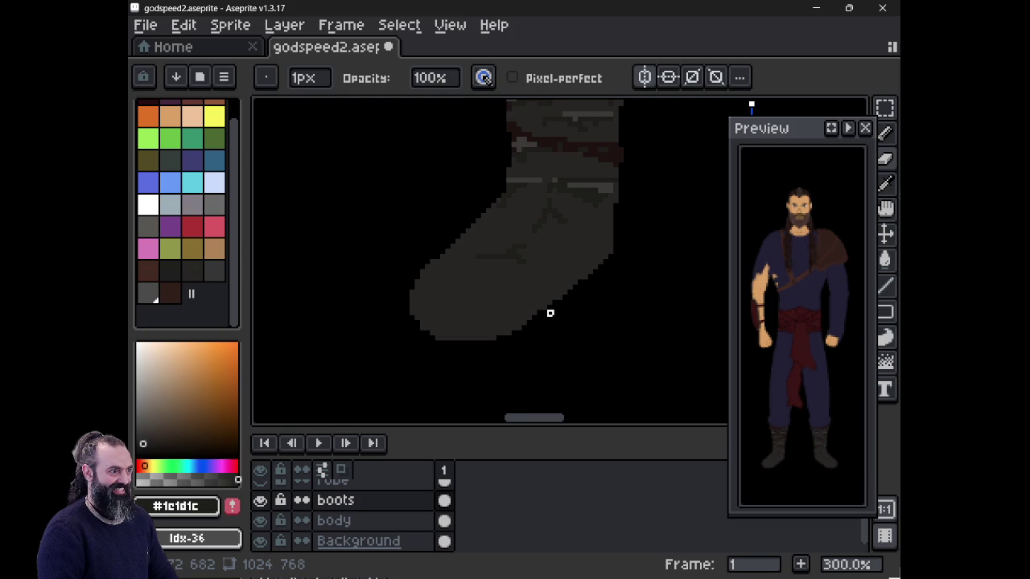
alt+click(550, 313)
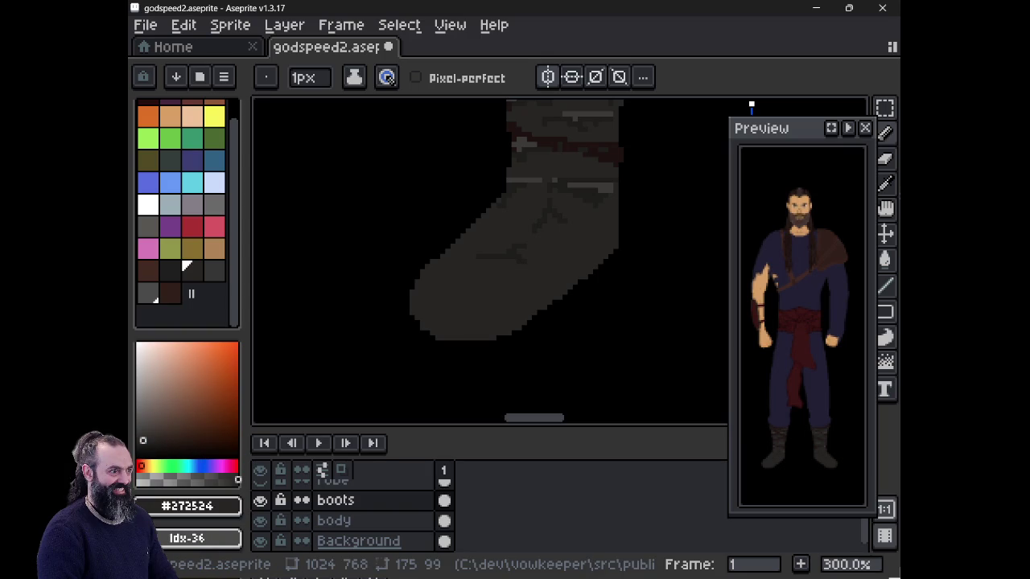
mouse_move(636, 174)
mouse_down()
mouse_move(600, 223)
mouse_move(524, 218)
mouse_up()
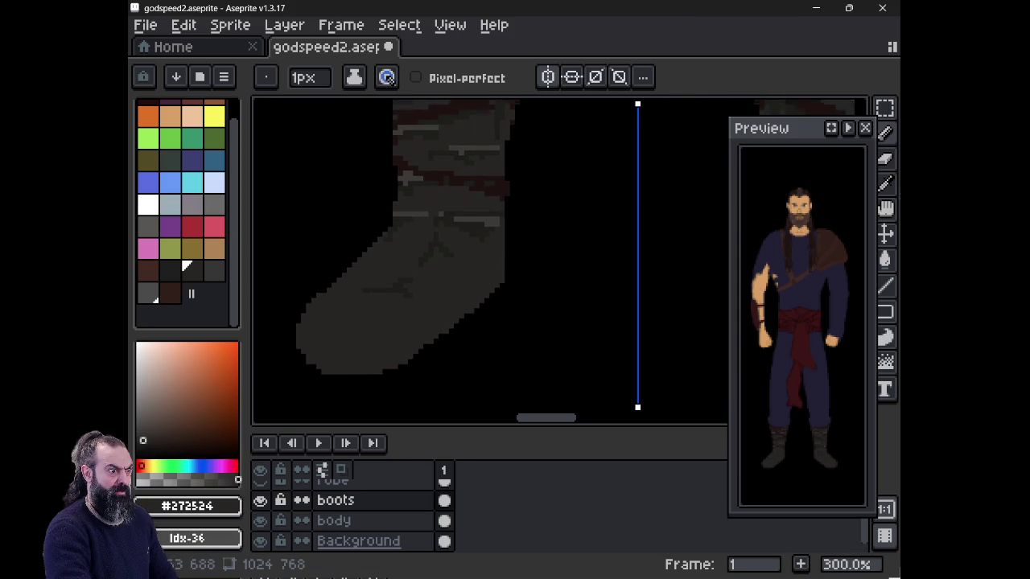
- Pick the boot's dark grey and test erasing its bottom strip, then undo it
scroll(267, 362, up, 3)
alt+click(450, 266)
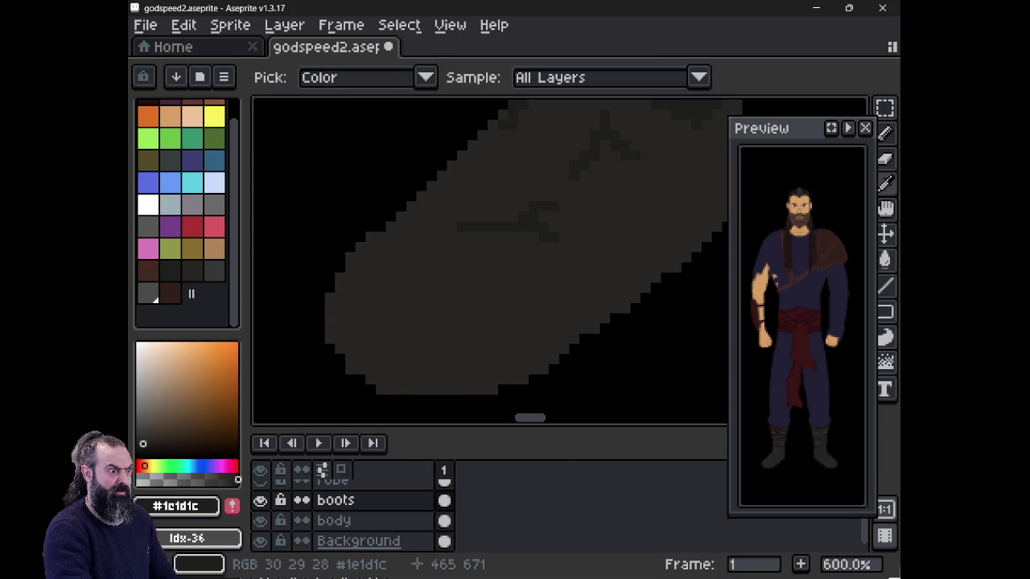
key(b)
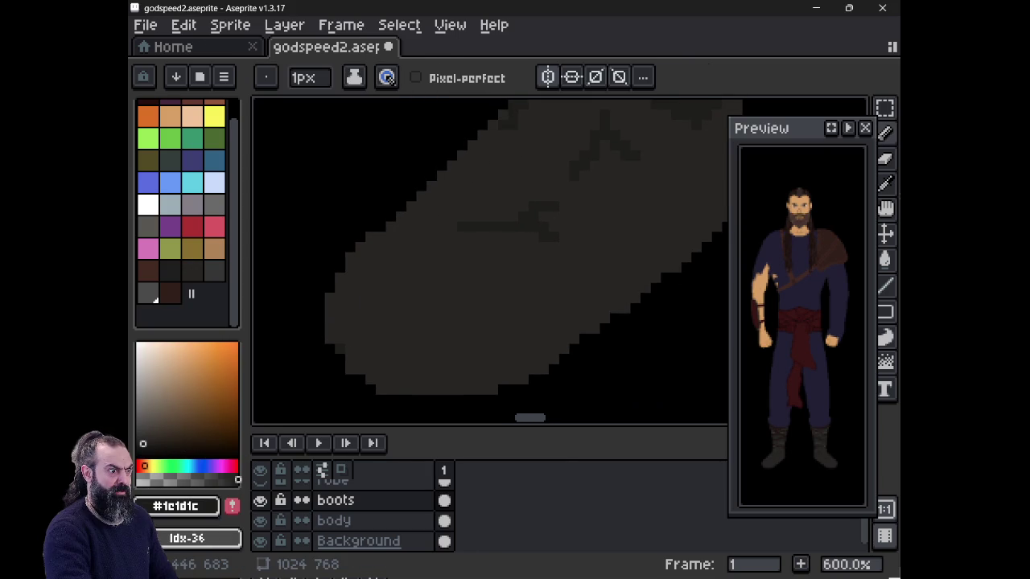
key(ctrl+z)
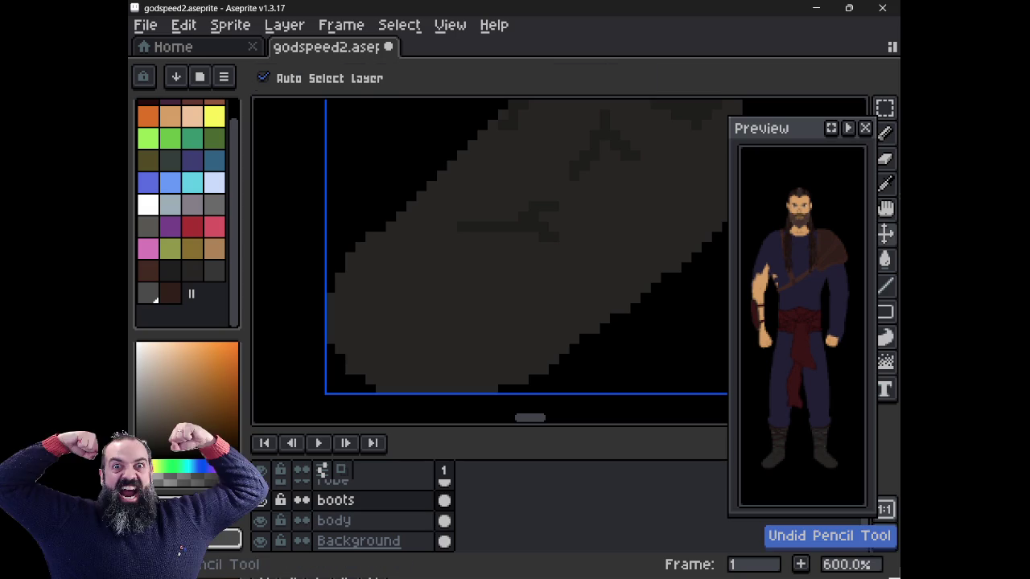
key(e)
mouse_move(358, 380)
mouse_down()
mouse_move(493, 380)
mouse_move(645, 298)
mouse_up()
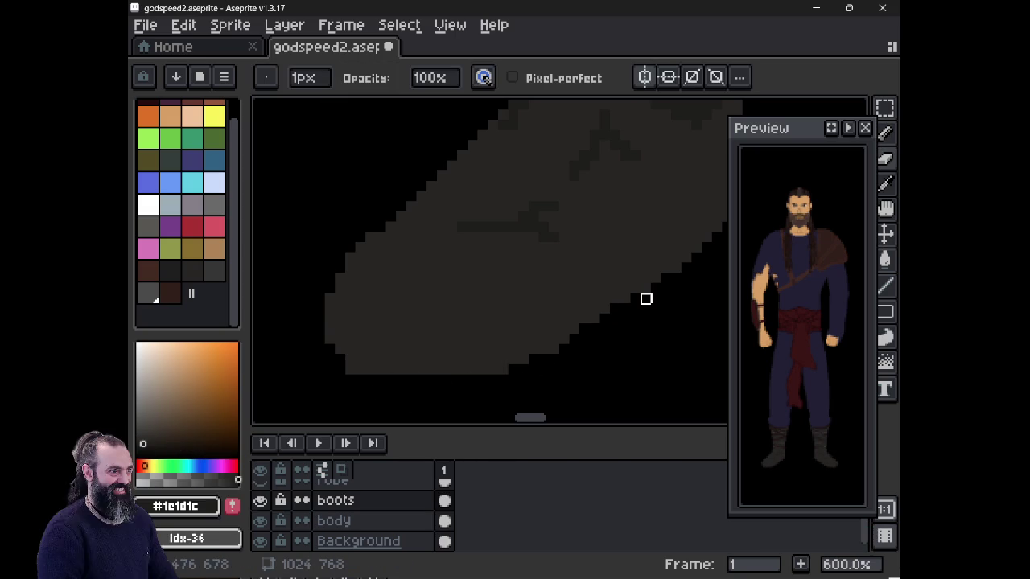
key(v)
key(ctrl+z)
key(ctrl+z)
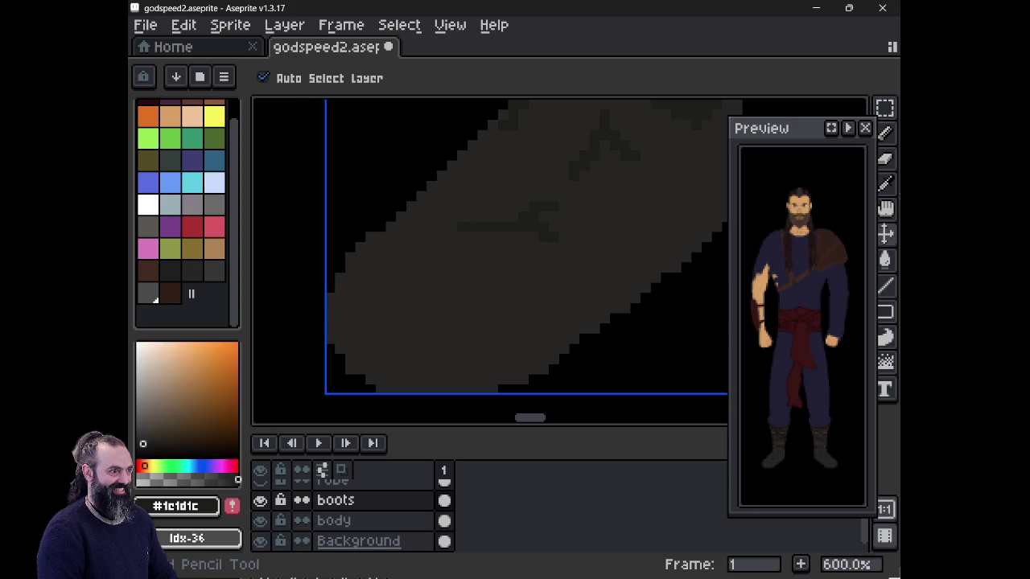
key(b)
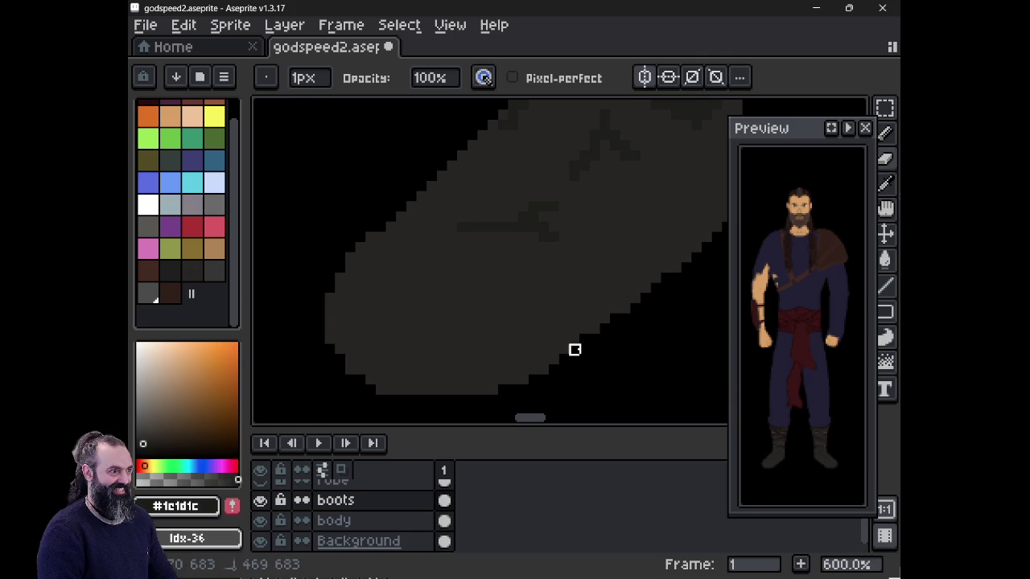
- Fill the stair-step gaps on the boot's left edge with lighter grey and trim its upper-left
alt+click(474, 378)
drag(319, 316, 319, 341)
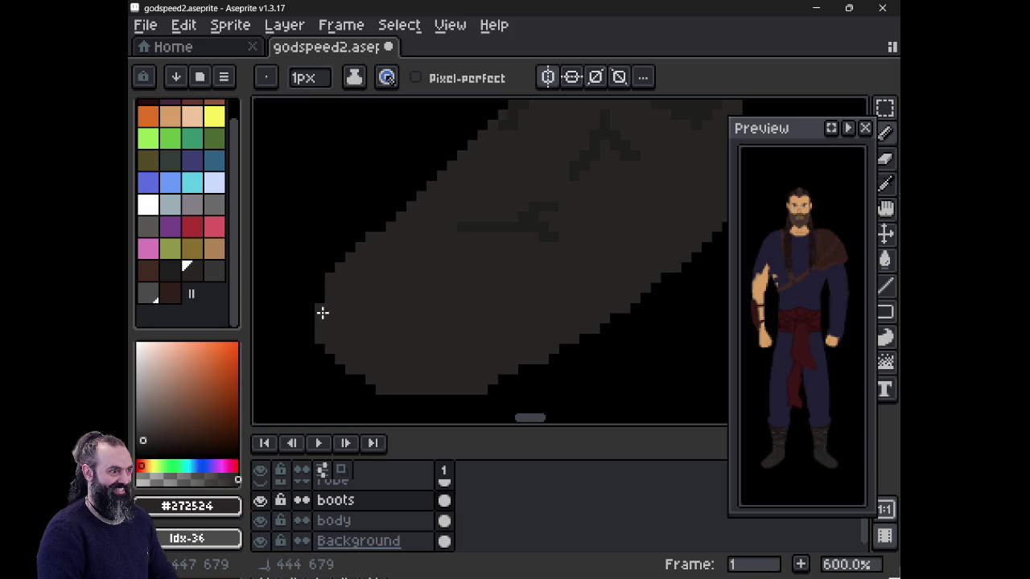
mouse_move(321, 299)
mouse_down()
mouse_move(325, 275)
mouse_move(354, 237)
mouse_up()
drag(323, 269, 320, 254)
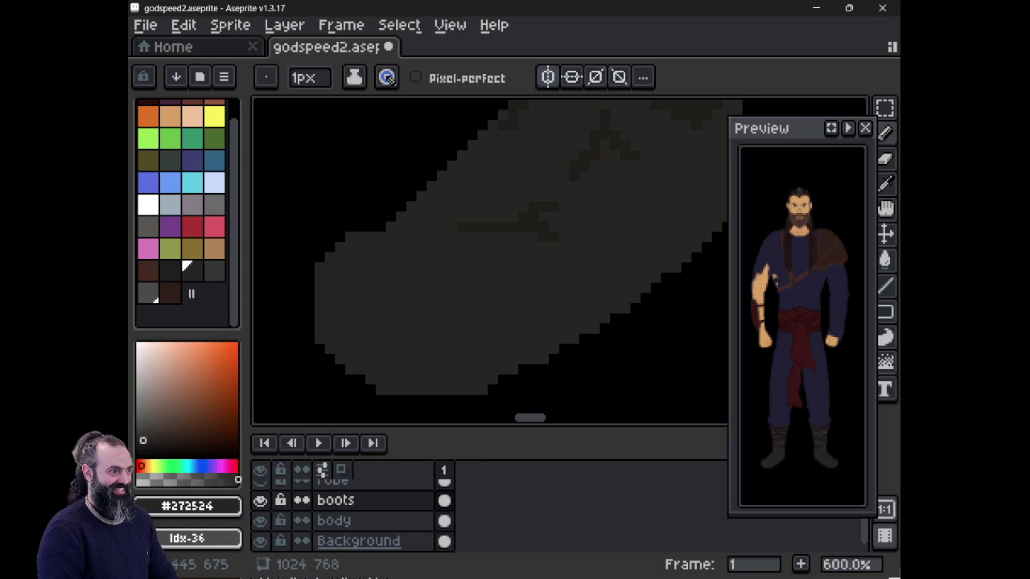
key(e)
drag(371, 227, 300, 298)
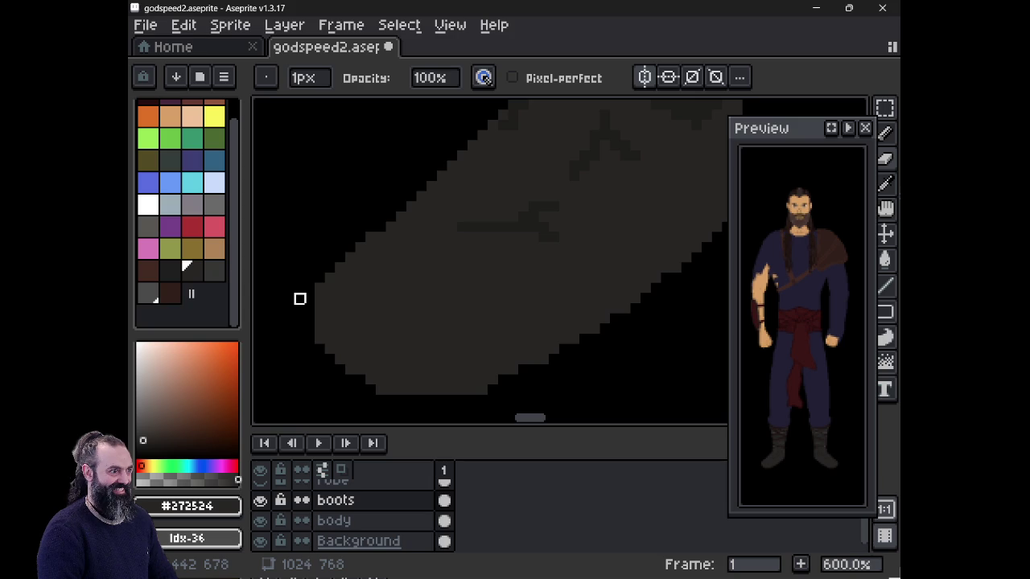
mouse_move(574, 340)
mouse_down()
mouse_move(411, 390)
mouse_move(545, 368)
mouse_move(422, 390)
mouse_up()
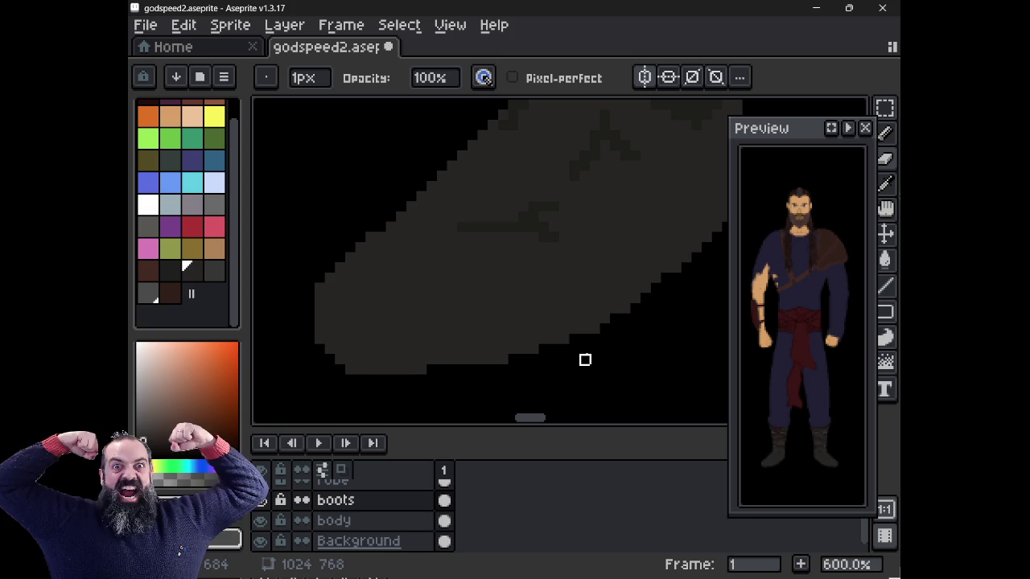
key(ctrl+z)
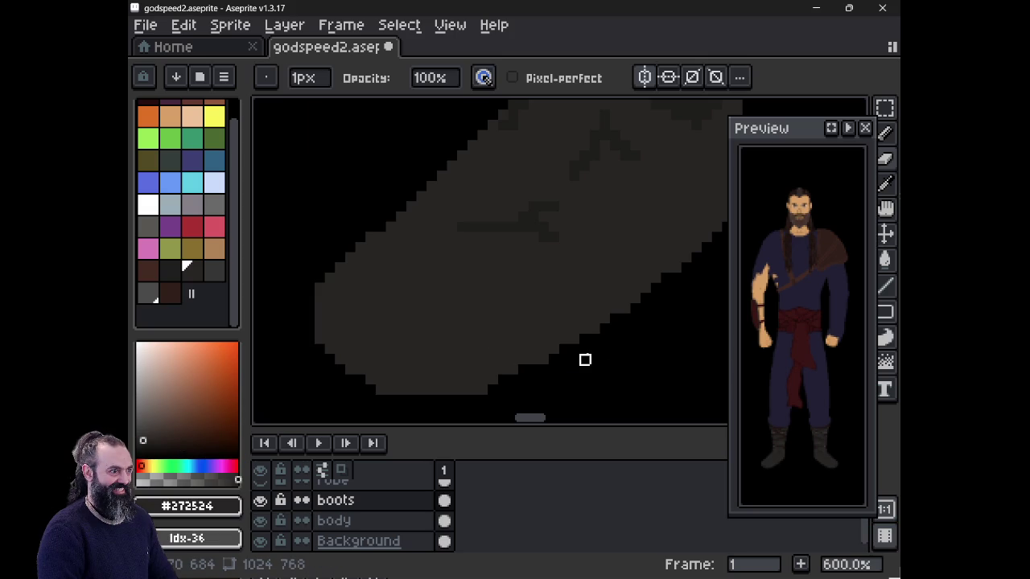
- Sample near-black #1e1d1c and try a dark vertical crease on the boot in two positions
mouse_move(605, 268)
mouse_down()
mouse_move(552, 320)
mouse_move(576, 321)
mouse_move(620, 269)
mouse_up()
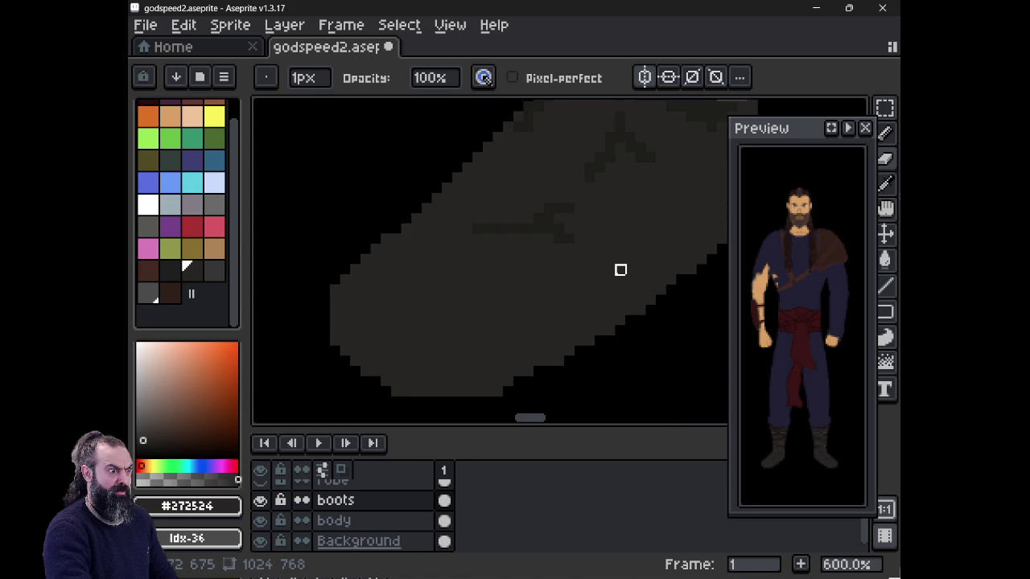
key(i)
click(622, 267)
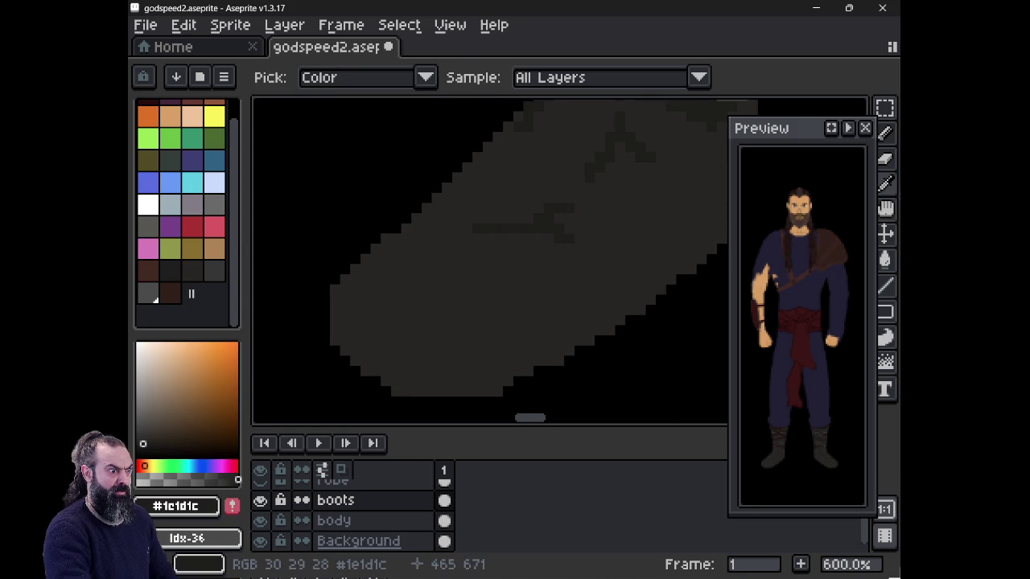
key(b)
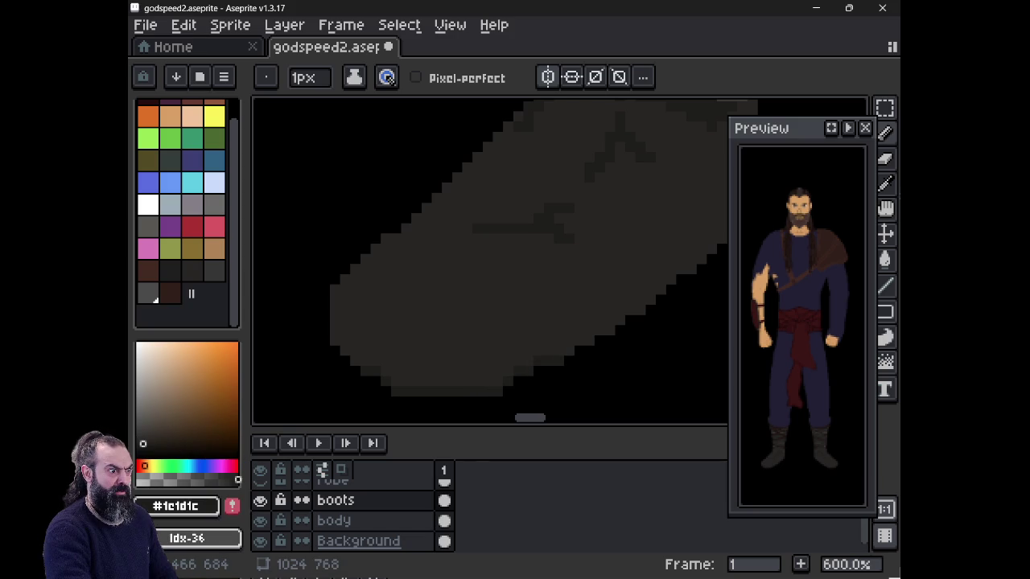
drag(486, 336, 494, 381)
key(ctrl+z)
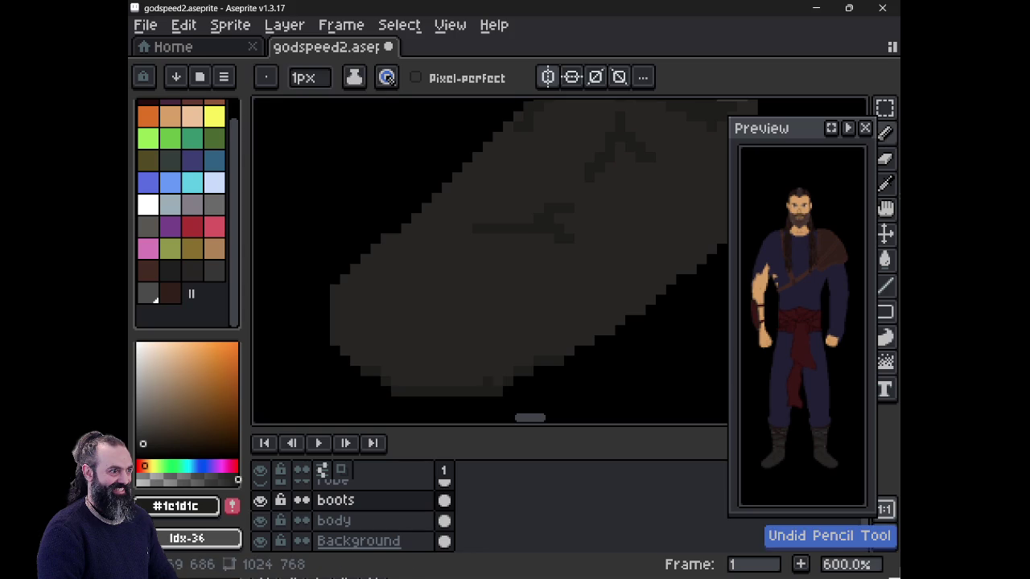
drag(518, 328, 519, 353)
key(ctrl+z)
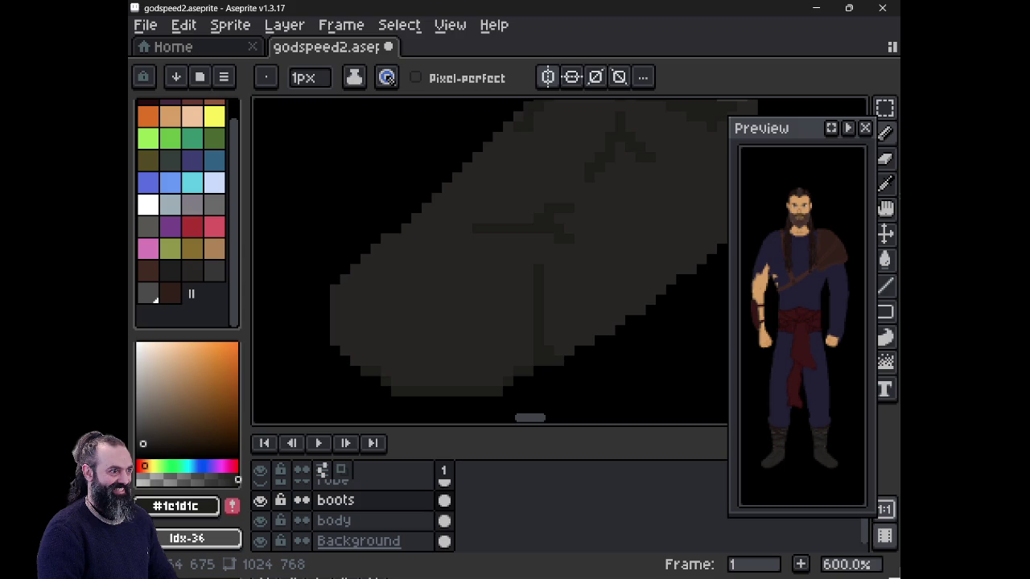
scroll(801, 322, down, 3)
- Zoom the preview, then remove the vertical crease and undo trial horizontal and arched folds
scroll(801, 321, up, 1)
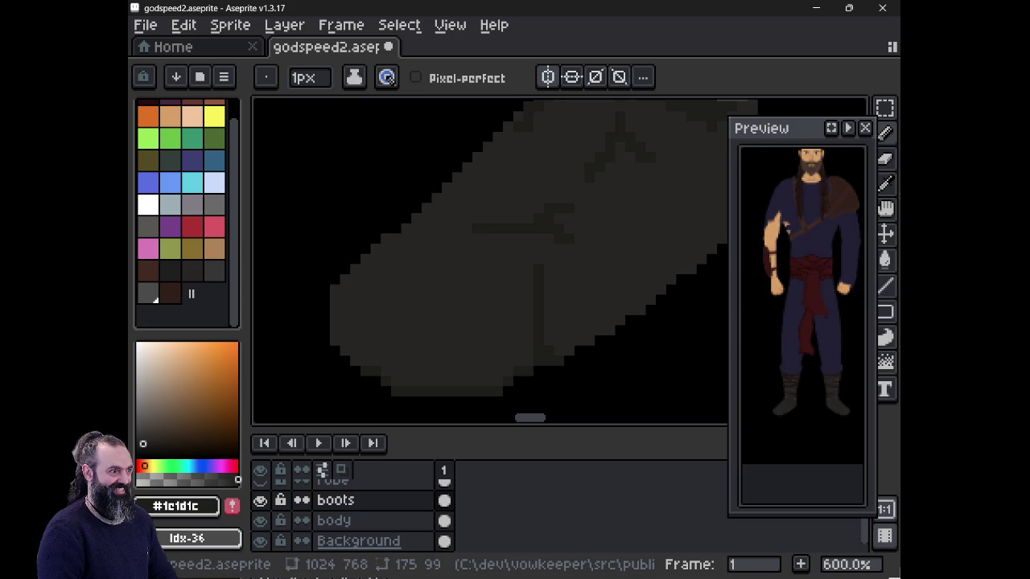
scroll(801, 321, up, 2)
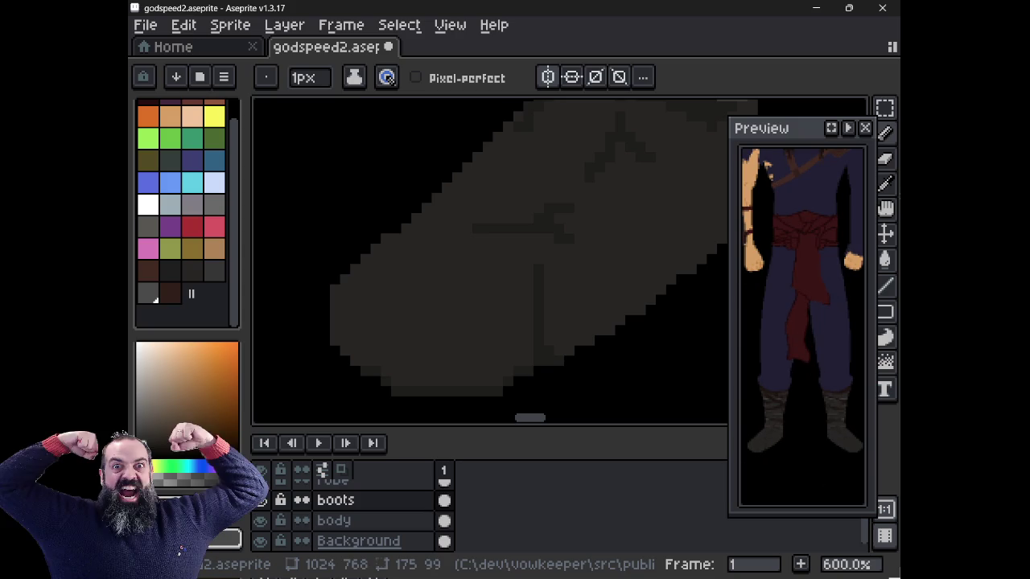
key(ctrl+z)
key(ctrl+y)
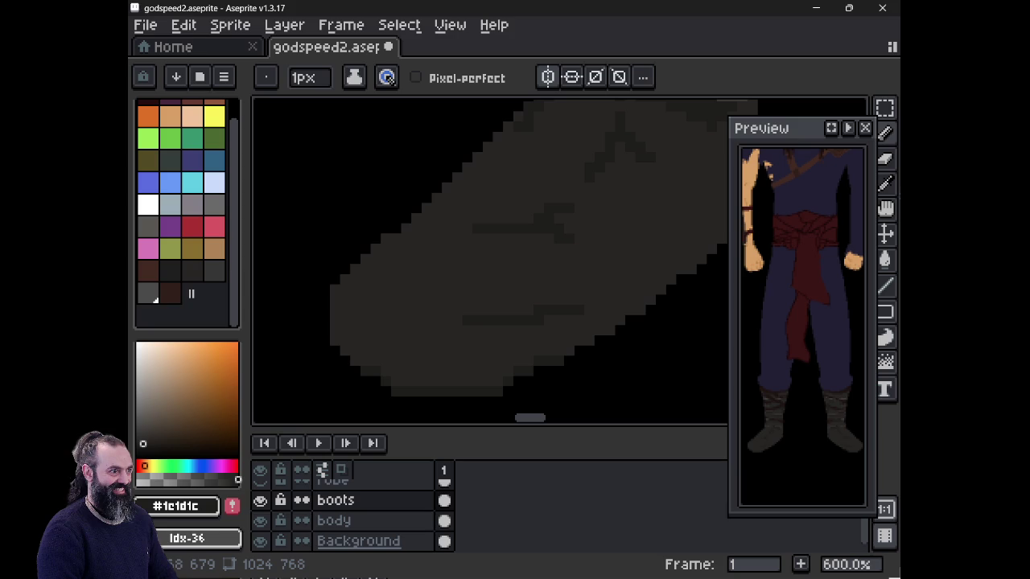
key(ctrl+z)
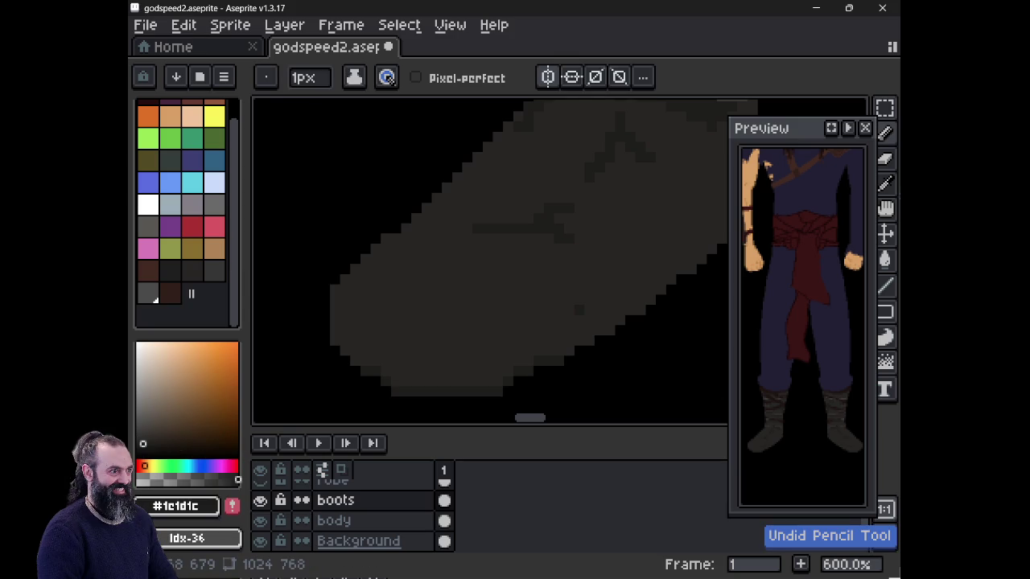
drag(509, 337, 444, 341)
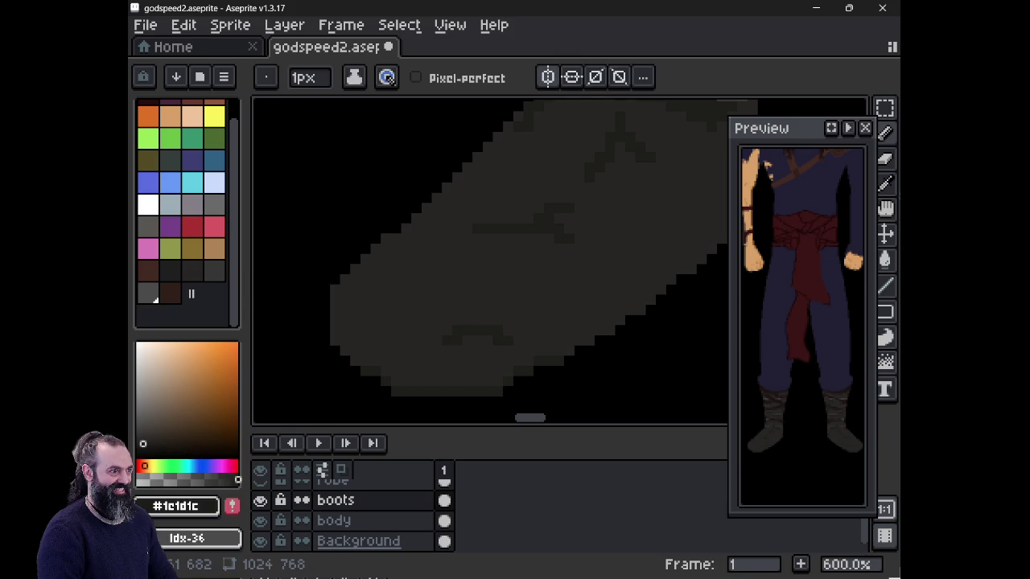
key(ctrl+z)
- Compare the boot with and without the last stroke, then pick #1c1d1c for fold lines
alt+click(501, 201)
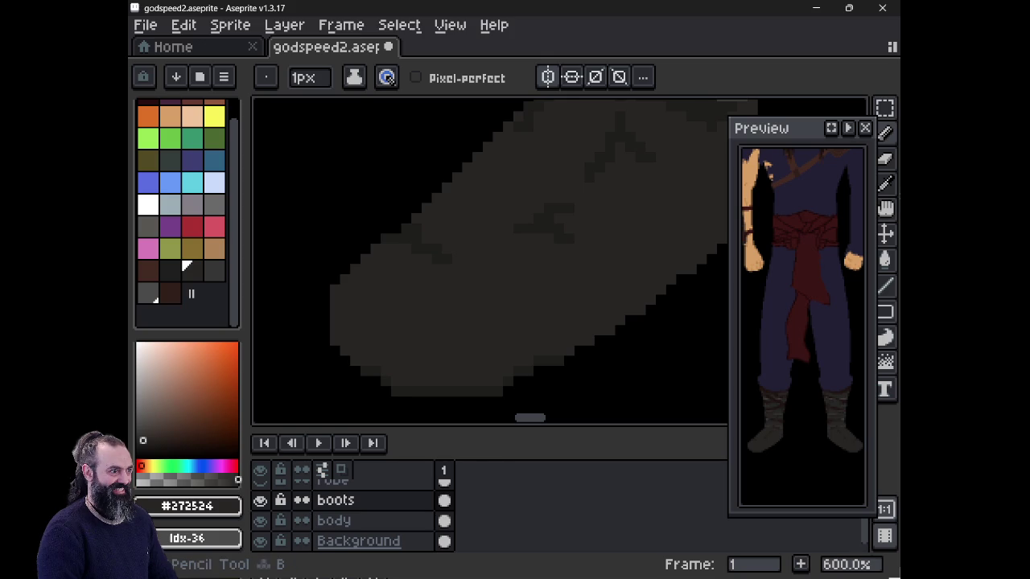
key(ctrl+z)
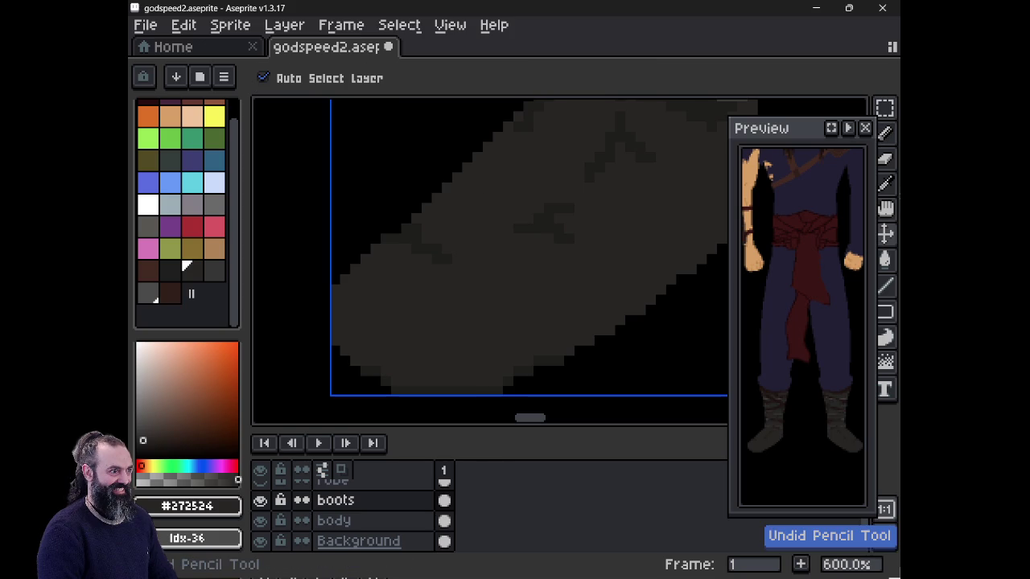
key(ctrl+y)
alt+click(504, 199)
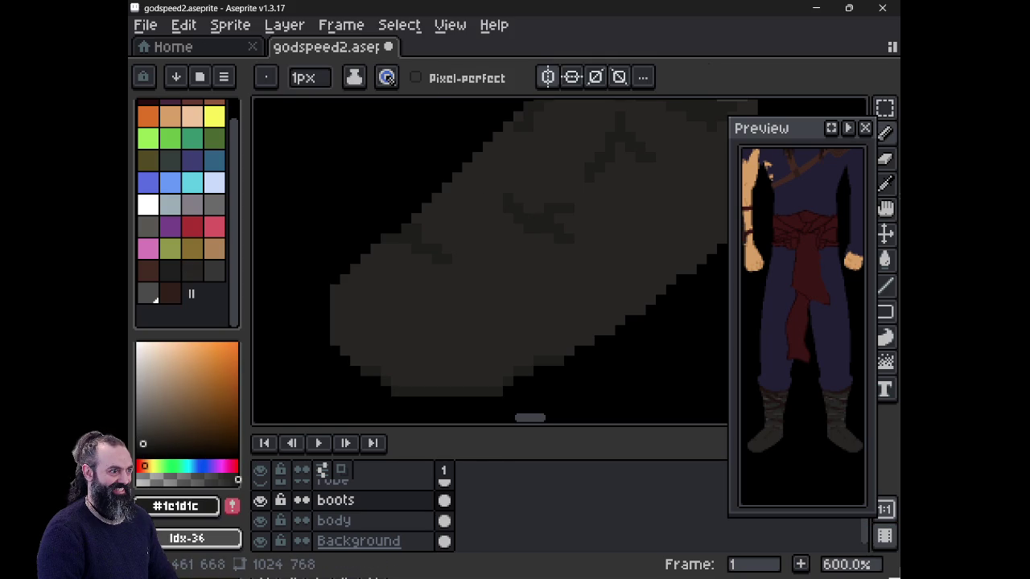
mouse_move(632, 248)
mouse_down()
mouse_move(589, 276)
mouse_move(553, 274)
mouse_up()
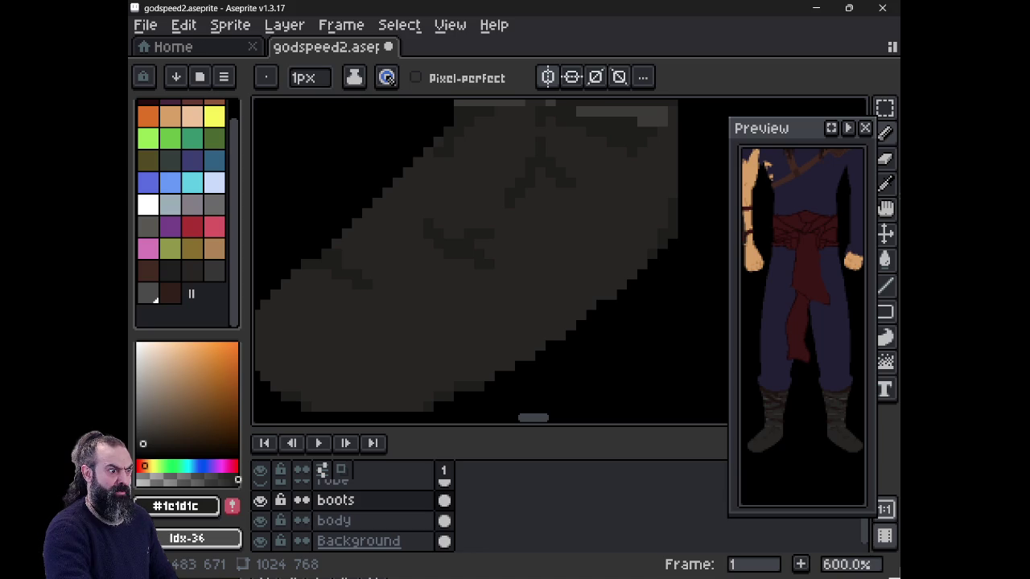
- Extend the boot's right edge upward with its dark grey
key(e)
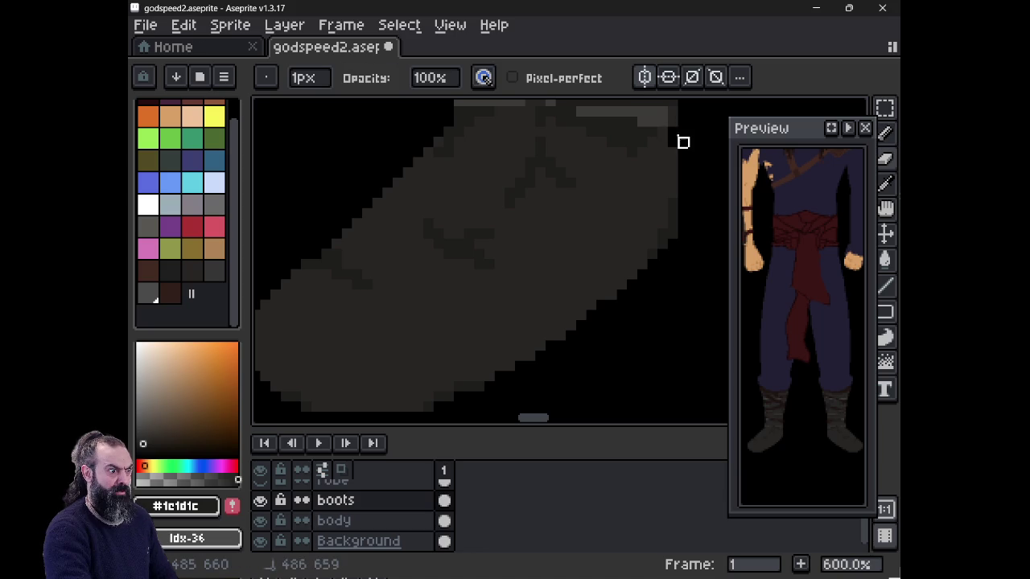
drag(445, 168, 421, 295)
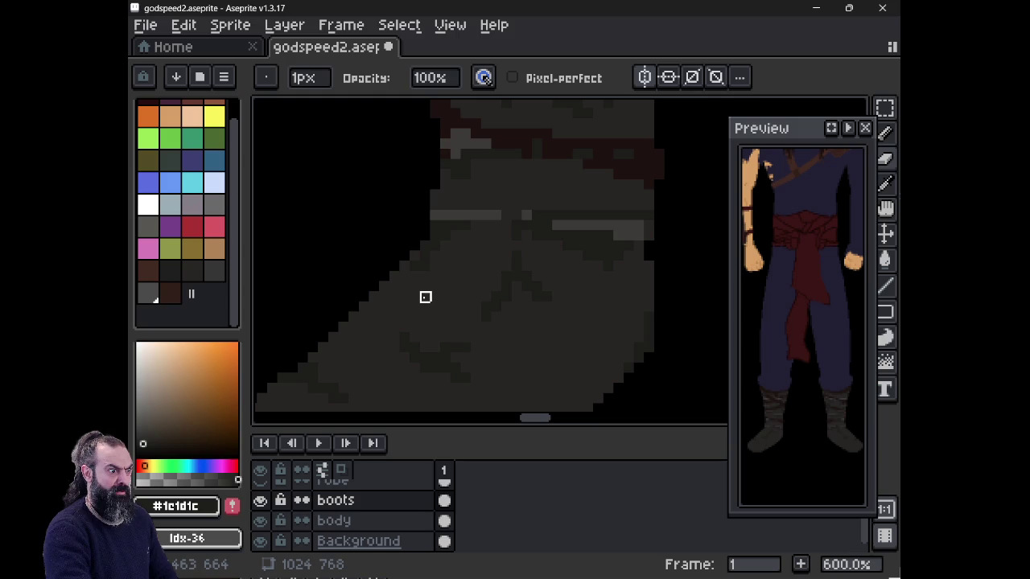
alt+click(656, 222)
key(b)
drag(655, 246, 665, 214)
- Darken and shorten the light grey strip on the boot with #1c1c1c and #272524
key(e)
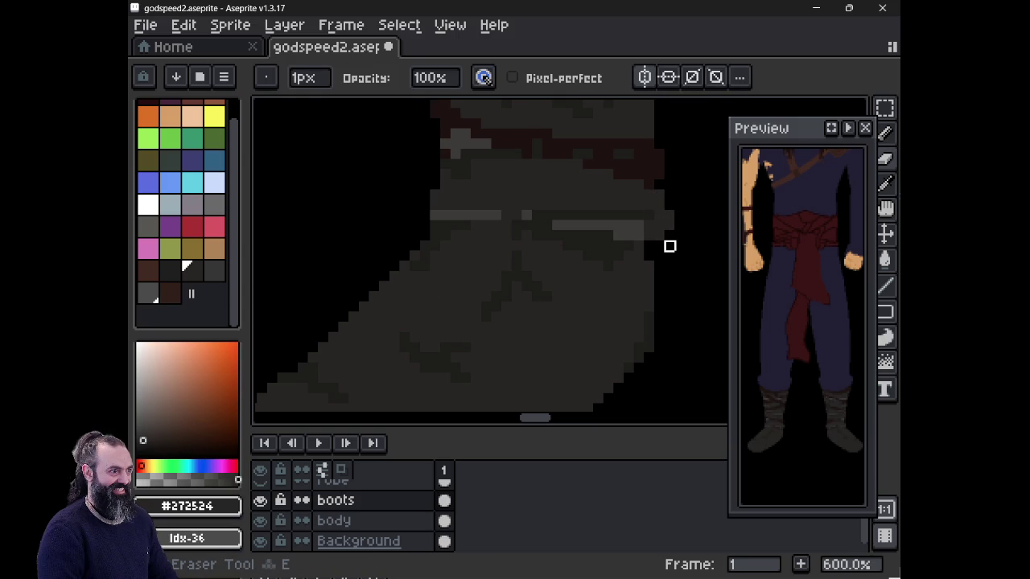
alt+click(643, 244)
key(b)
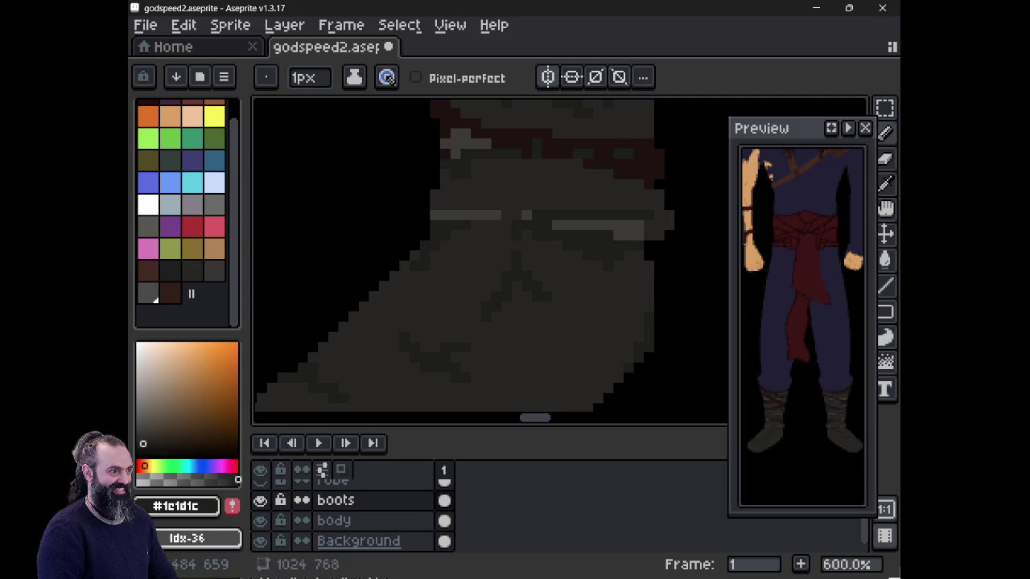
drag(623, 228, 609, 224)
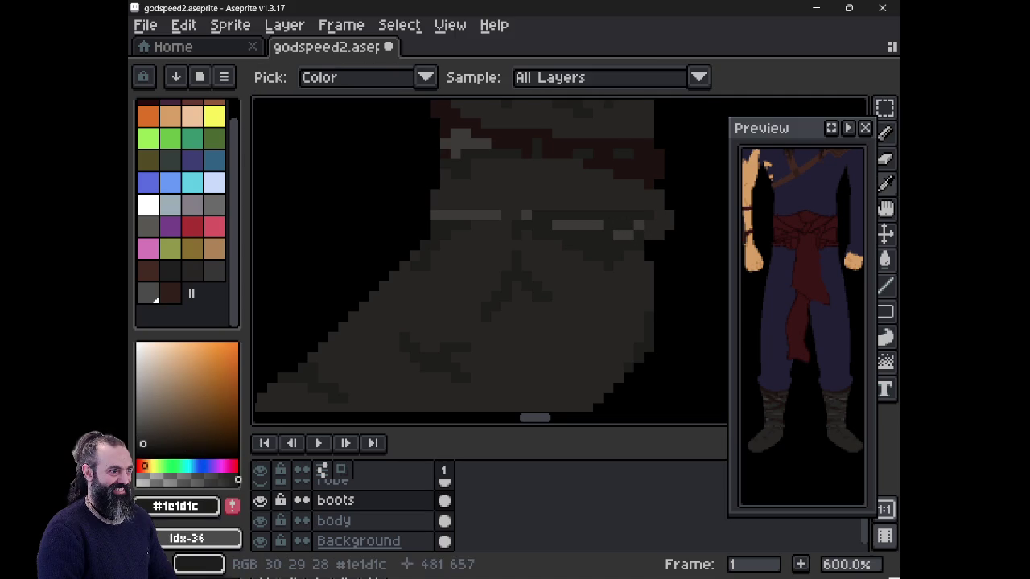
alt+click(635, 229)
drag(504, 216, 524, 217)
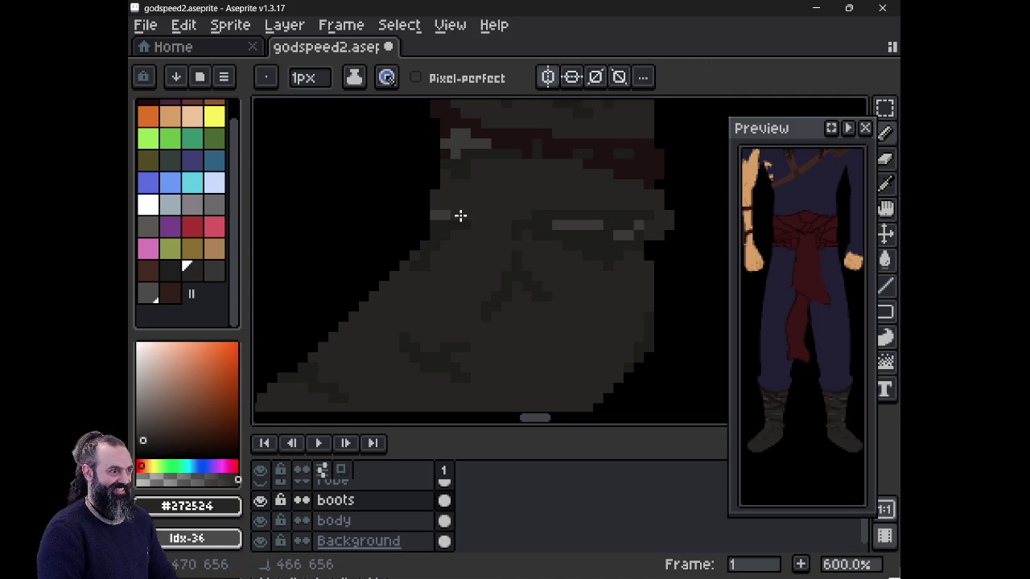
- Erase the stray orange pixels beside the boot and on the body layer
key(e)
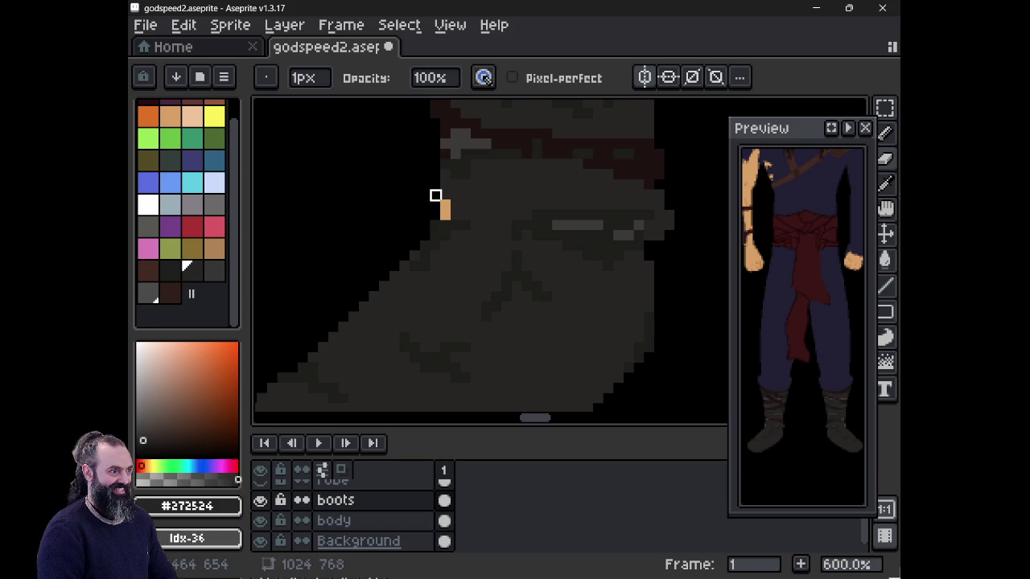
click(333, 520)
click(446, 214)
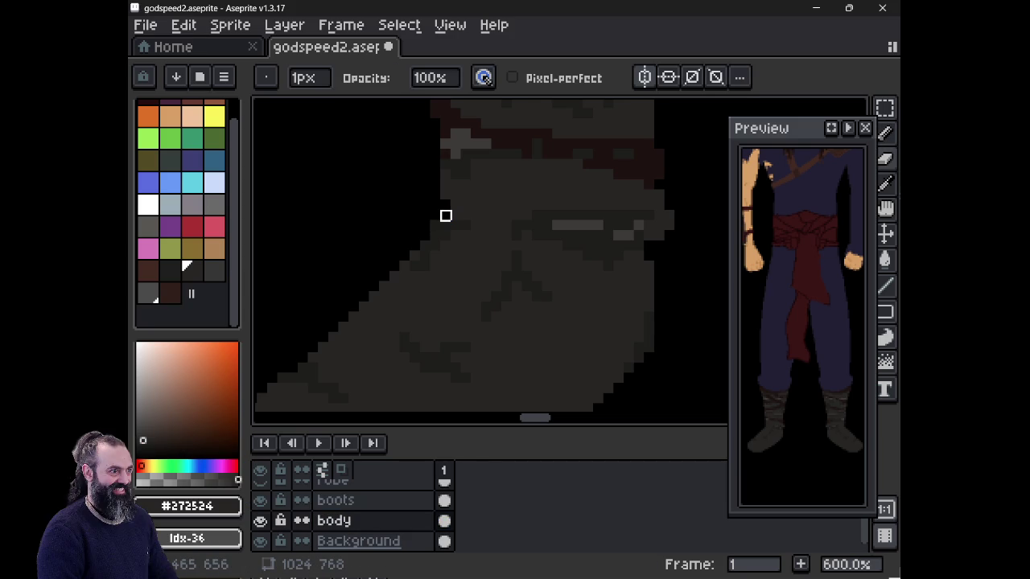
drag(446, 216, 483, 308)
key(alt)
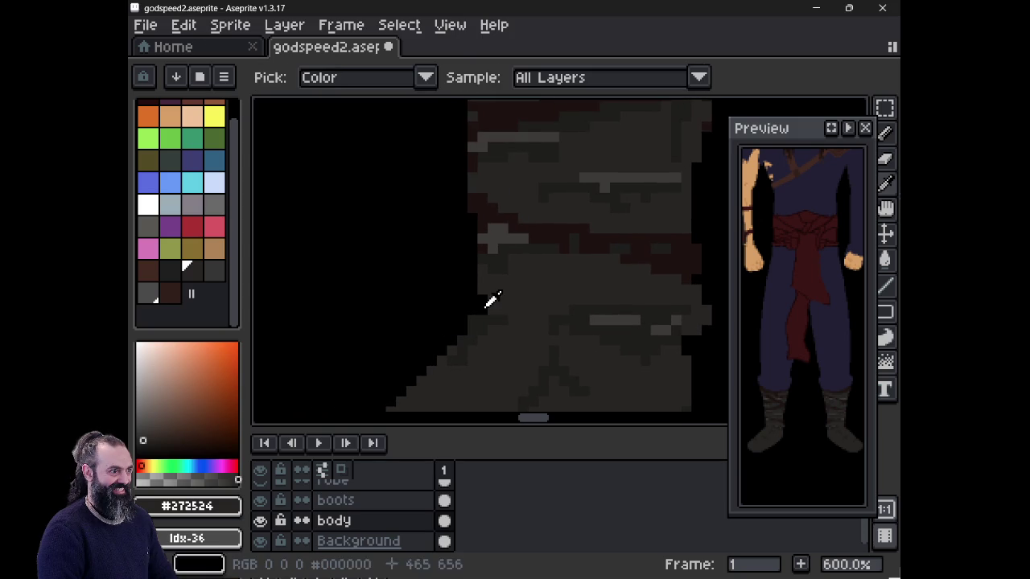
key(b)
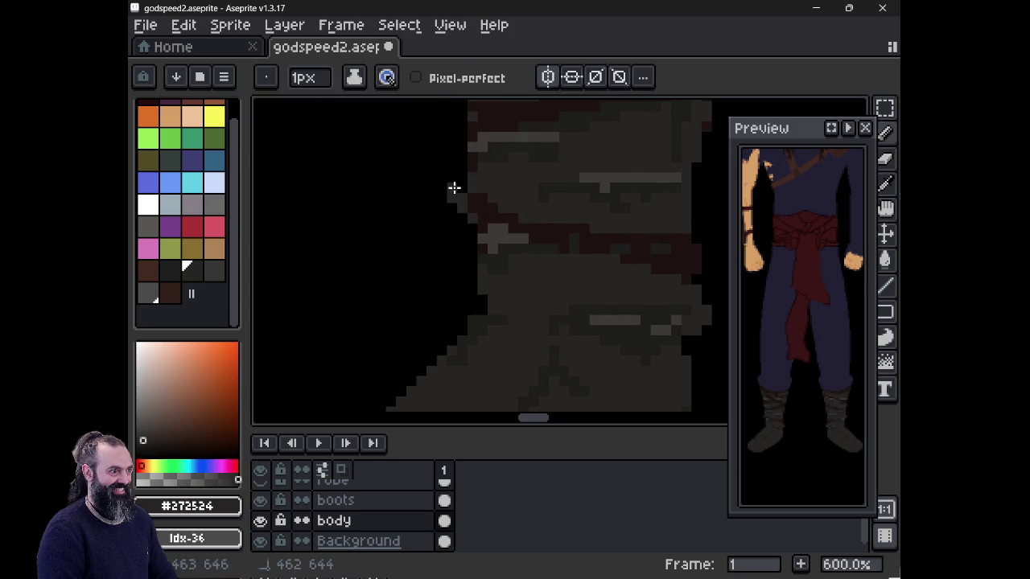
mouse_move(506, 260)
mouse_down()
mouse_move(447, 245)
mouse_move(427, 303)
mouse_move(501, 129)
mouse_move(547, 276)
mouse_move(565, 285)
mouse_up()
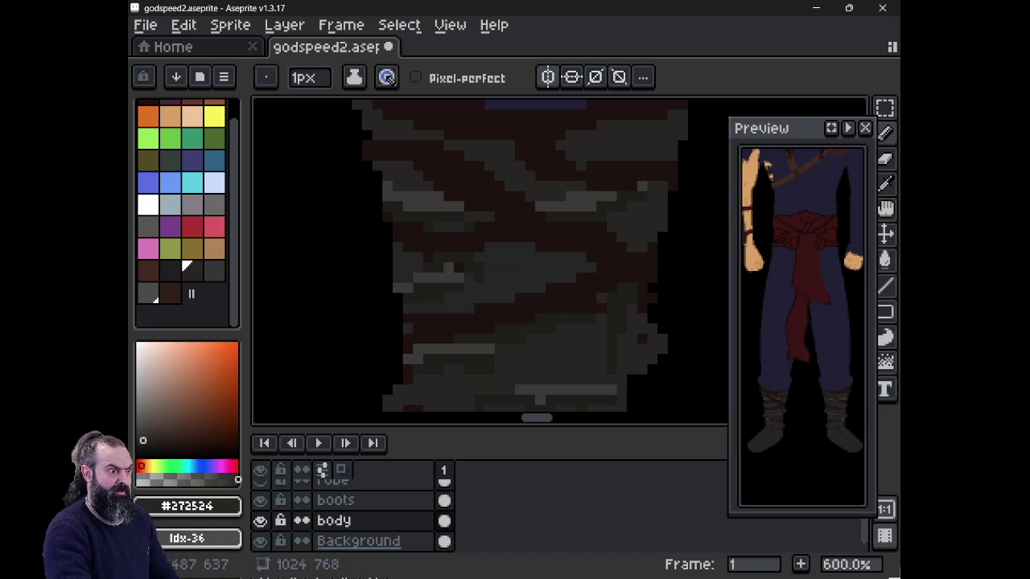
key(ctrl+z)
mouse_move(627, 281)
mouse_down()
mouse_move(636, 206)
mouse_move(618, 257)
mouse_move(632, 120)
mouse_up()
key(v)
key(ctrl+y)
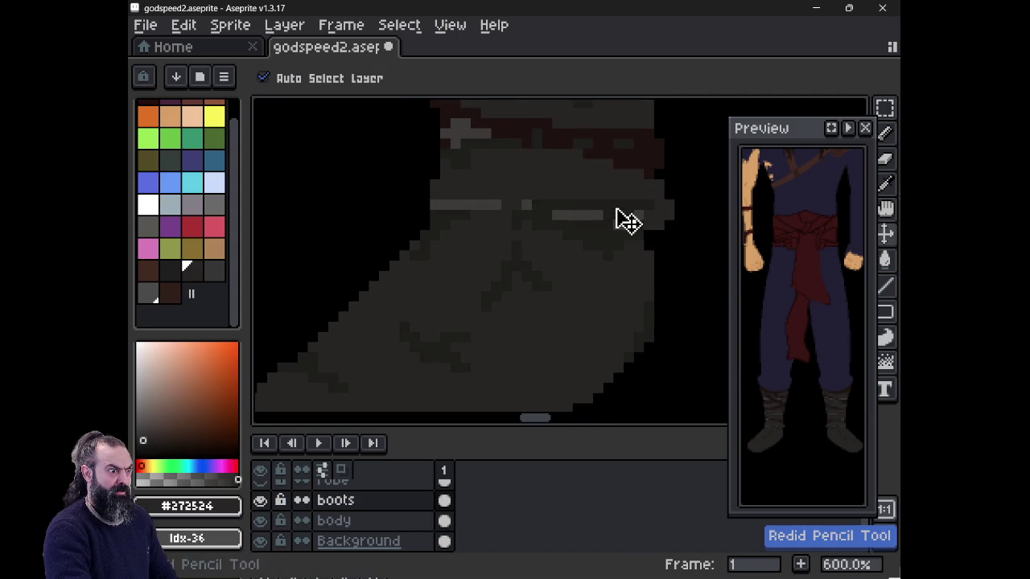
key(ctrl+y)
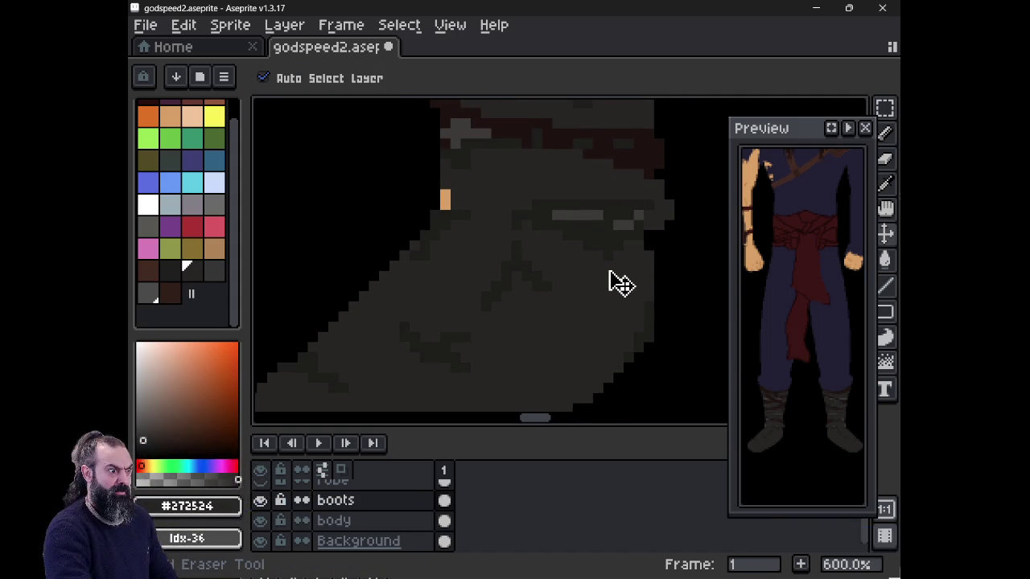
key(ctrl+y)
key(b)
click(336, 500)
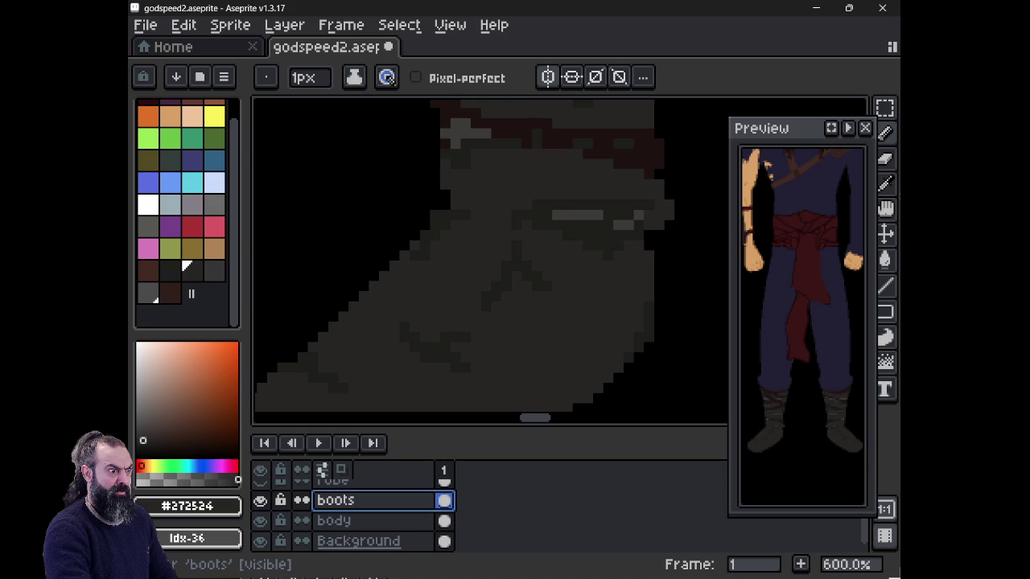
key(alt)
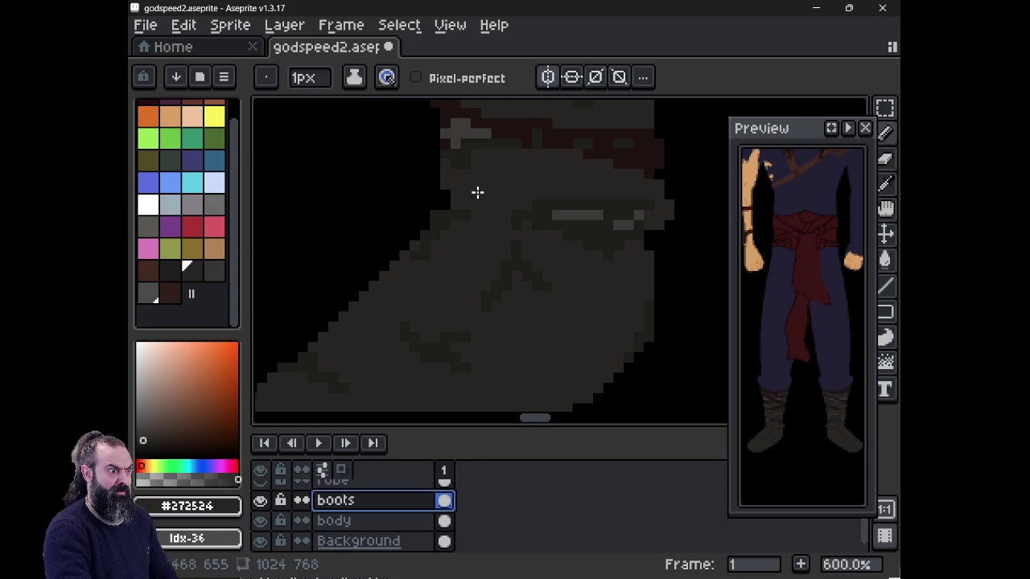
drag(475, 191, 510, 333)
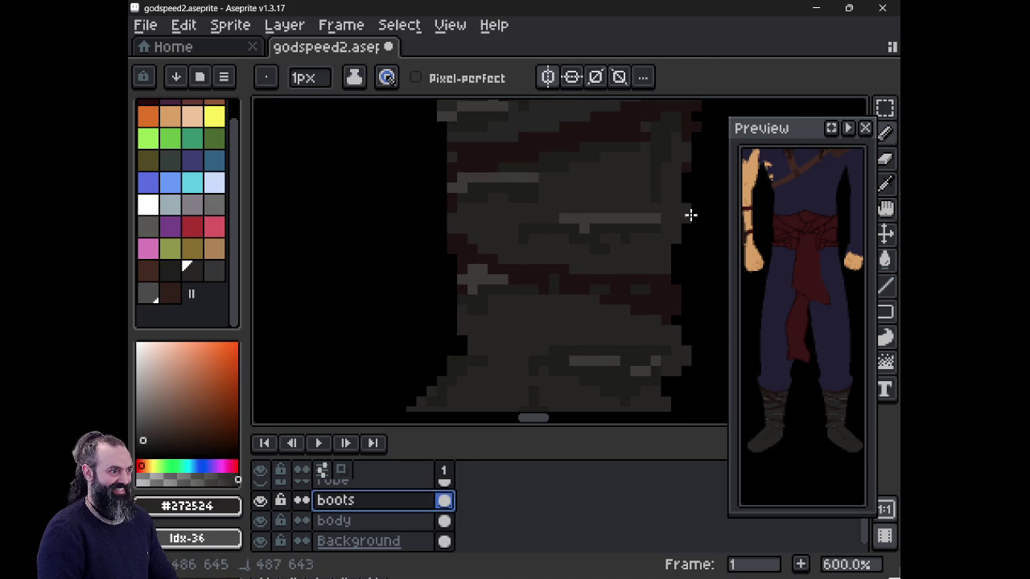
key(ctrl+a)
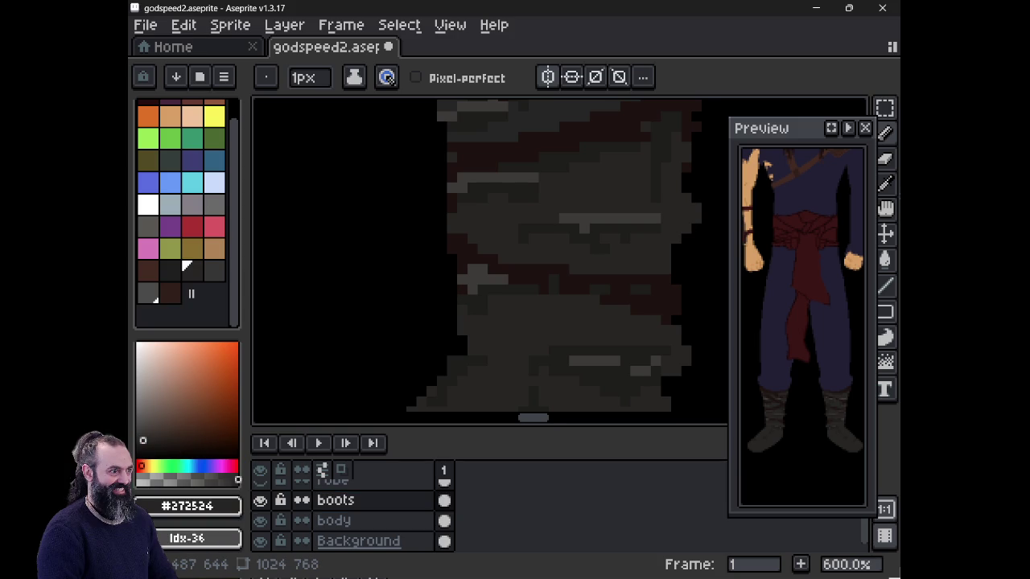
scroll(555, 257, up, 3)
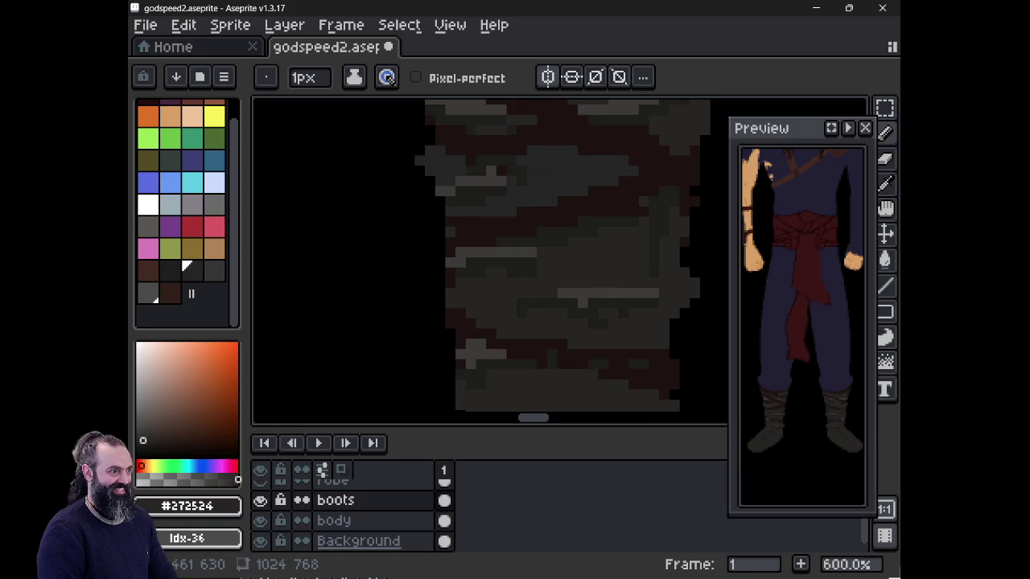
scroll(817, 104, down, 1)
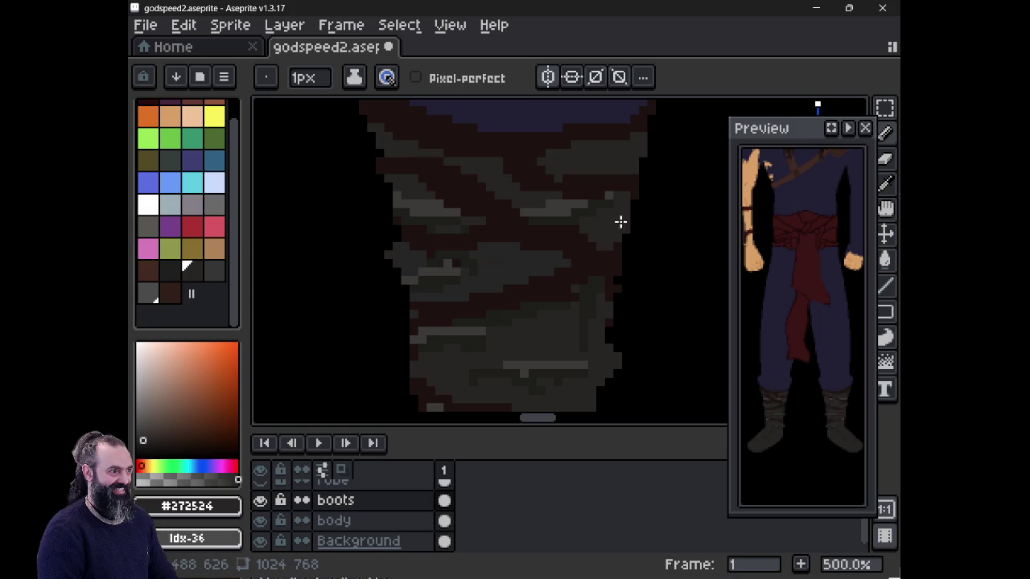
drag(620, 221, 607, 253)
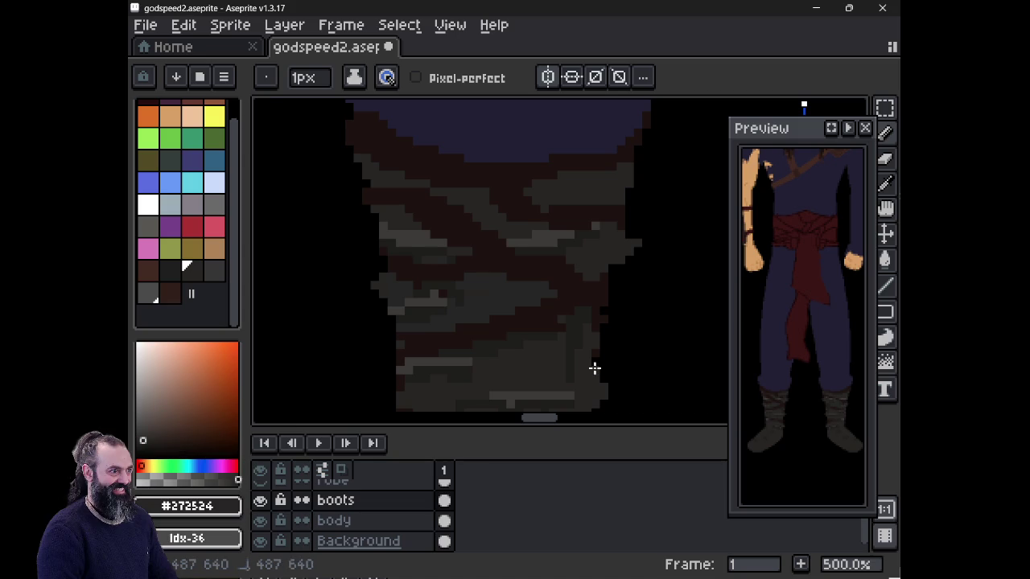
mouse_move(542, 321)
mouse_down()
mouse_move(532, 209)
mouse_move(517, 170)
mouse_up()
drag(515, 246, 523, 154)
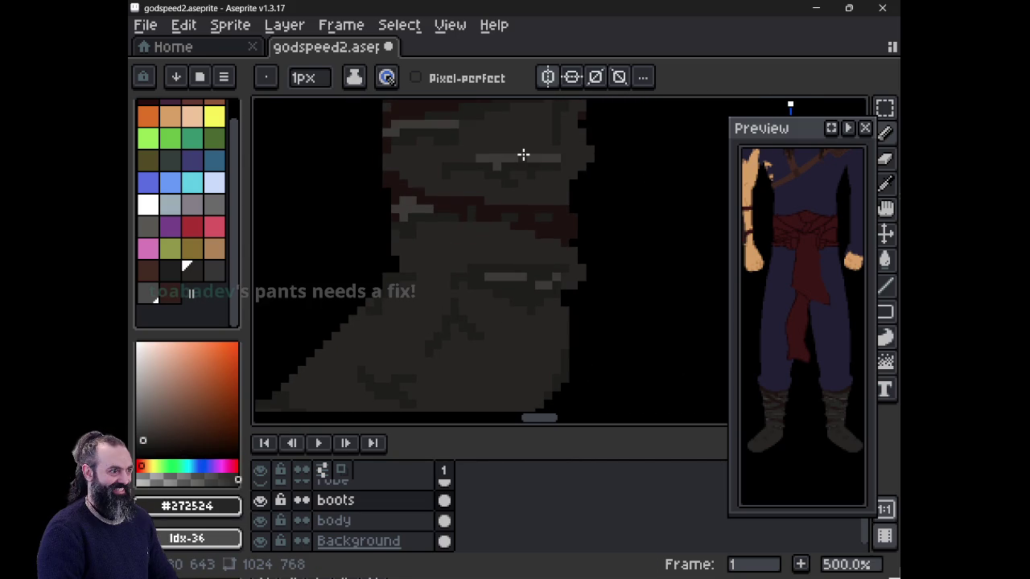
scroll(631, 354, up, 1)
scroll(631, 354, down, 2)
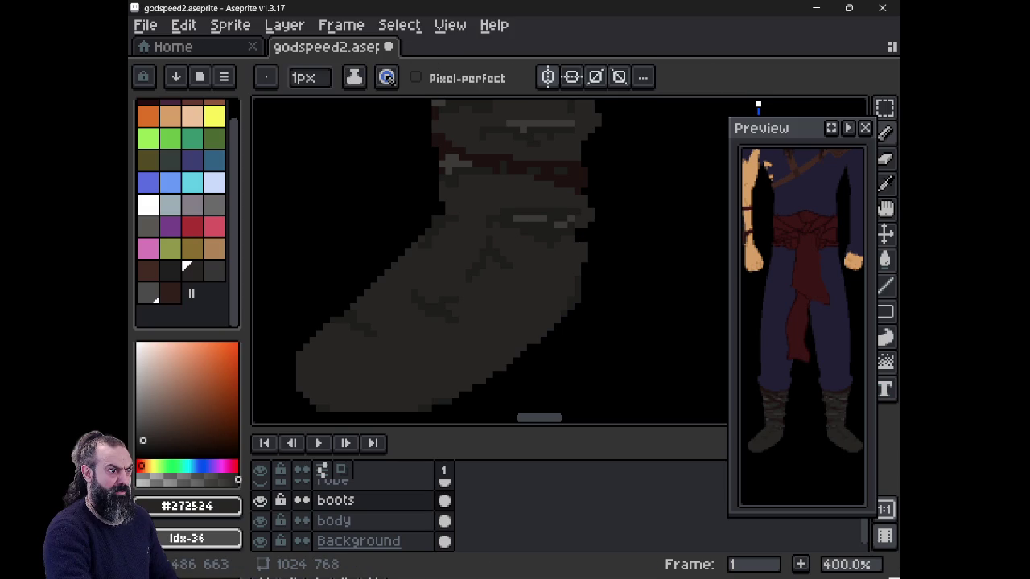
mouse_move(596, 269)
mouse_down()
mouse_move(571, 281)
mouse_move(591, 316)
mouse_up()
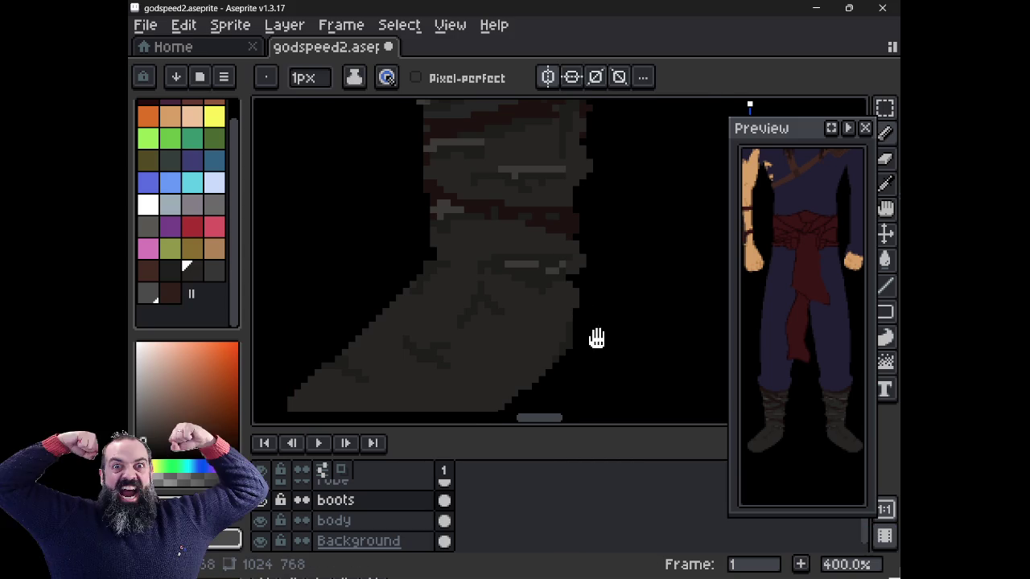
scroll(555, 313, up, 2)
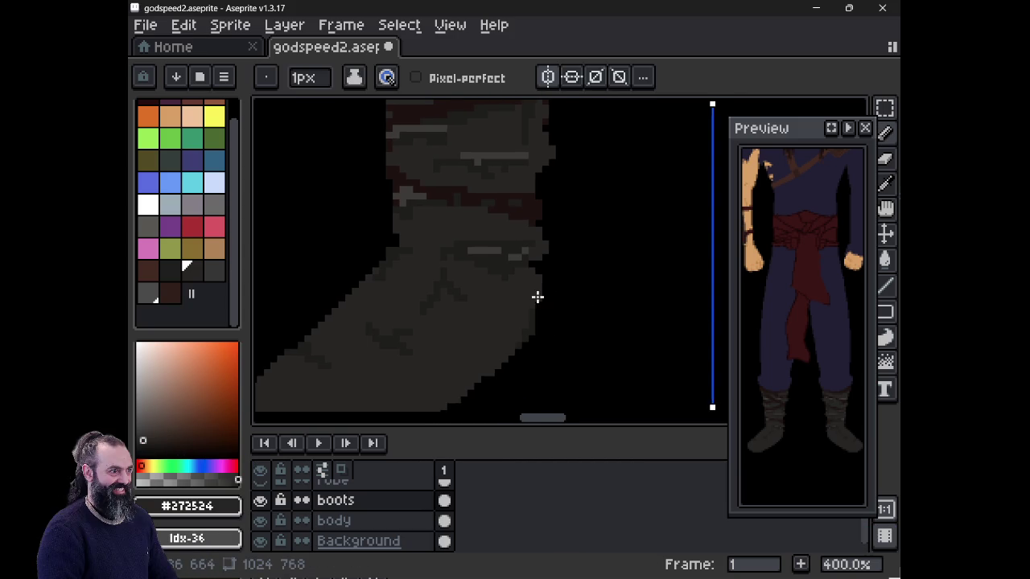
scroll(546, 305, up, 1)
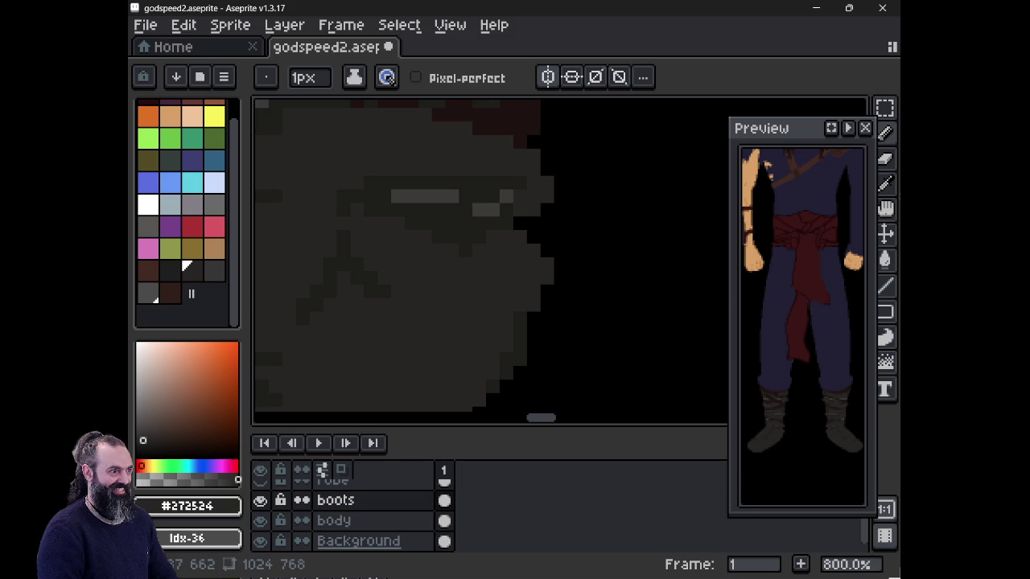
- Sample sash browns #1c1310 and #311f1a, undo the last two brown fold strokes, then pan down
scroll(329, 187, down, 1)
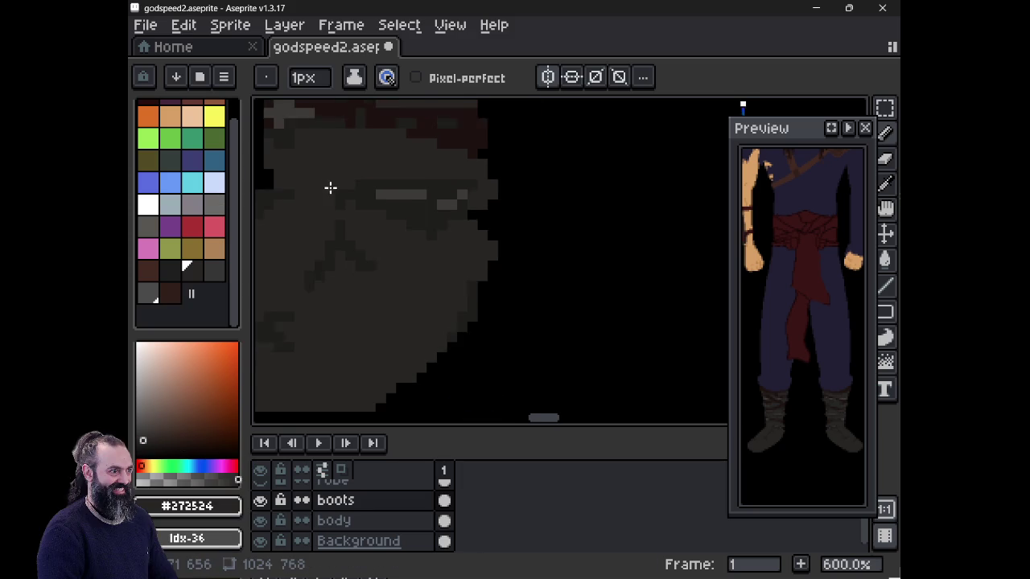
scroll(329, 187, down, 1)
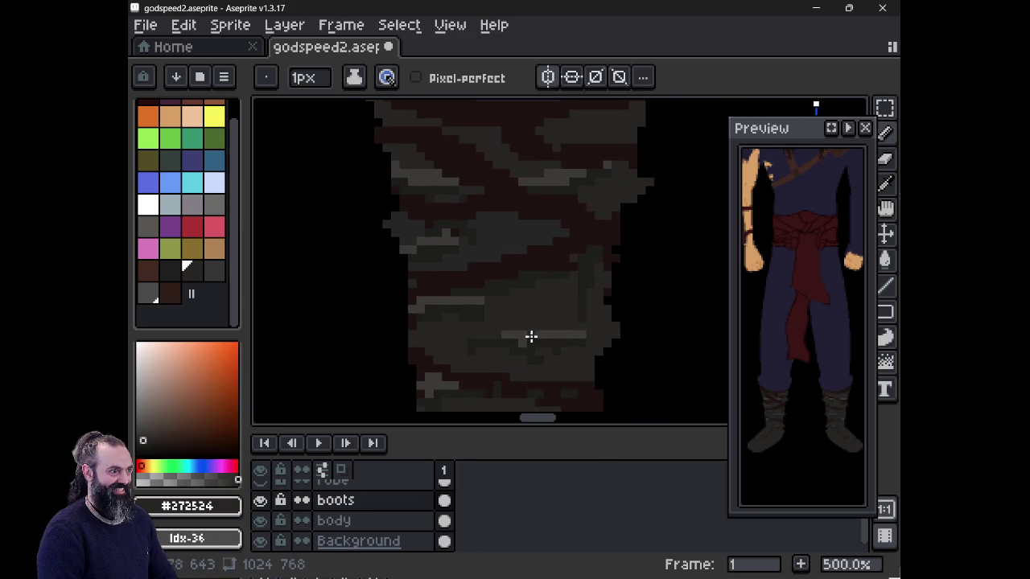
drag(528, 338, 488, 330)
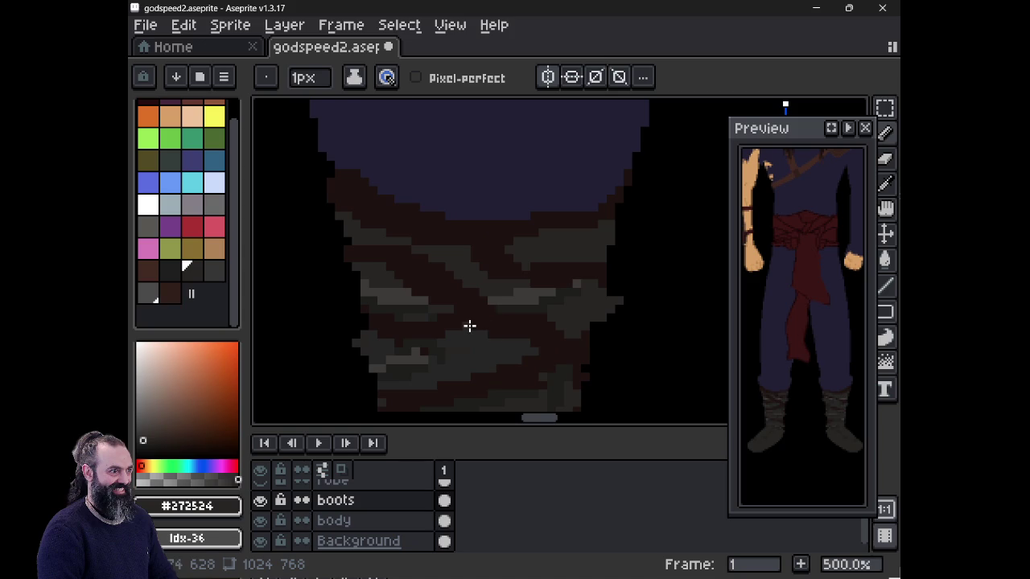
alt+click(375, 249)
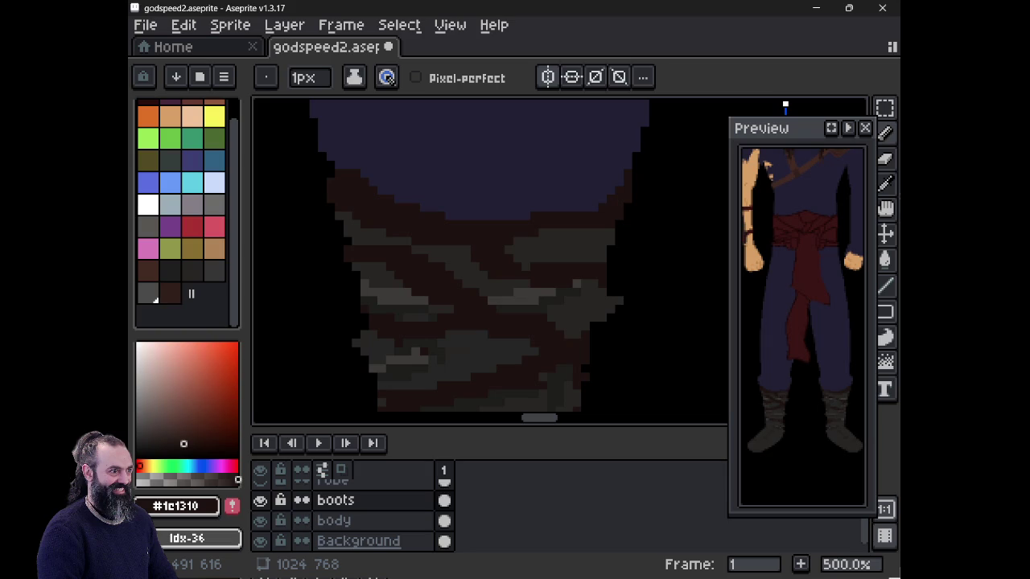
click(169, 292)
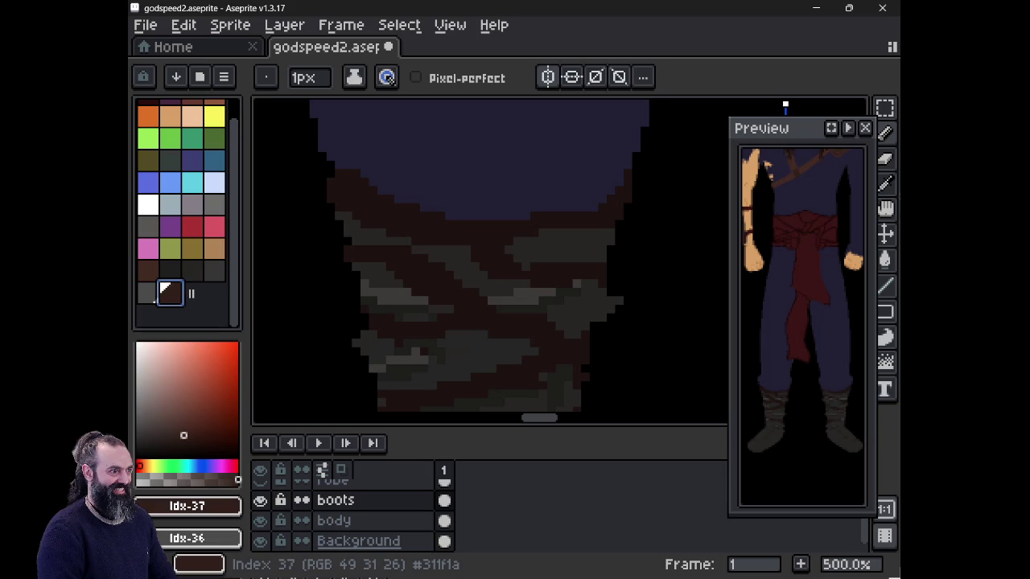
key(ctrl+z)
alt+click(503, 227)
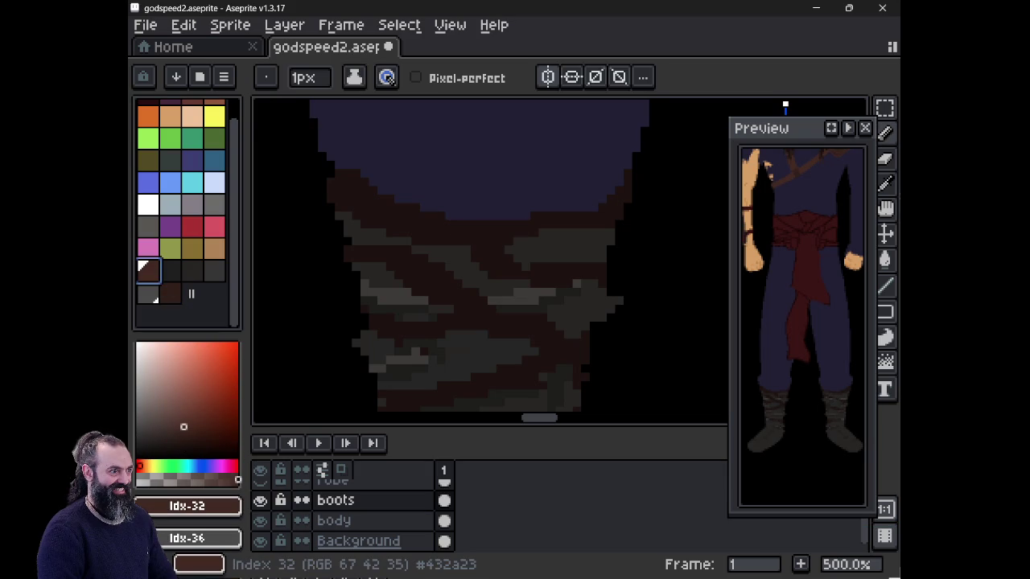
key(ctrl+z)
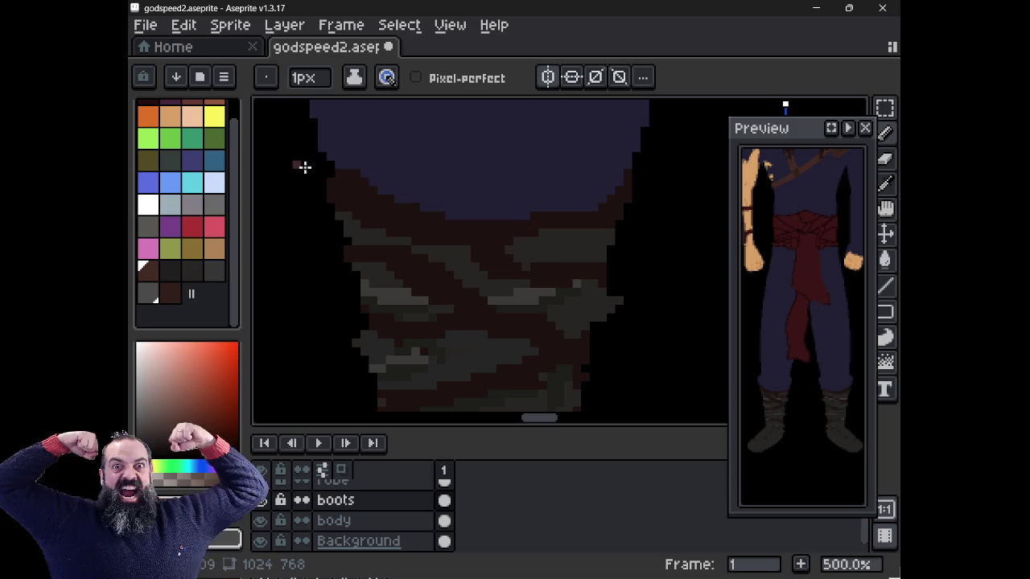
mouse_move(391, 285)
mouse_down()
mouse_move(347, 151)
mouse_move(327, 133)
mouse_move(336, 237)
mouse_move(413, 137)
mouse_move(489, 255)
mouse_move(464, 165)
mouse_move(397, 322)
mouse_up()
- Sample the near-black #1c1d1c from the left boot and draw a line along its edge
scroll(478, 219, down, 2)
scroll(499, 187, down, 2)
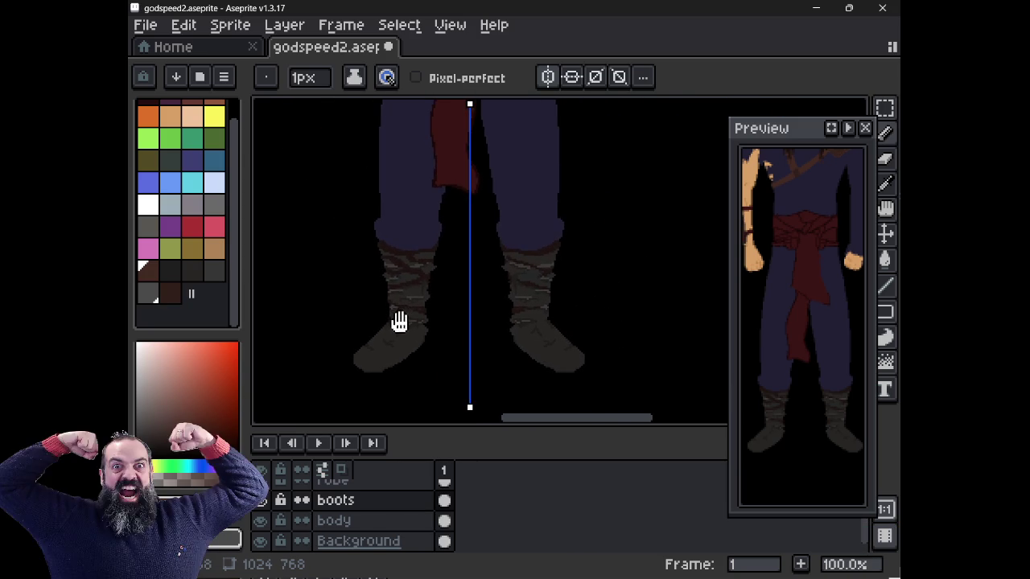
scroll(590, 349, up, 1)
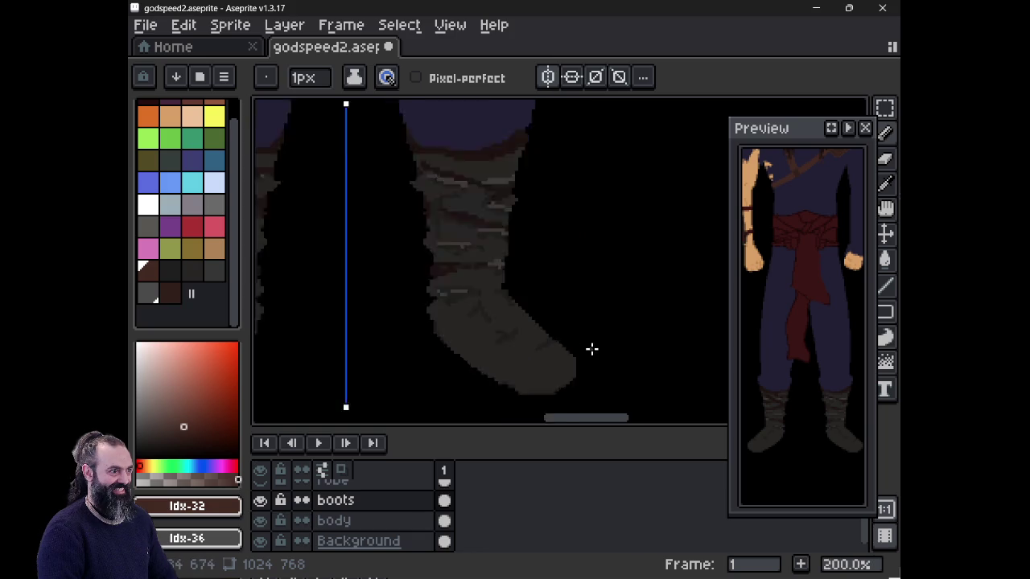
scroll(538, 331, up, 3)
scroll(484, 314, down, 2)
scroll(484, 314, down, 2)
mouse_move(366, 310)
mouse_down()
mouse_move(459, 321)
mouse_move(510, 276)
mouse_up()
scroll(409, 326, up, 4)
scroll(384, 330, up, 1)
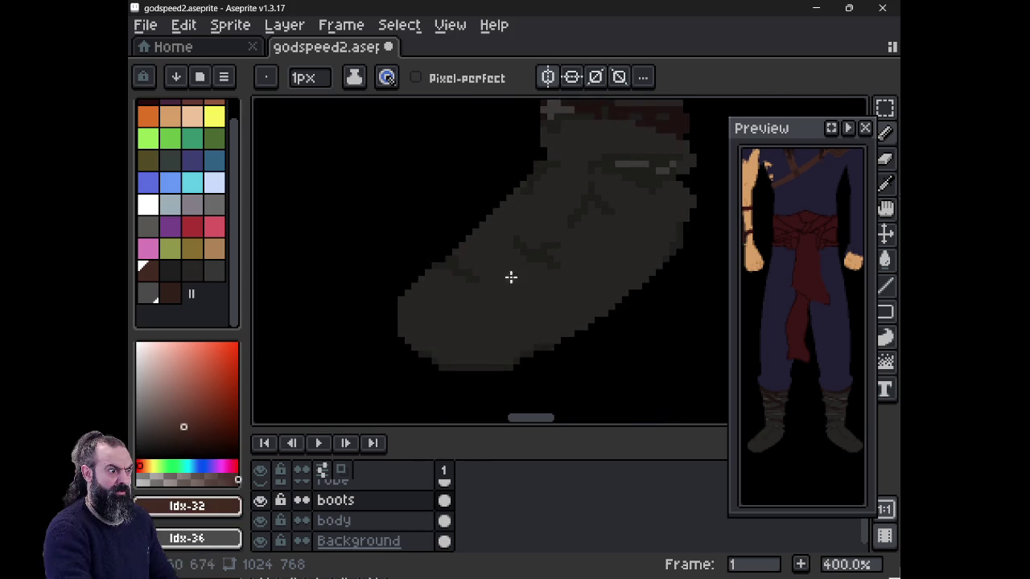
alt+click(496, 325)
scroll(497, 328, down, 2)
scroll(496, 325, up, 2)
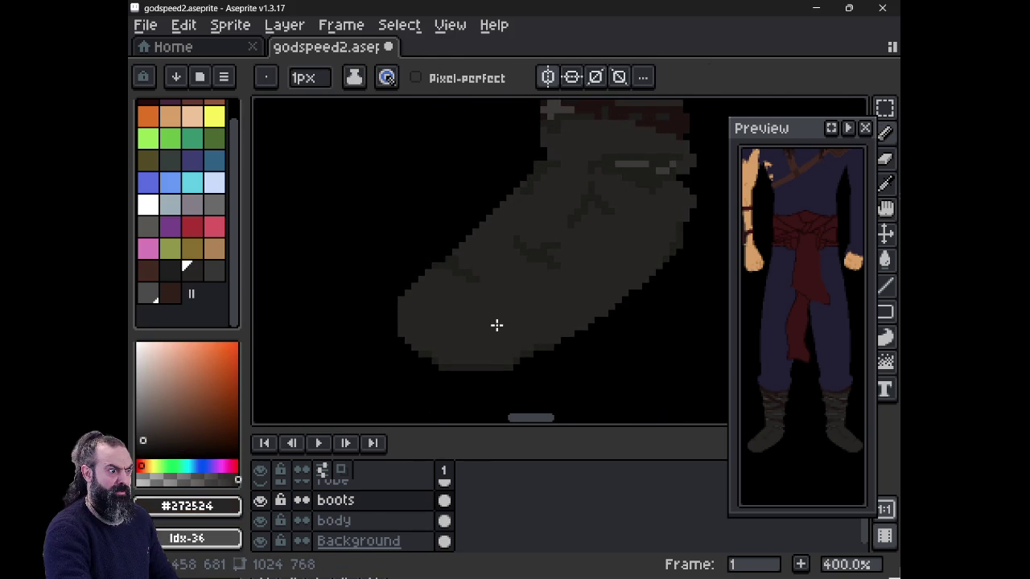
alt+click(503, 314)
scroll(503, 314, down, 2)
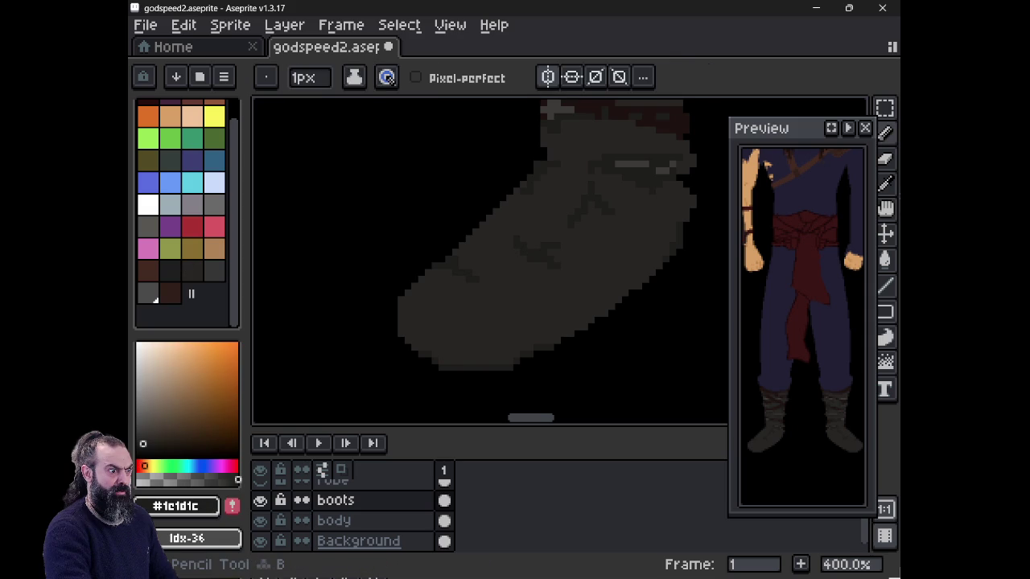
drag(399, 320, 505, 309)
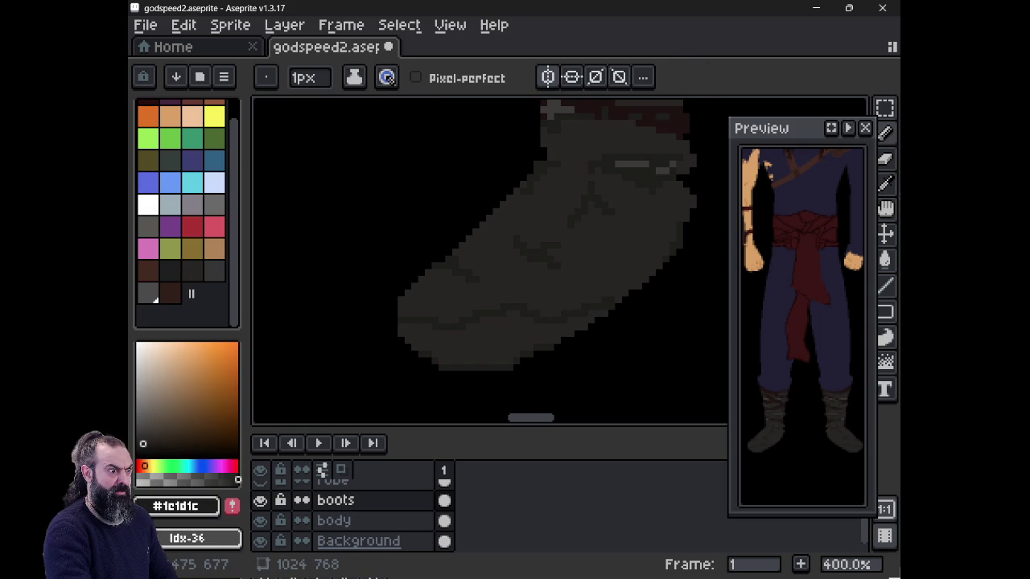
- Try Paint Bucket fills on the boot, then undo them and the edge line
key(g)
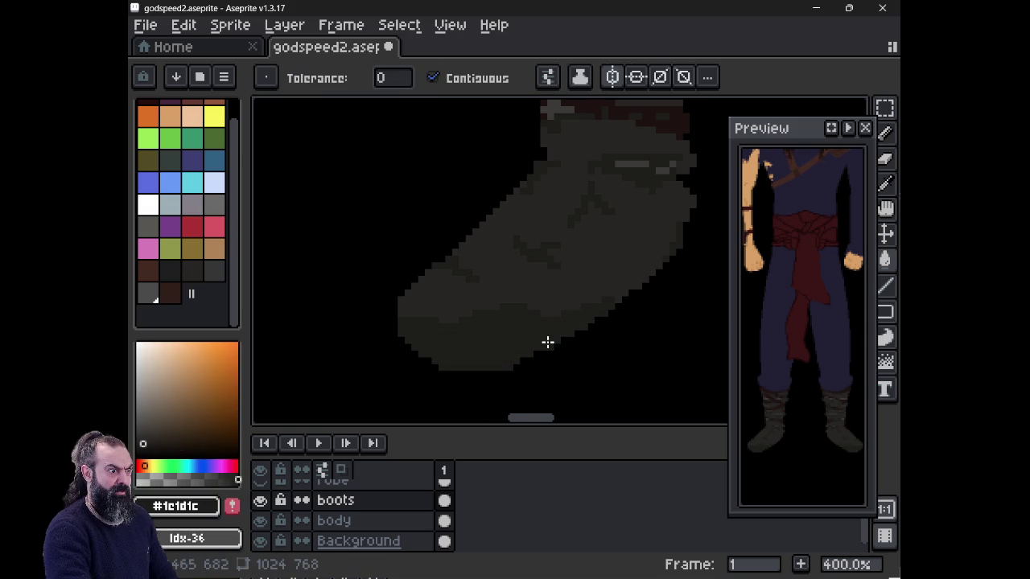
scroll(544, 330, down, 3)
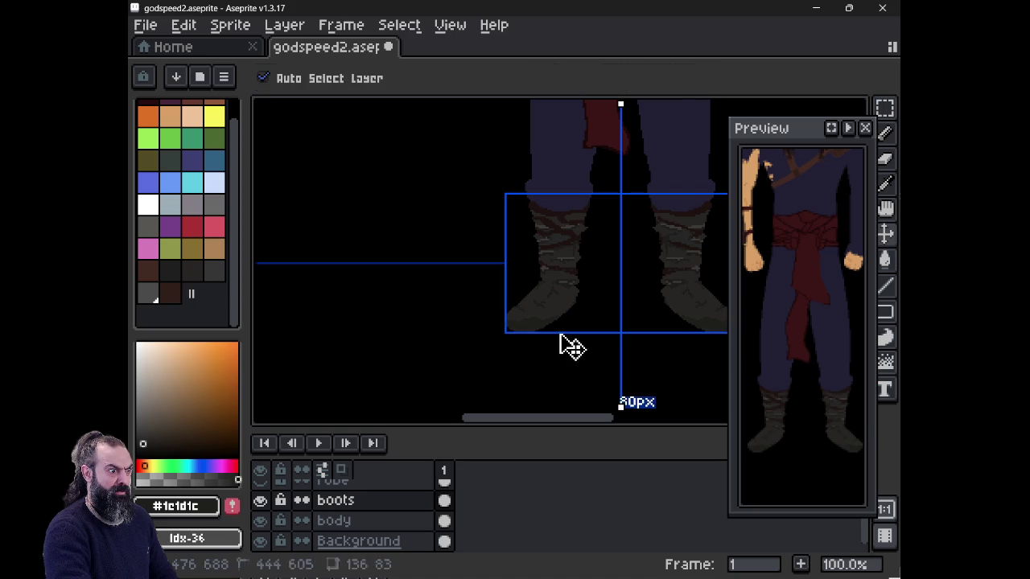
key(ctrl+z)
scroll(534, 327, up, 4)
key(ctrl+z)
key(g)
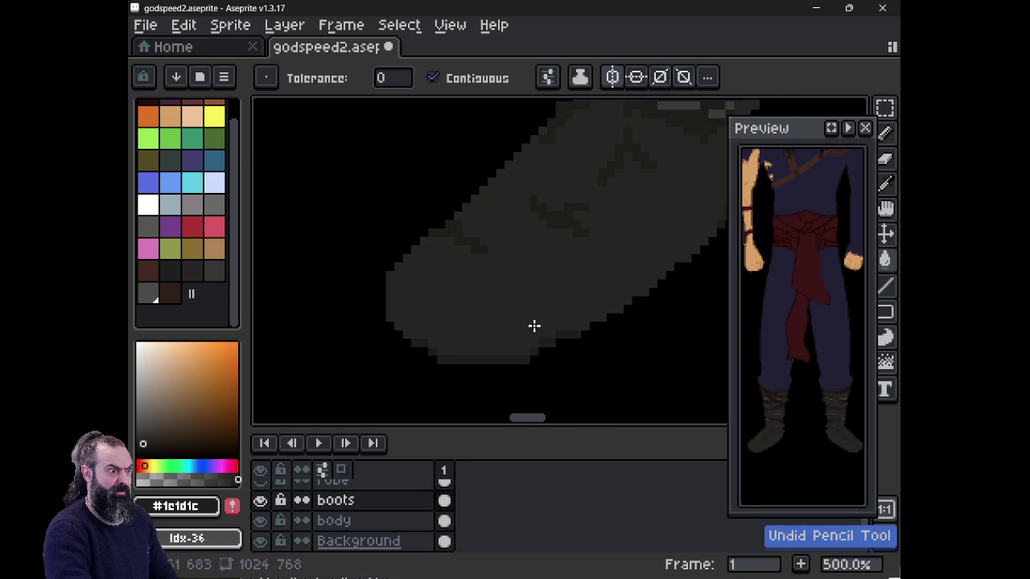
click(448, 294)
key(ctrl+z)
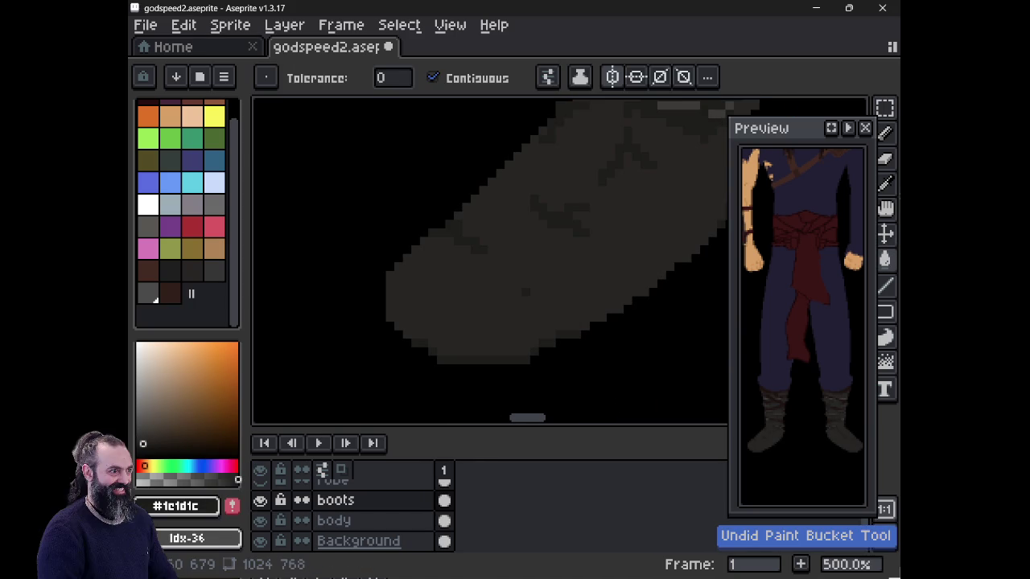
key(b)
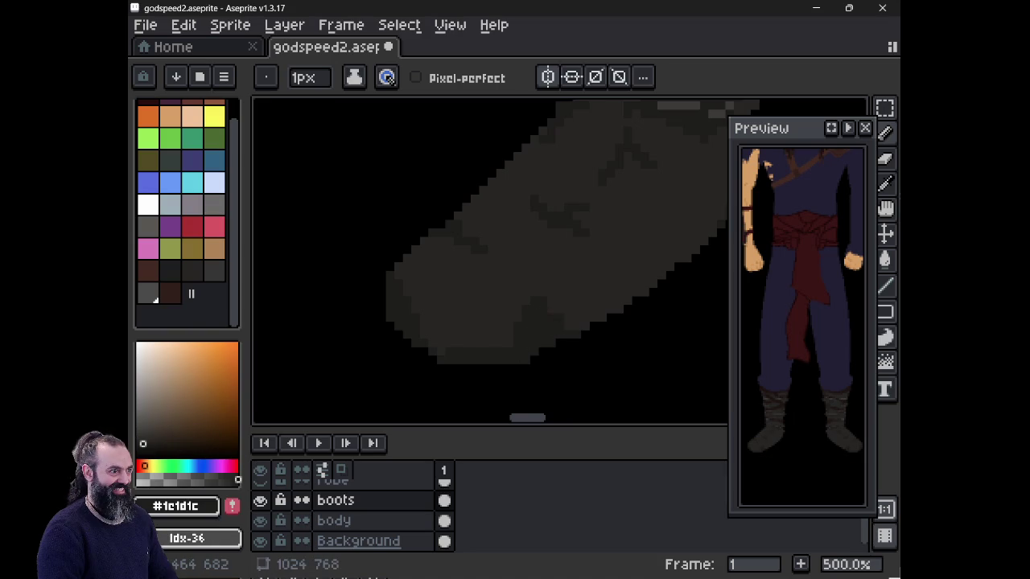
- Try erasing on the left boot's toe, undo the erasure, and zoom out
scroll(555, 294, down, 4)
mouse_move(556, 295)
mouse_down()
mouse_move(477, 321)
mouse_move(459, 303)
mouse_up()
scroll(481, 342, up, 4)
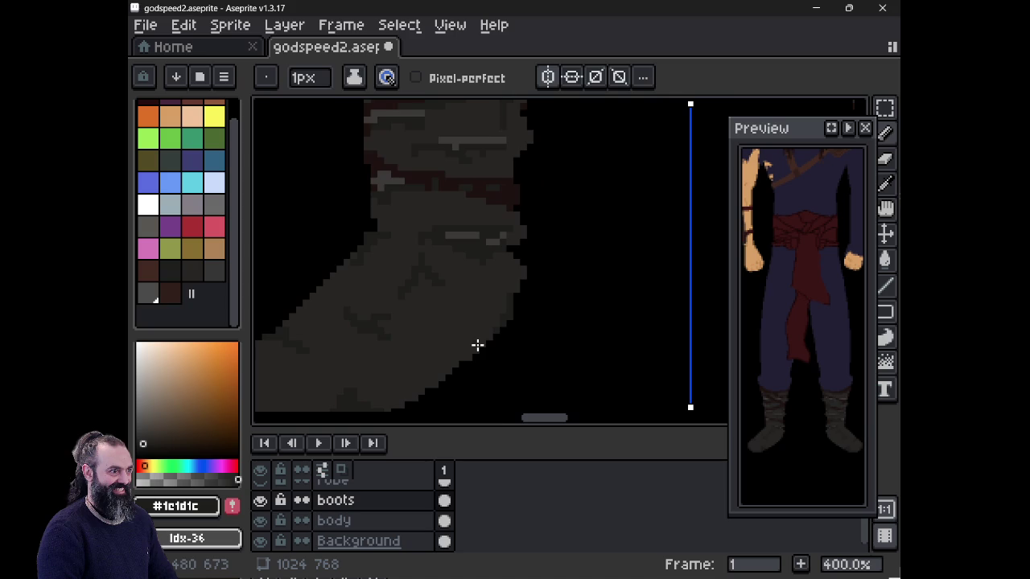
drag(484, 348, 616, 260)
key(e)
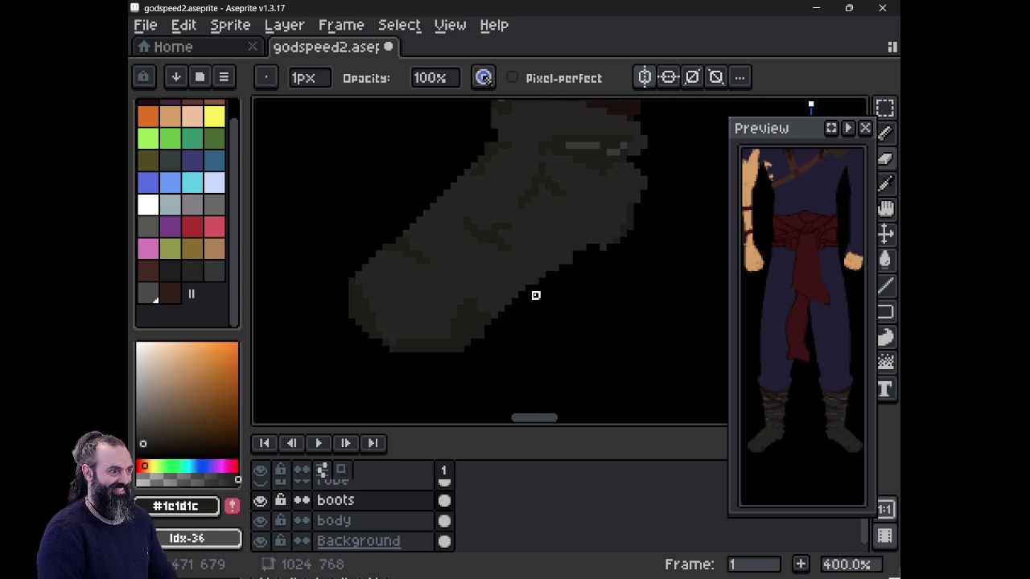
key(ctrl+z)
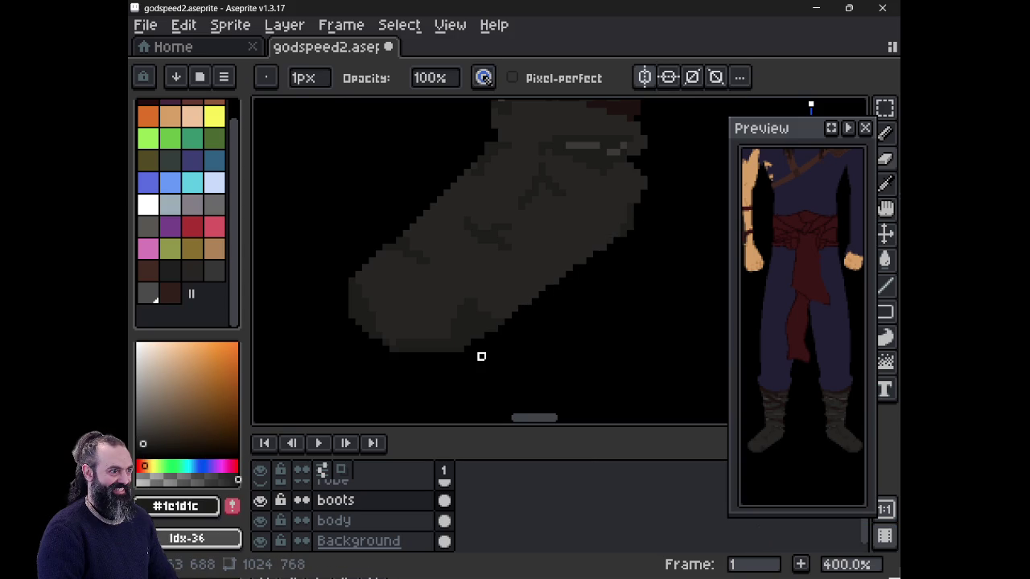
scroll(481, 357, down, 1)
scroll(482, 351, down, 1)
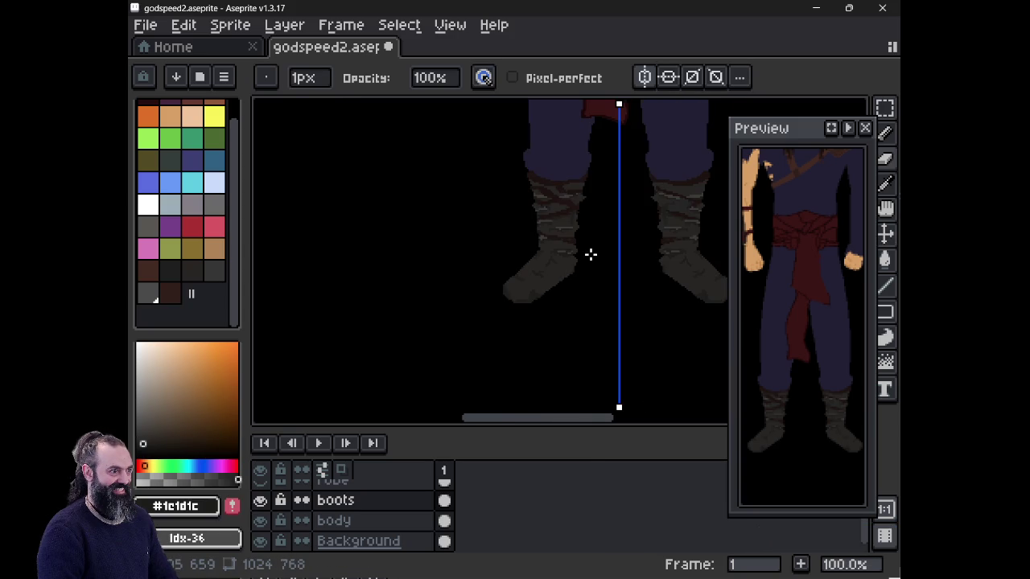
- Pick an almost-black brown from the colour box and undo a trial stroke on the left boot
mouse_move(584, 252)
mouse_down()
mouse_move(413, 364)
mouse_move(459, 308)
mouse_up()
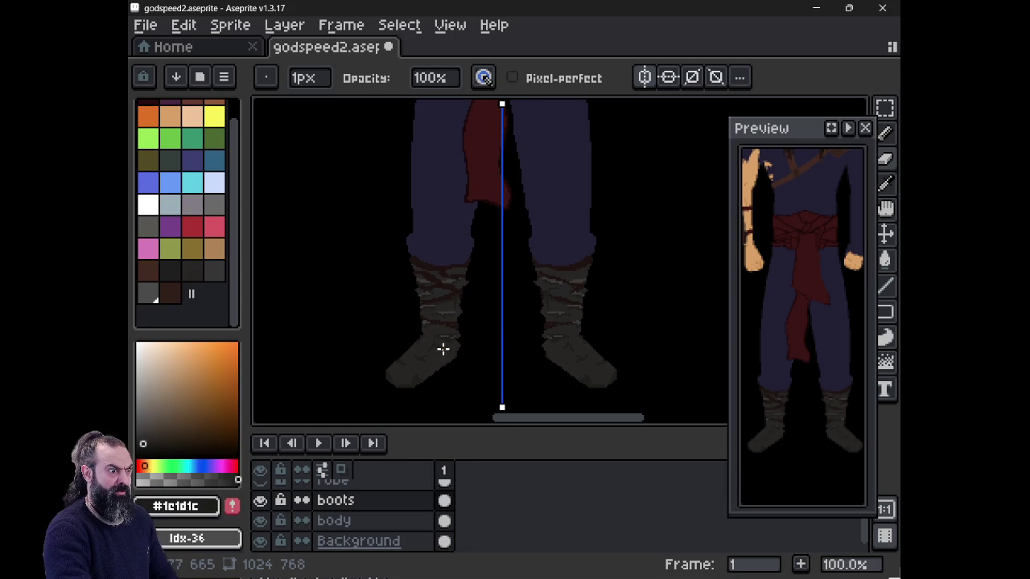
scroll(442, 349, up, 4)
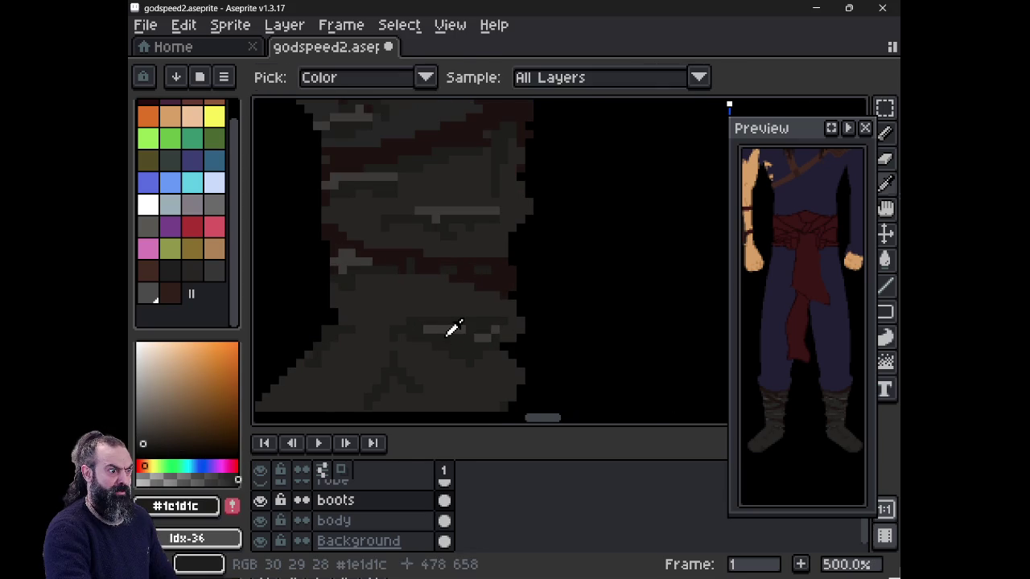
click(140, 448)
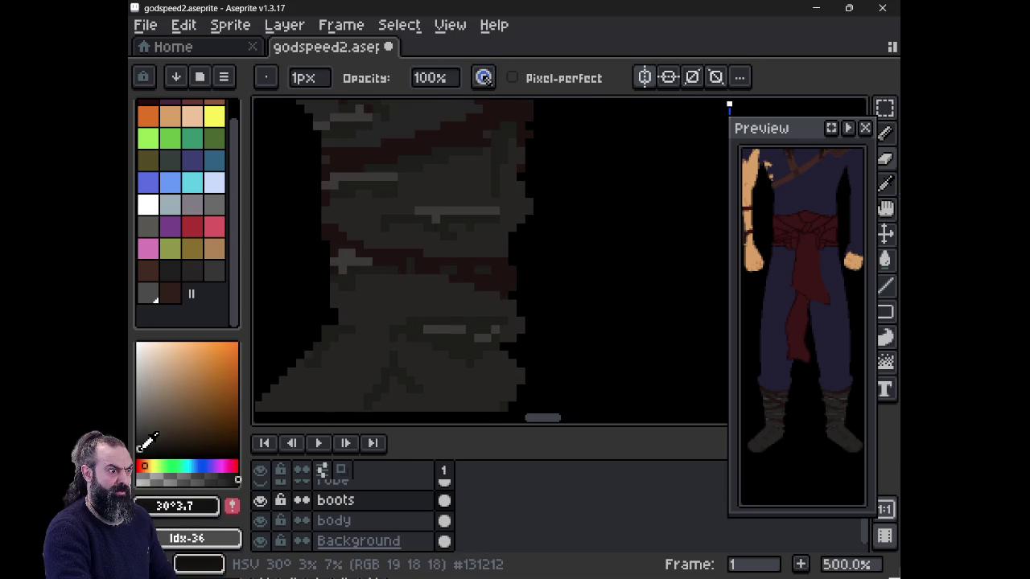
drag(445, 342, 460, 342)
key(ctrl+z)
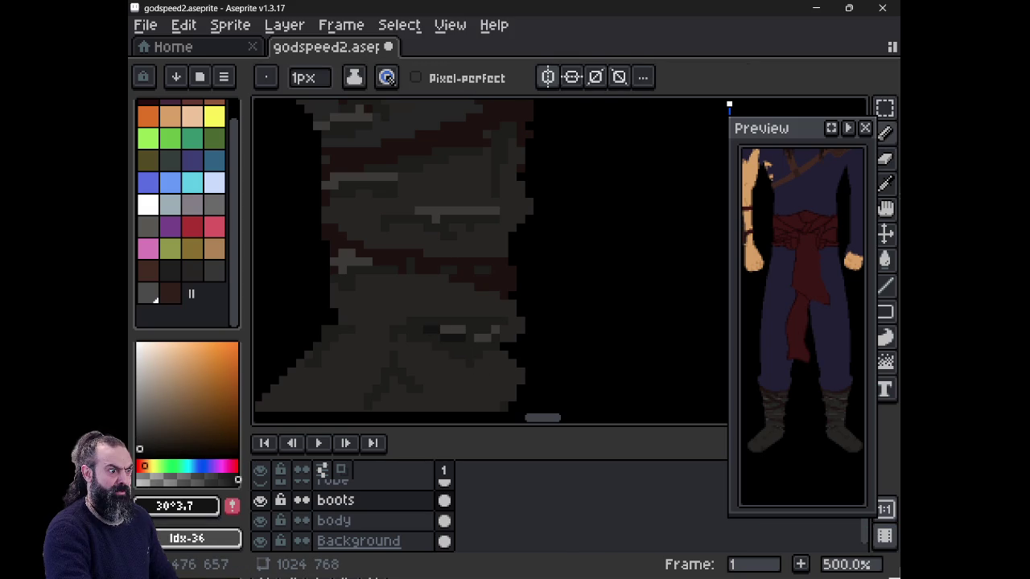
scroll(515, 321, down, 1)
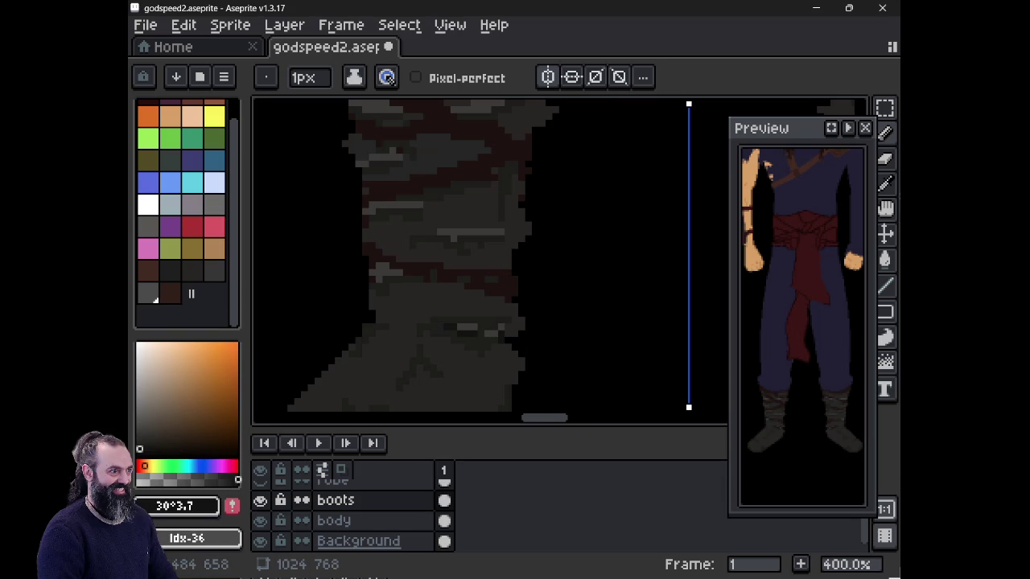
scroll(499, 333, down, 3)
drag(475, 322, 434, 334)
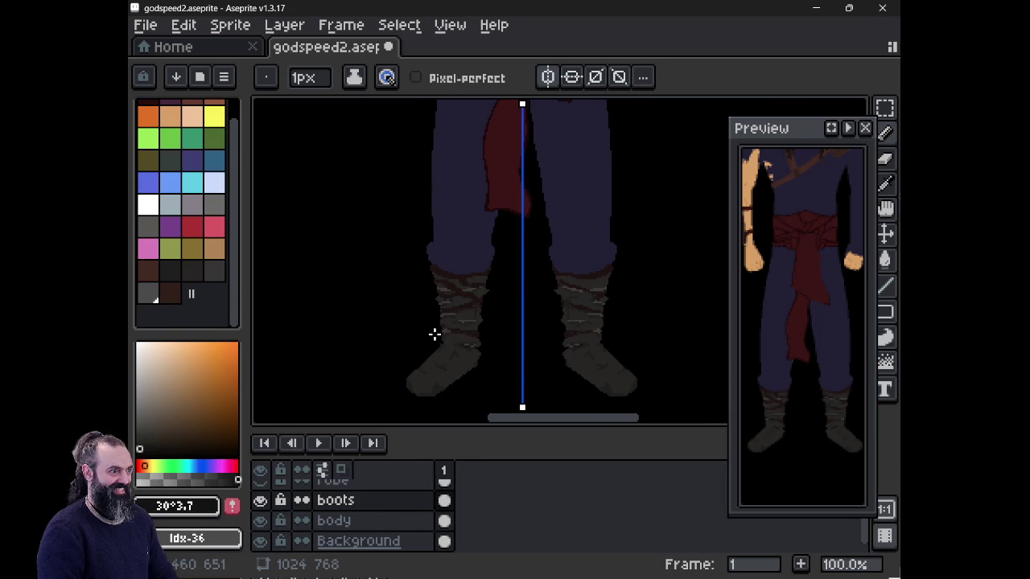
scroll(438, 330, down, 1)
scroll(443, 303, up, 6)
scroll(445, 304, down, 1)
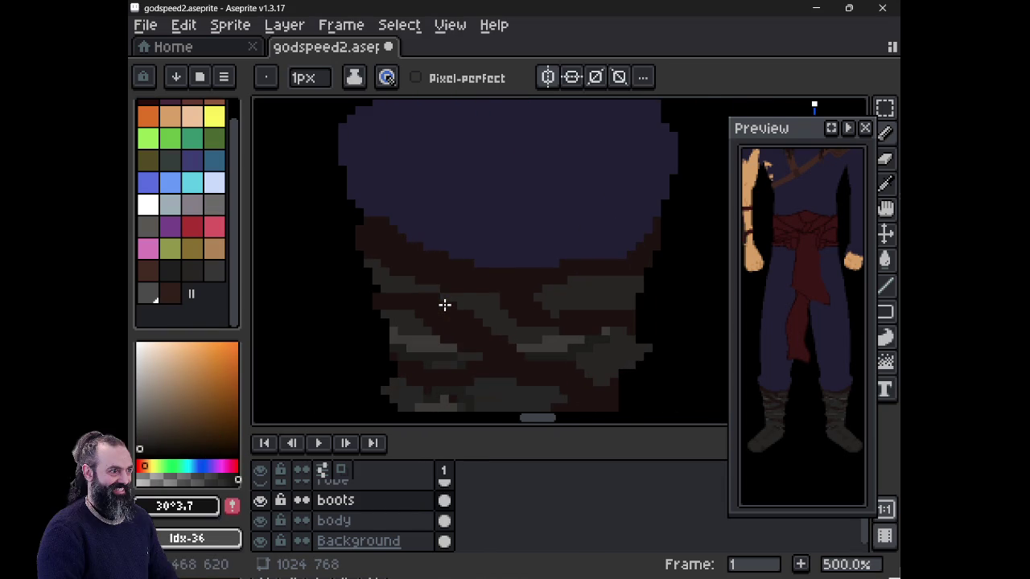
- Sample the dark brown #1c1310 from the waist wrap and lower its saturation to 27
alt+click(457, 296)
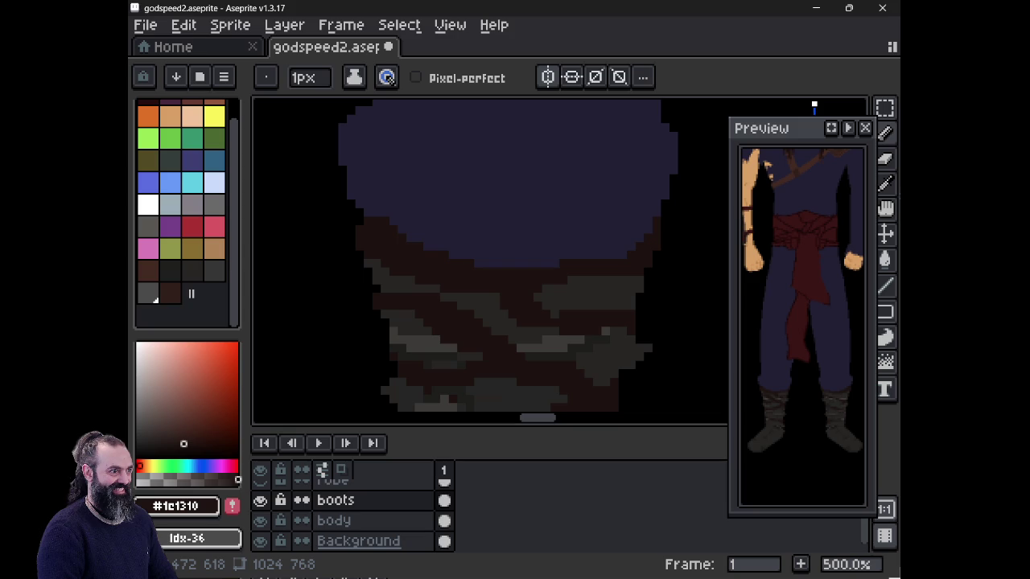
click(176, 505)
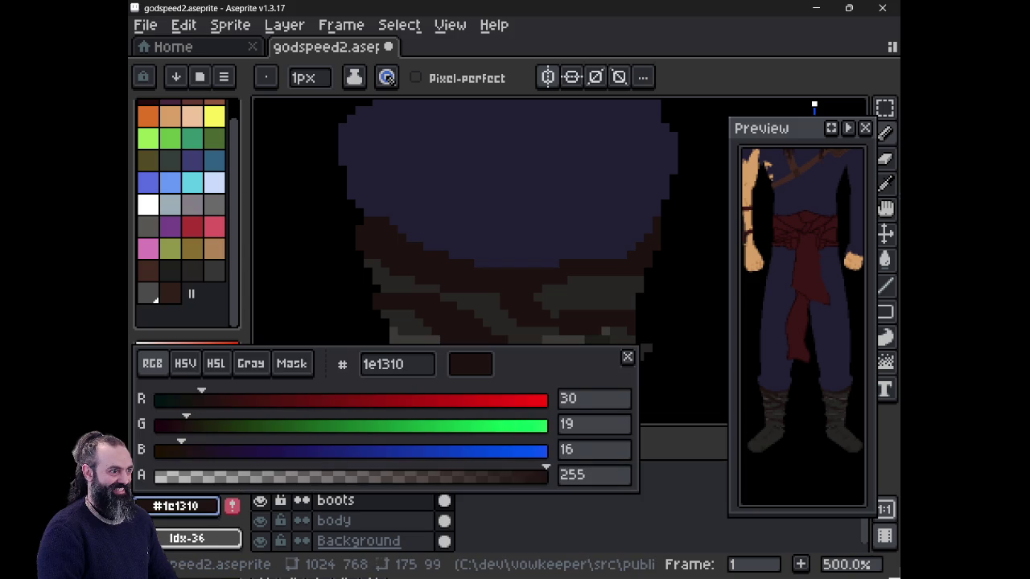
click(216, 364)
drag(273, 425, 262, 425)
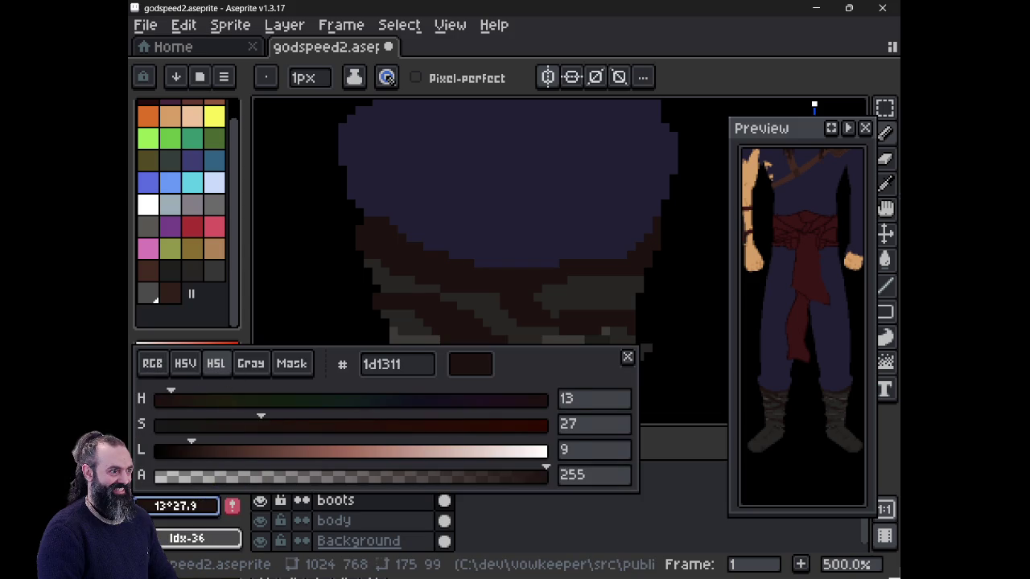
key(Escape)
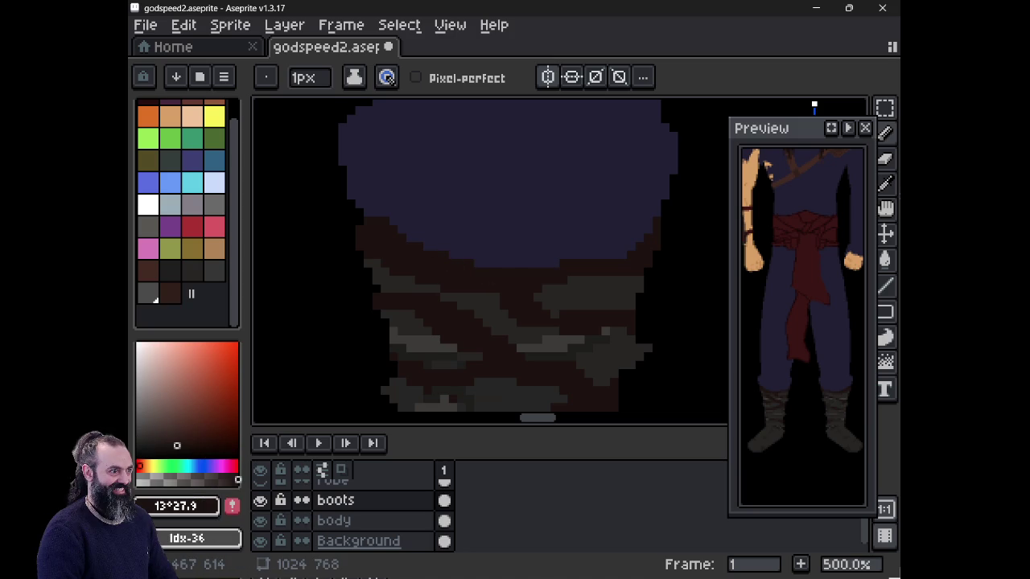
click(176, 505)
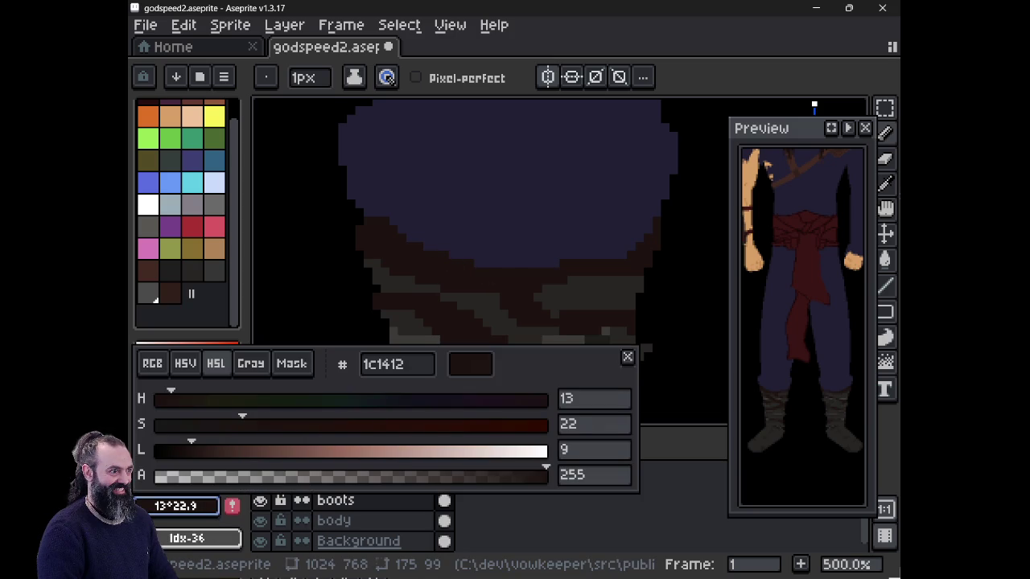
click(478, 268)
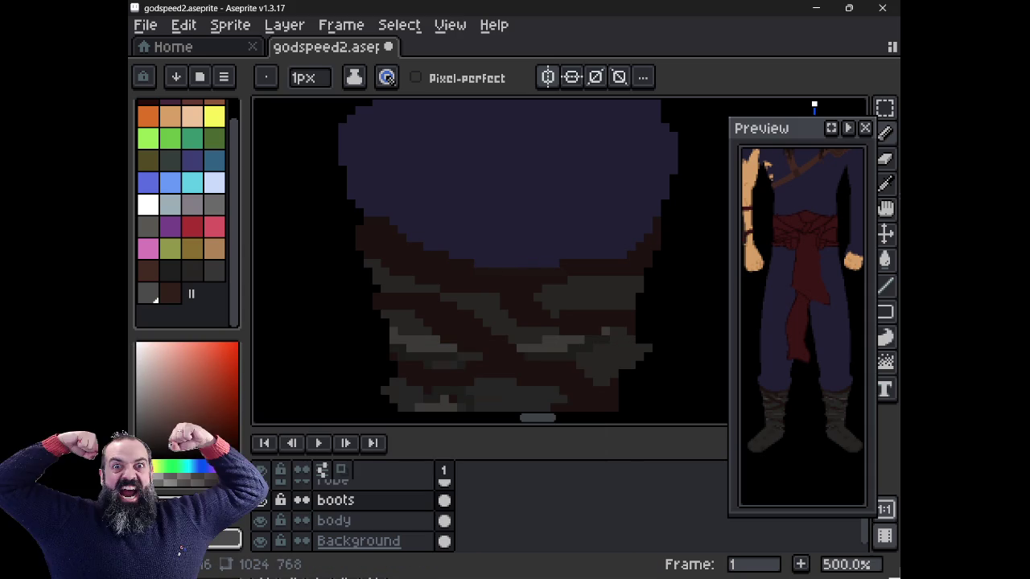
- Darken the drawing colour to #0c0908 and paint a near-black line across the boot wrapping
scroll(478, 268, up, 4)
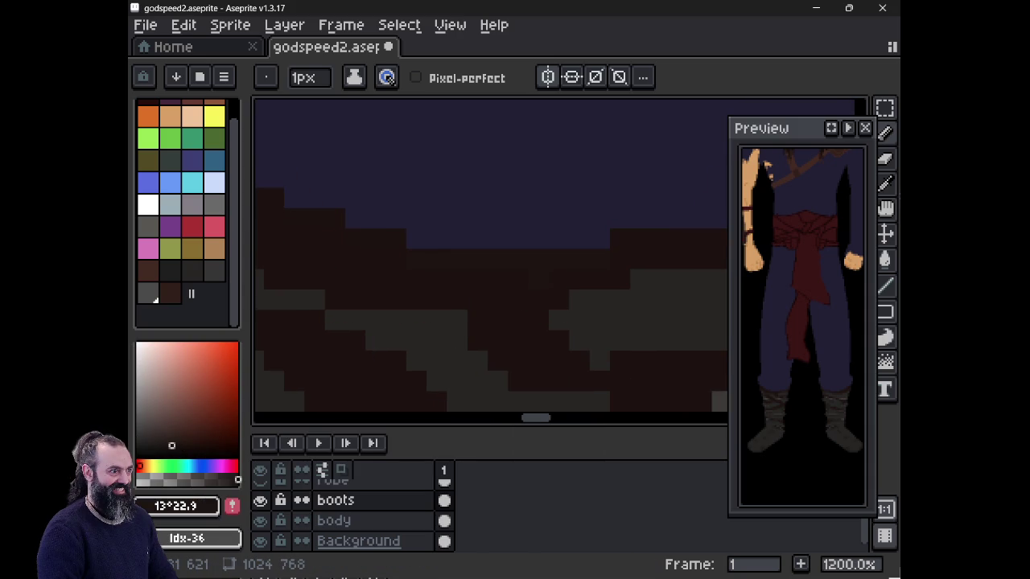
scroll(478, 268, down, 2)
scroll(478, 268, down, 2)
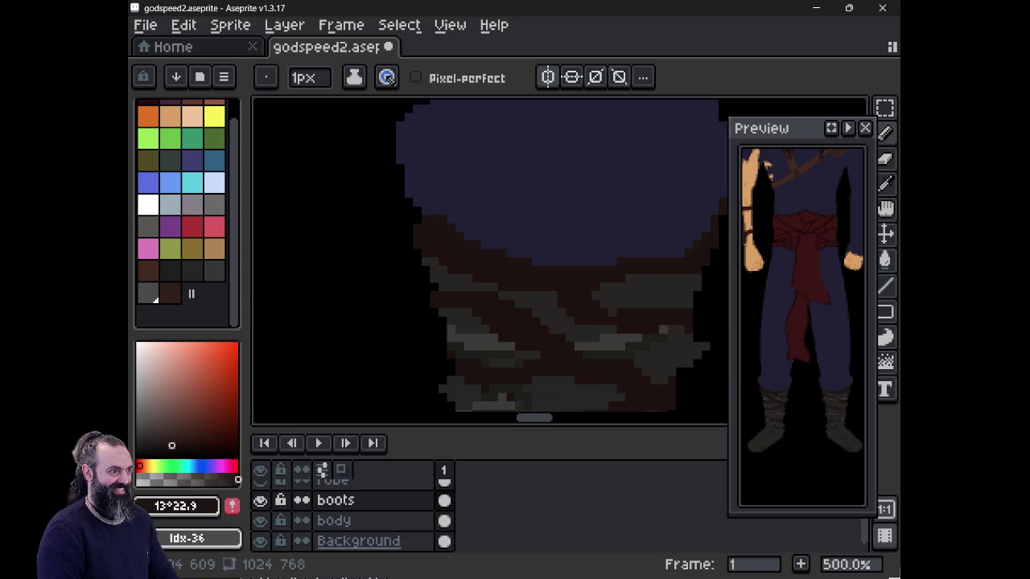
mouse_move(671, 198)
mouse_down()
mouse_move(616, 230)
mouse_move(524, 239)
mouse_up()
scroll(524, 241, down, 5)
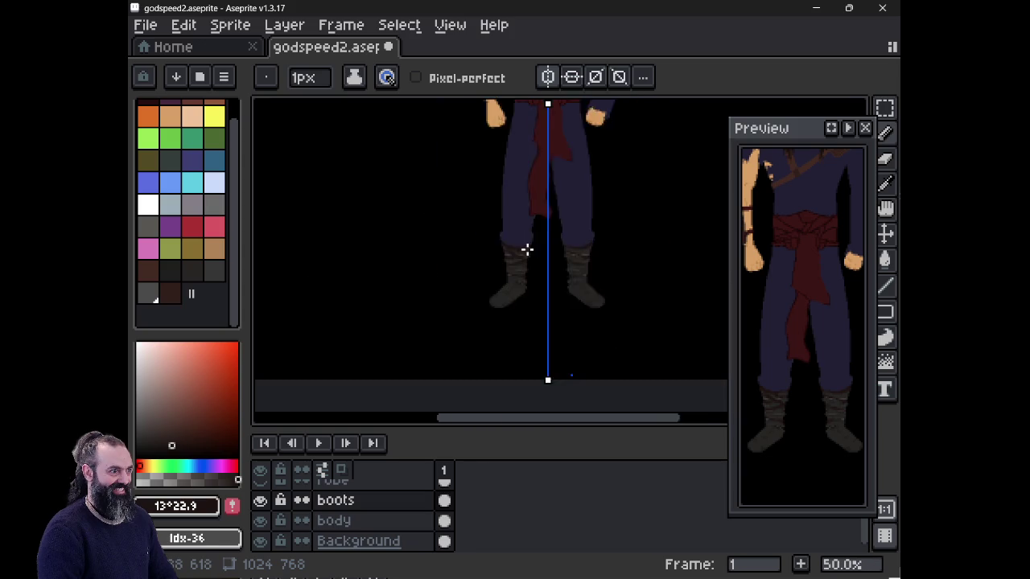
scroll(531, 257, down, 1)
scroll(544, 280, up, 2)
scroll(535, 271, down, 1)
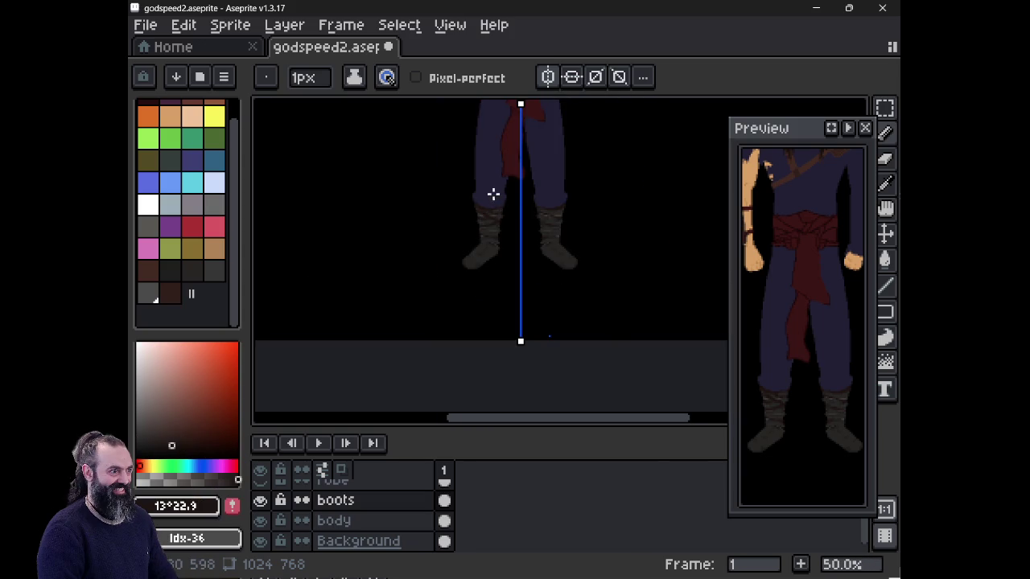
scroll(506, 217, up, 6)
scroll(510, 230, up, 1)
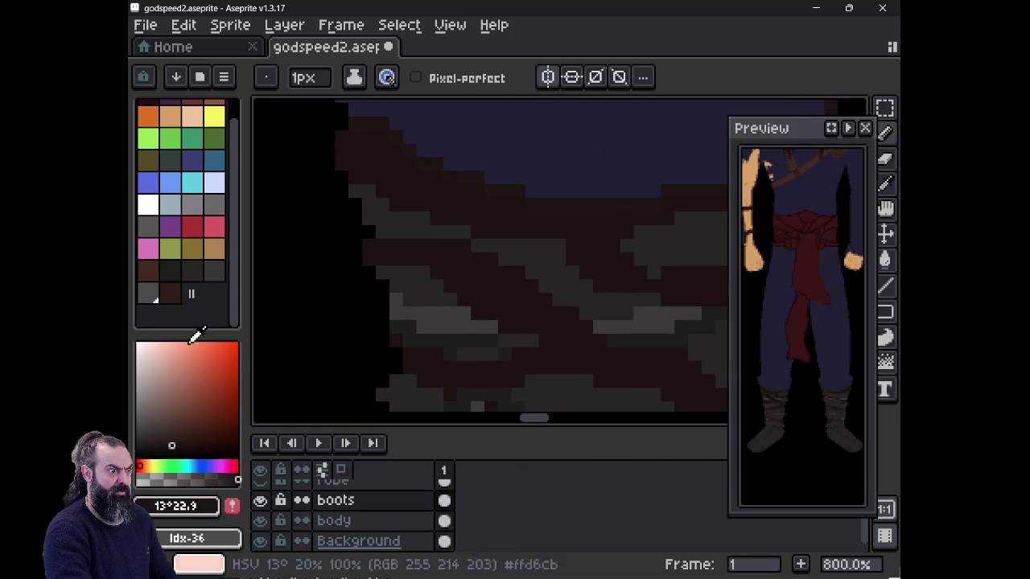
click(173, 538)
click(177, 454)
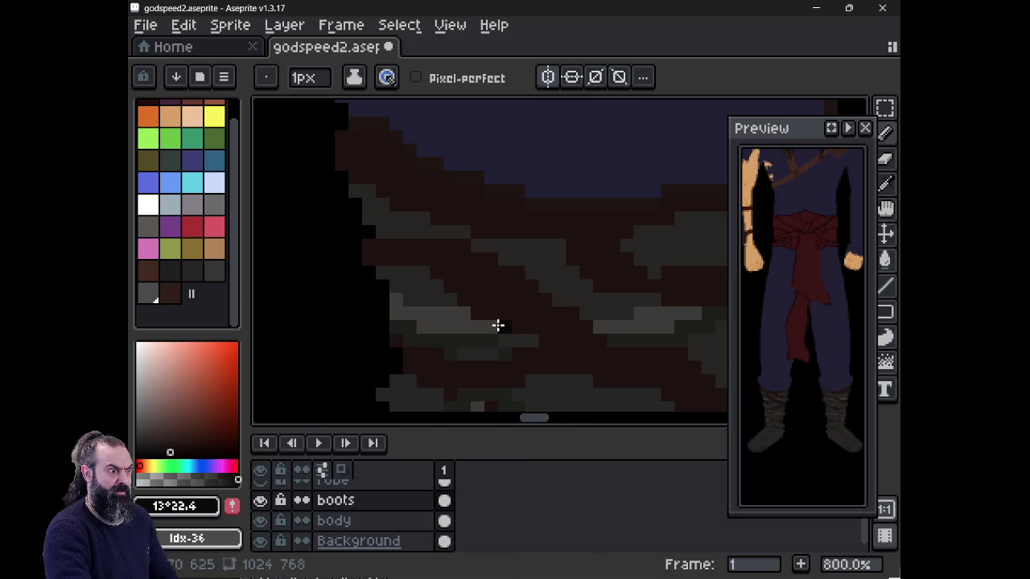
mouse_move(473, 233)
mouse_down()
mouse_move(567, 236)
mouse_move(571, 264)
mouse_up()
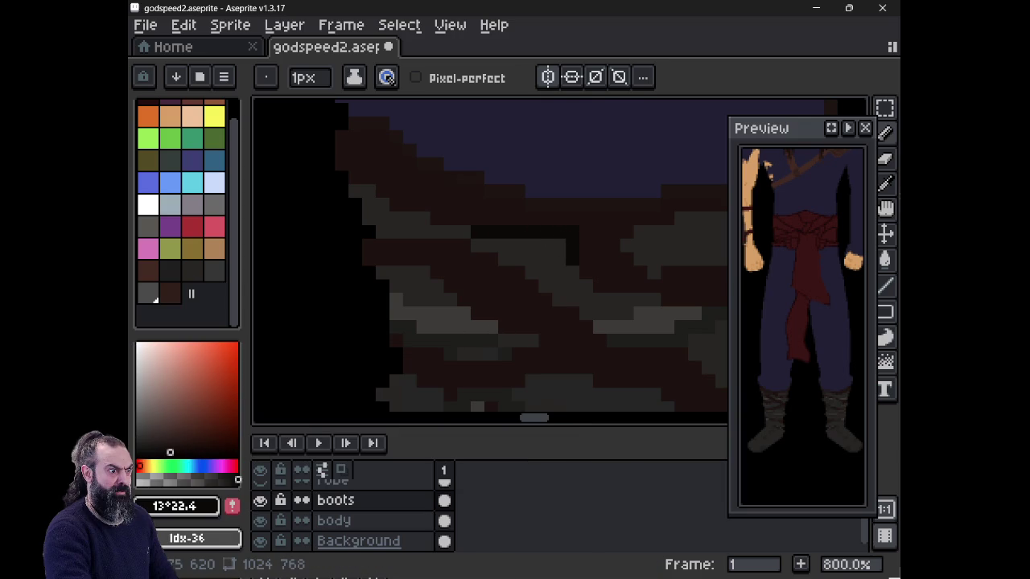
- Add a dark shadow pixel and a stroke along a lower fold of the boot wrappings
click(451, 300)
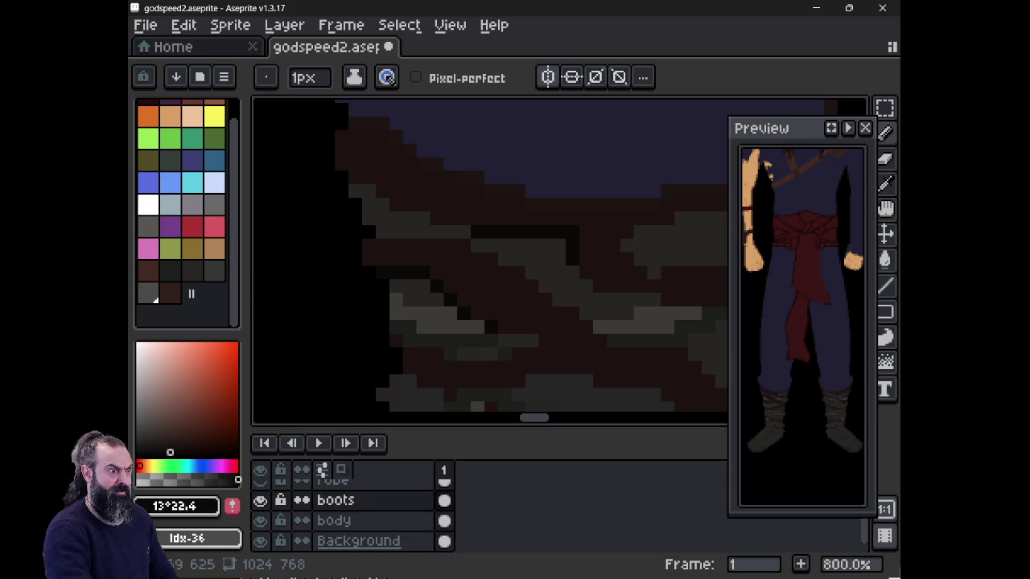
mouse_move(492, 327)
mouse_down()
mouse_move(415, 286)
mouse_move(457, 301)
mouse_up()
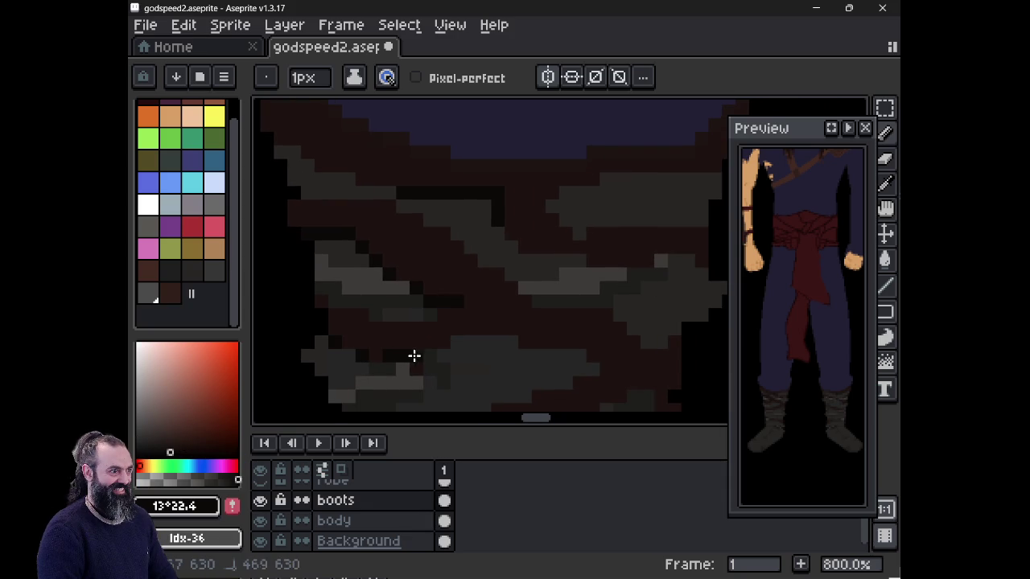
drag(434, 357, 515, 342)
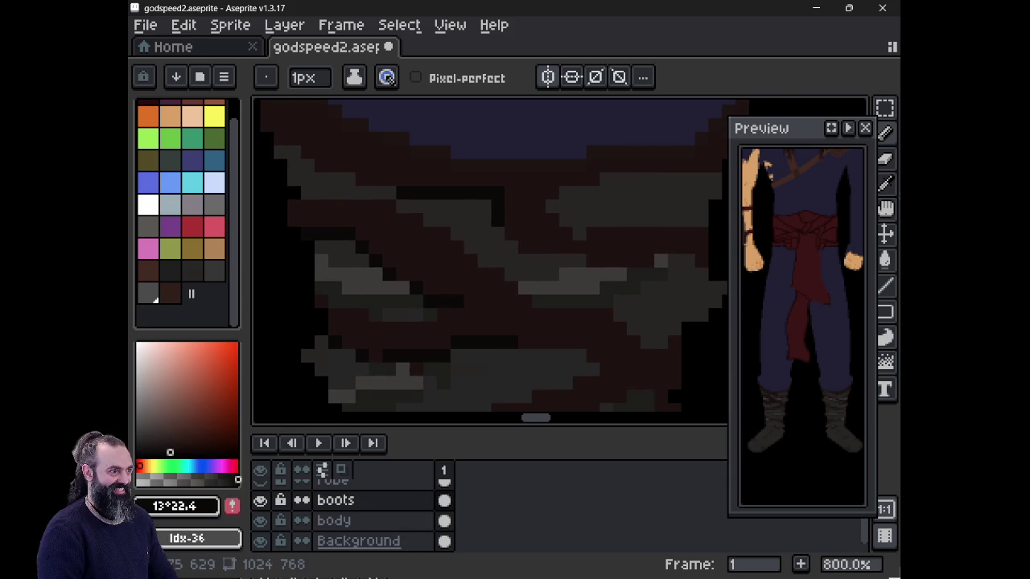
scroll(578, 328, down, 2)
scroll(577, 329, down, 3)
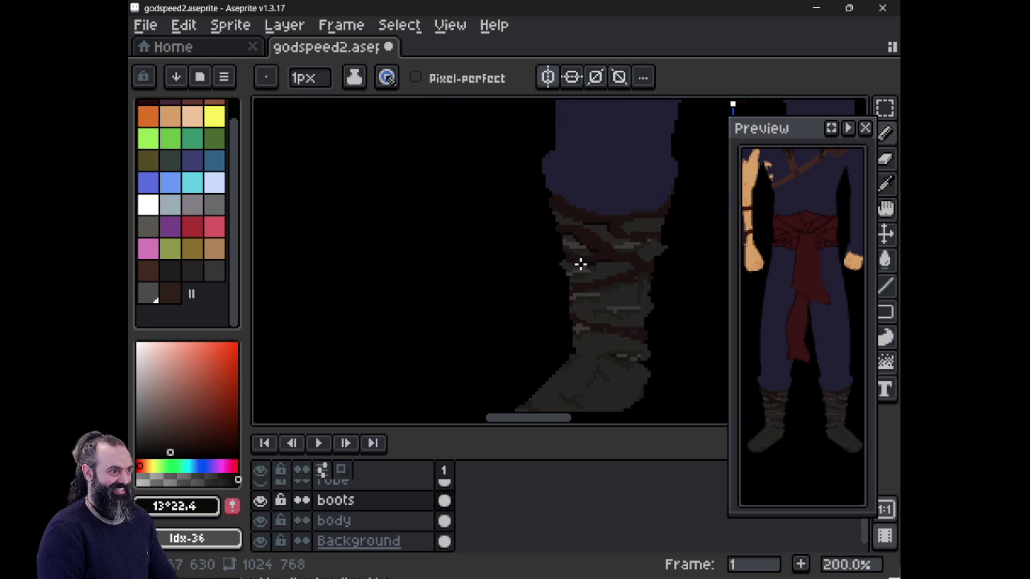
scroll(575, 247, down, 3)
scroll(575, 246, up, 1)
- Paint more dark shadow strokes along the wrap edges, undoing the last unsuccessful one
drag(575, 247, 419, 338)
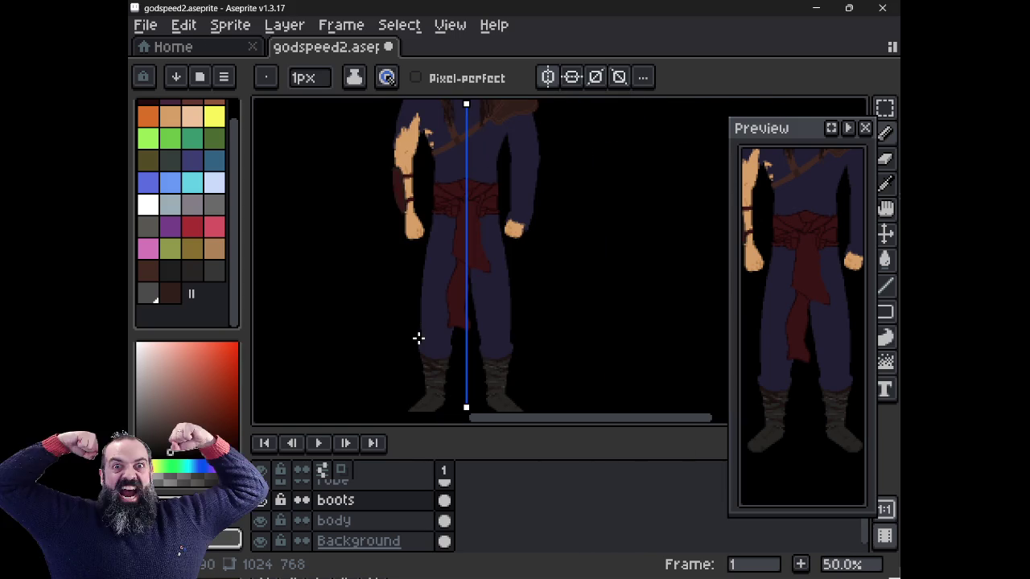
scroll(420, 344, up, 4)
scroll(514, 278, up, 1)
scroll(494, 276, up, 1)
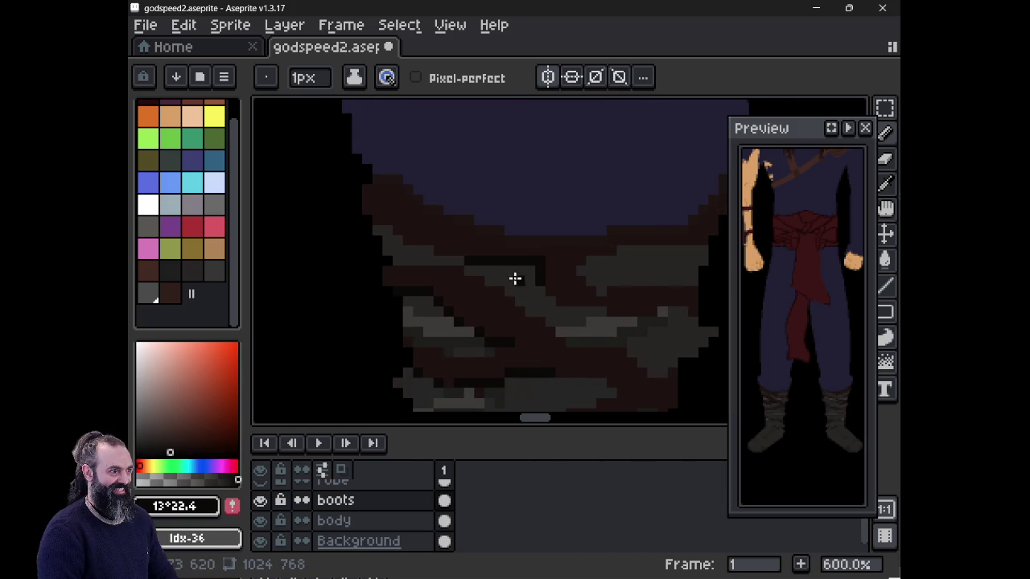
mouse_move(577, 308)
mouse_down()
mouse_move(625, 322)
mouse_move(678, 311)
mouse_up()
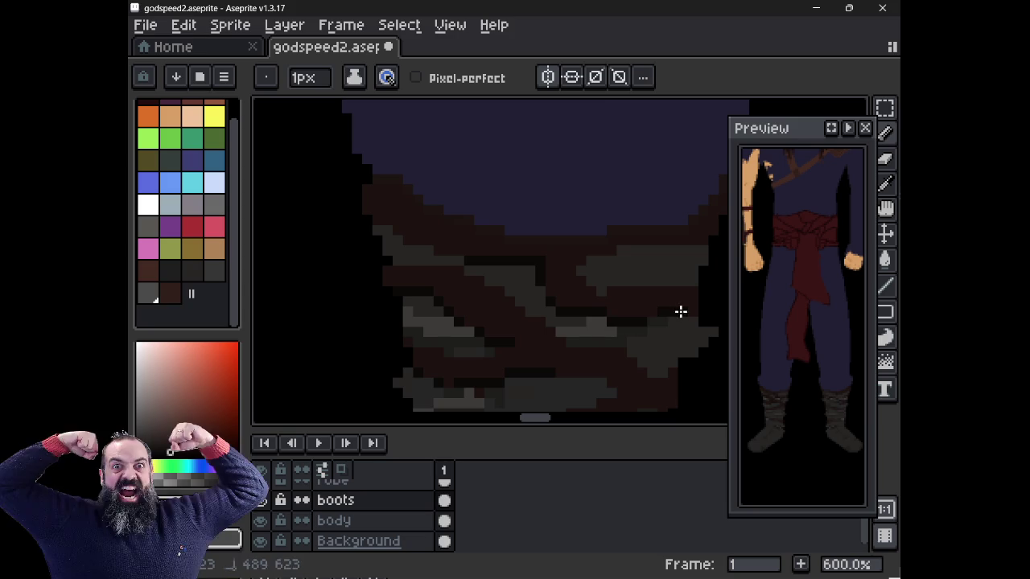
drag(628, 249, 688, 250)
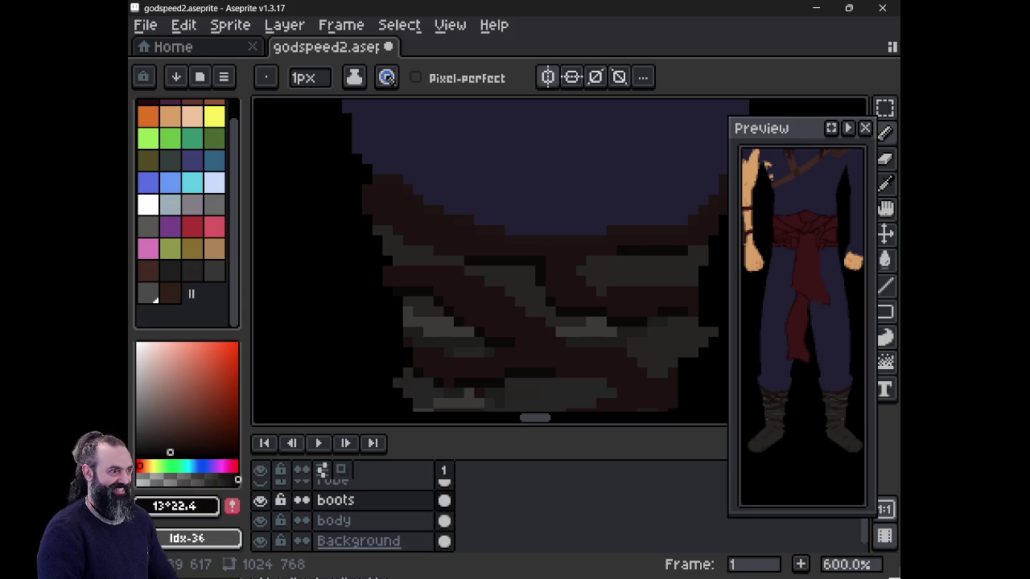
key(ctrl+z)
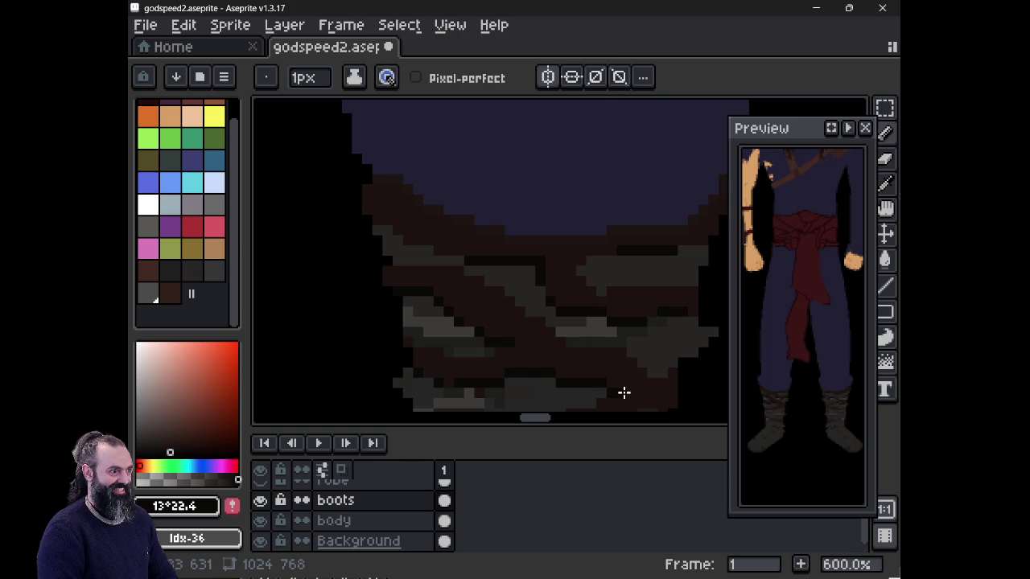
drag(540, 329, 531, 225)
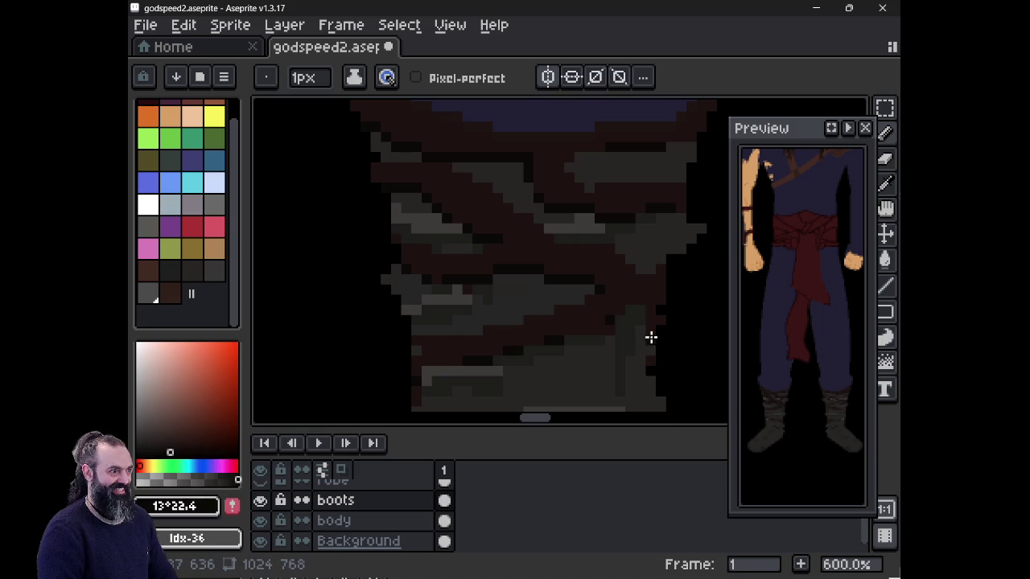
- Alt-click a boot wrapping pixel to pick the dark brown #1c1412 as drawing colour
scroll(598, 324, up, 1)
scroll(597, 326, down, 2)
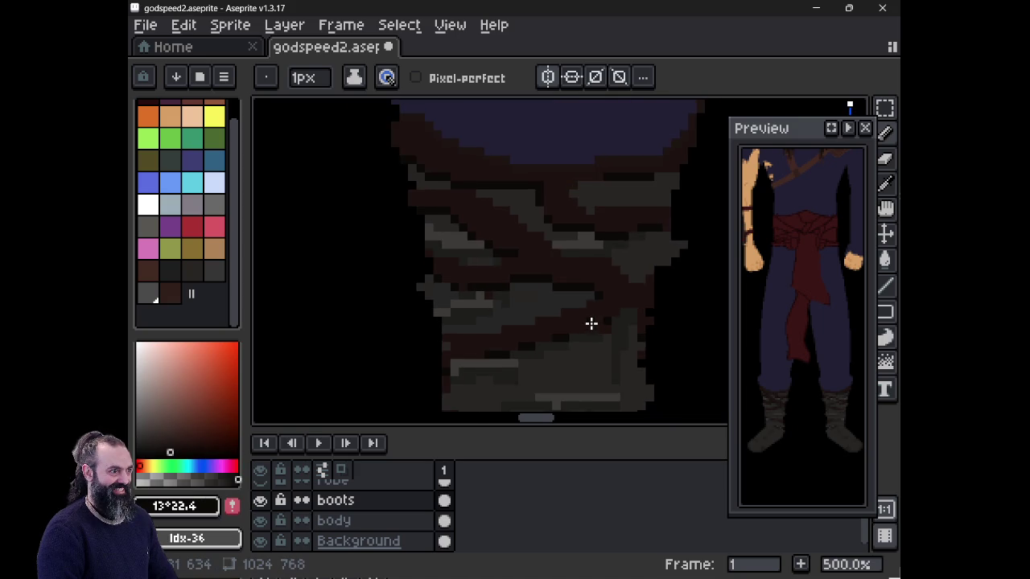
scroll(590, 322, down, 2)
scroll(586, 323, down, 2)
drag(579, 333, 524, 260)
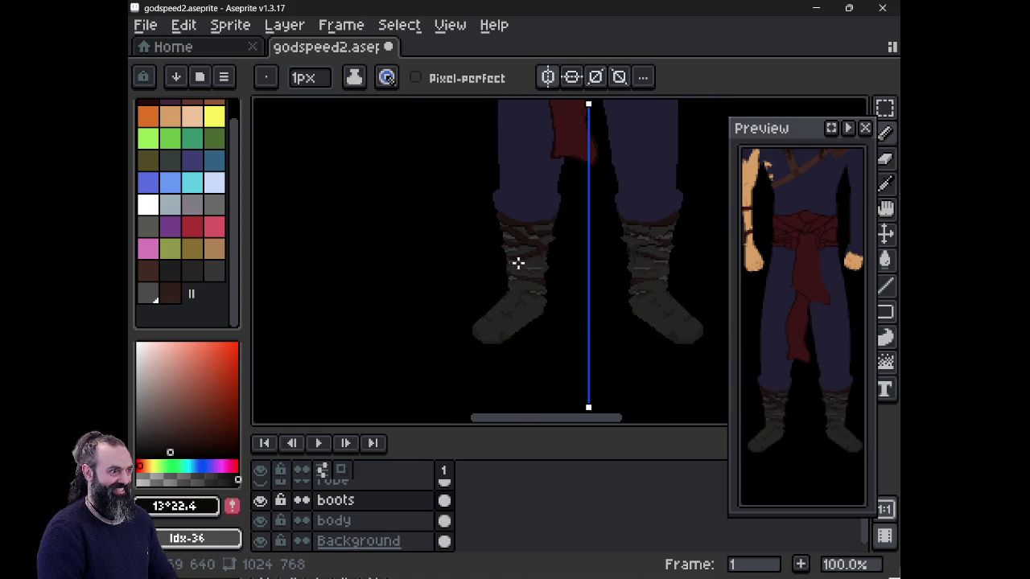
scroll(519, 261, up, 1)
scroll(514, 264, up, 4)
scroll(513, 263, down, 2)
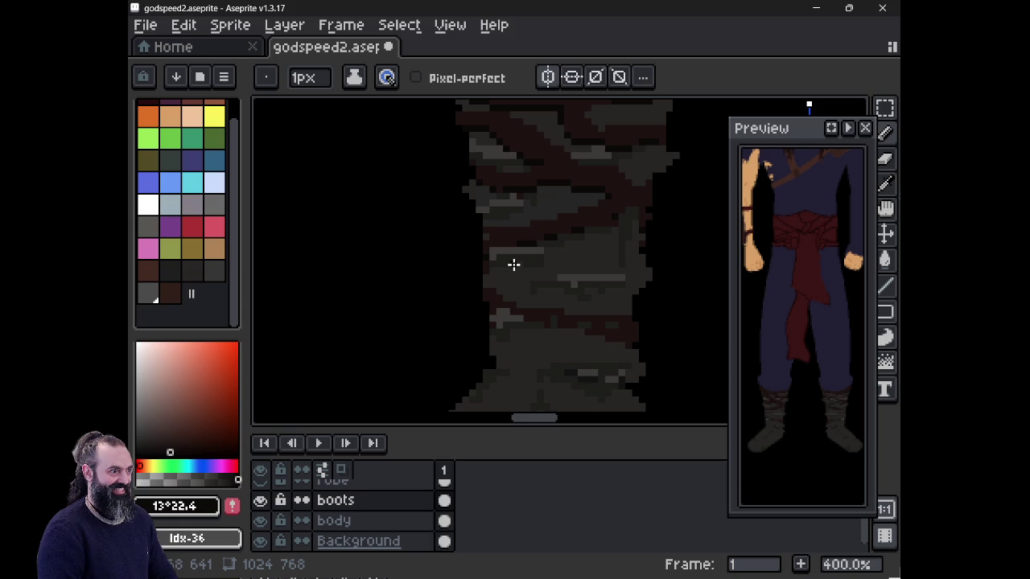
scroll(513, 264, up, 2)
scroll(508, 278, down, 2)
scroll(509, 324, up, 2)
scroll(535, 324, down, 2)
scroll(536, 325, up, 2)
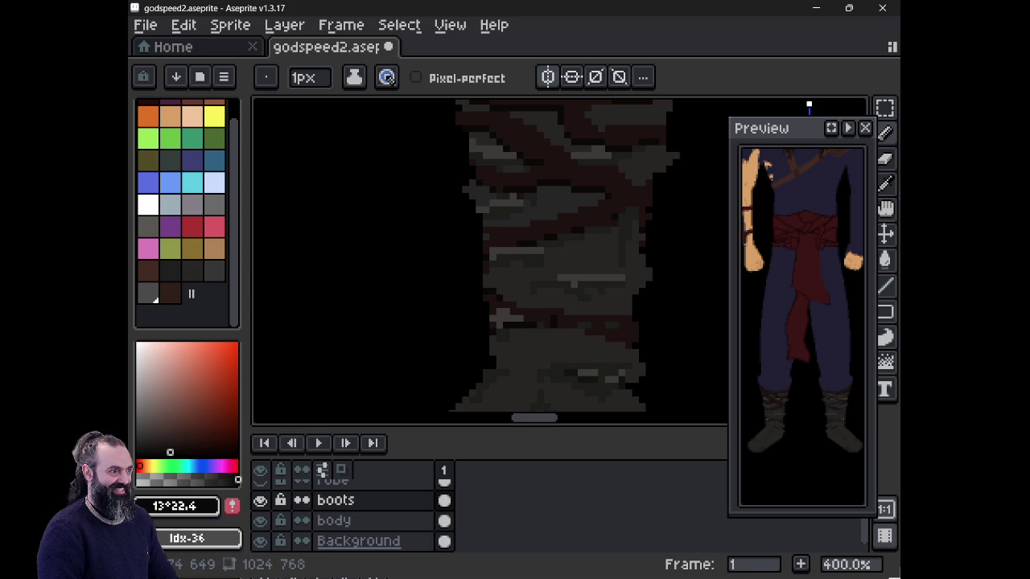
scroll(536, 324, down, 2)
scroll(535, 324, up, 2)
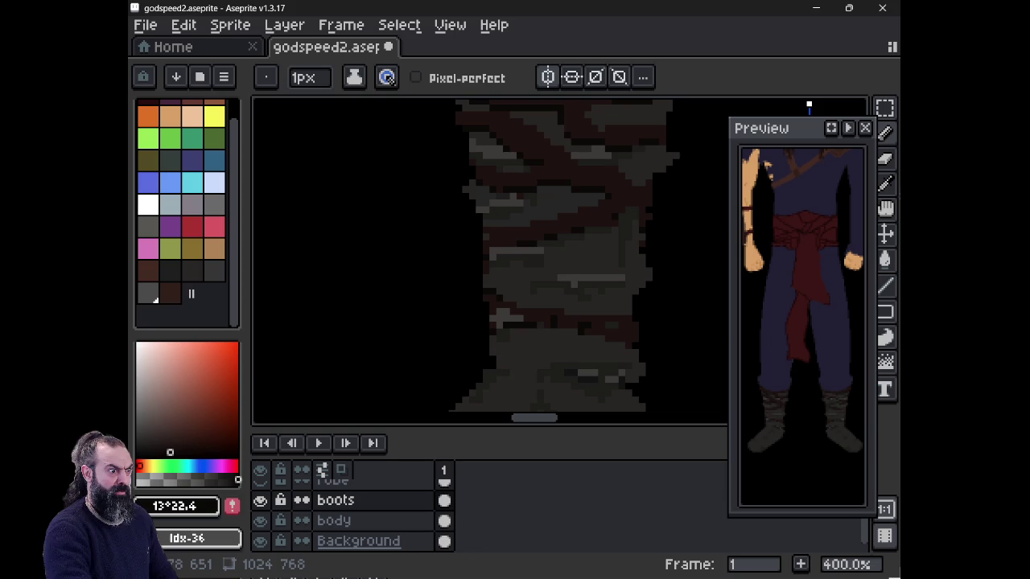
scroll(536, 324, down, 2)
scroll(536, 324, up, 2)
scroll(535, 324, down, 2)
scroll(588, 313, up, 2)
scroll(600, 298, down, 3)
key(alt)
alt+click(602, 172)
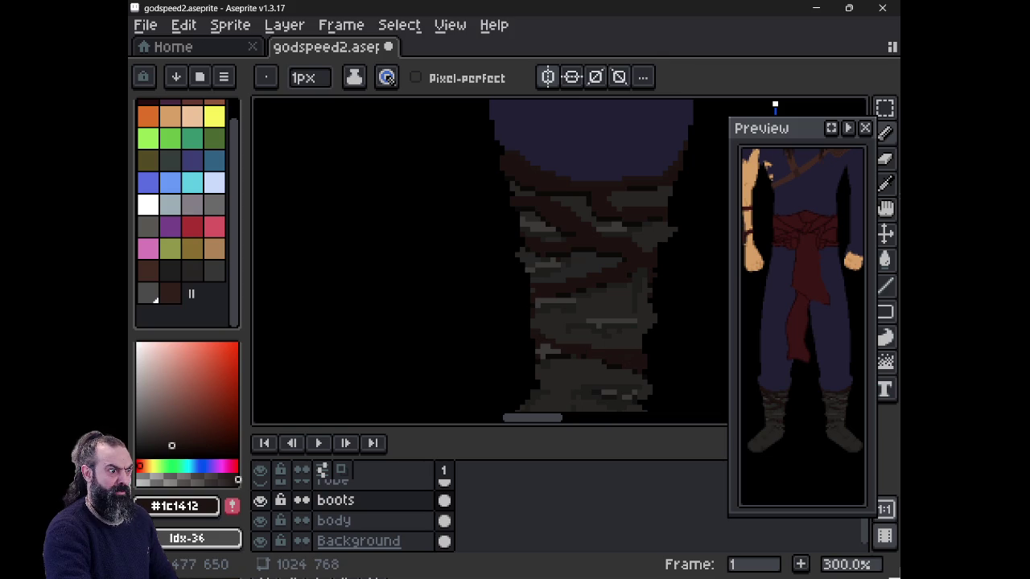
- Sample boot colours #272524, #0c0908 and #1e1310, settling on near-black #0c0908
scroll(655, 334, up, 2)
scroll(656, 334, up, 1)
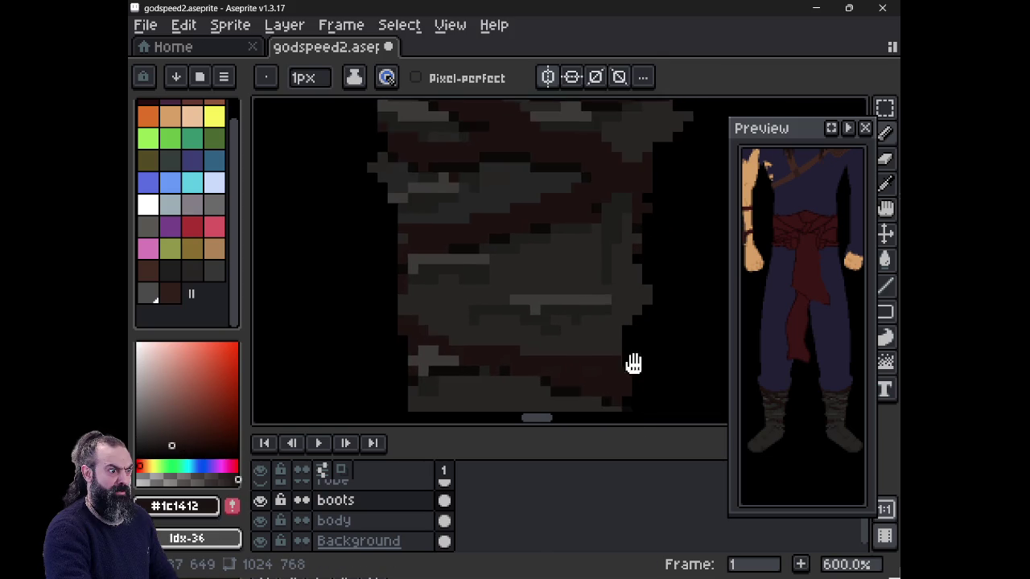
alt+click(632, 207)
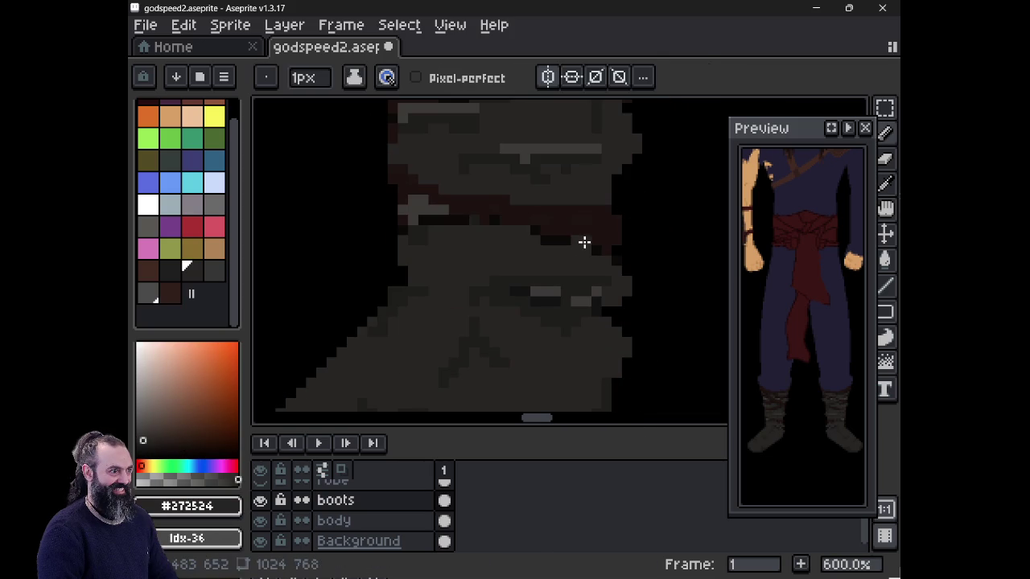
alt+click(584, 241)
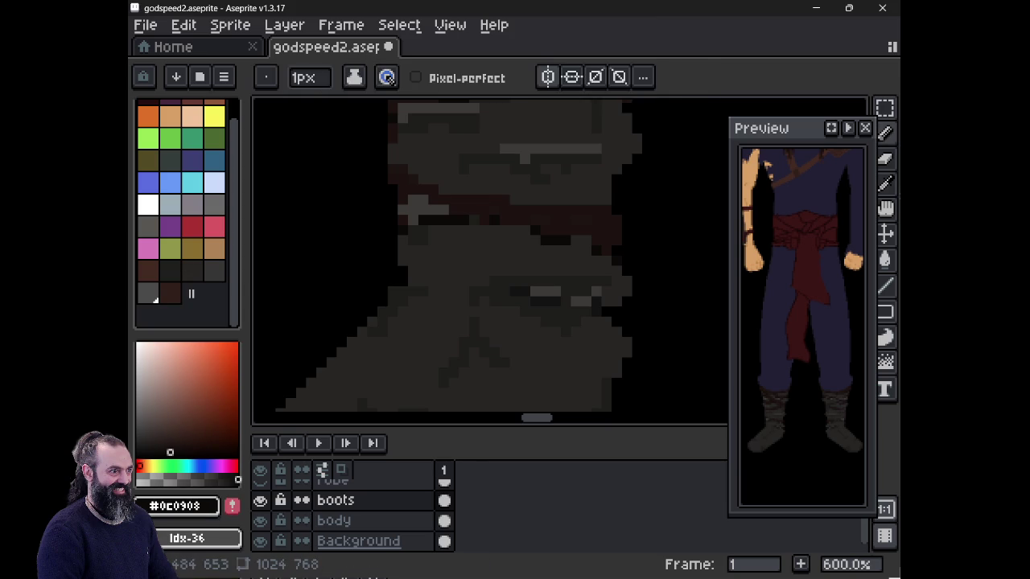
alt+click(545, 241)
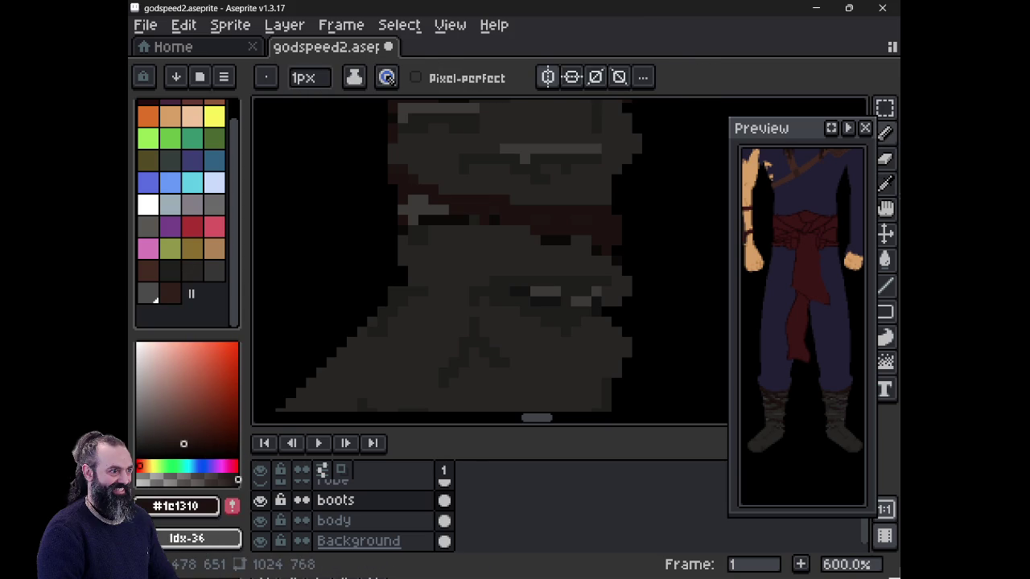
alt+click(584, 242)
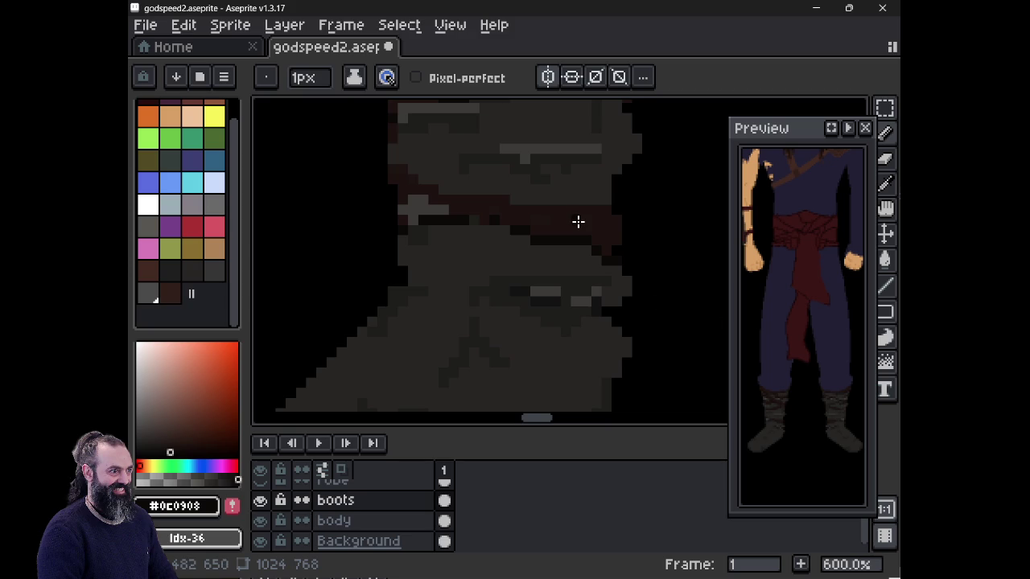
- Zoom out and pan so both boots and lower legs are fully in view
scroll(578, 221, down, 2)
scroll(578, 221, down, 2)
mouse_move(574, 220)
mouse_down()
mouse_move(332, 305)
mouse_move(429, 347)
mouse_up()
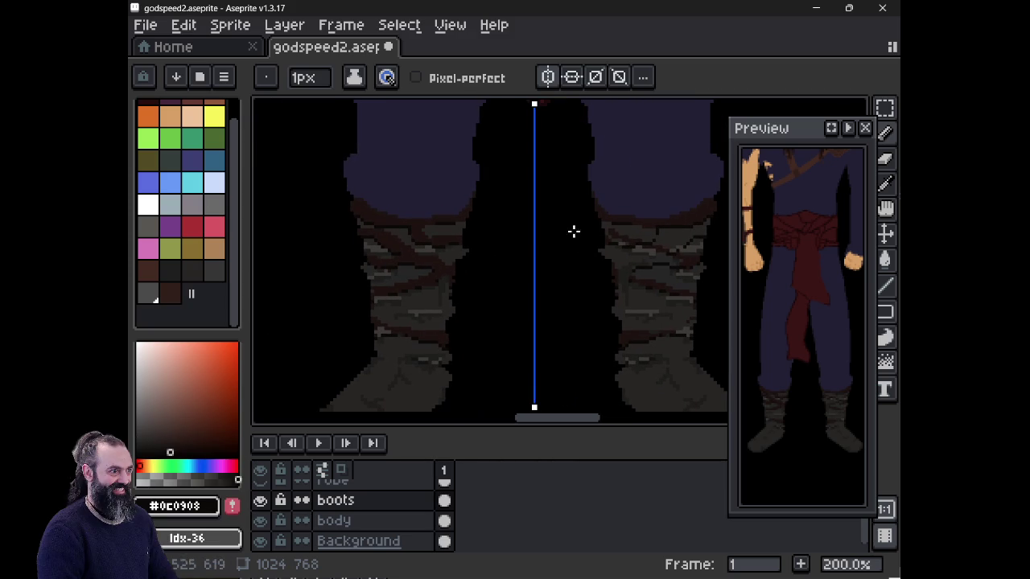
scroll(651, 285, up, 3)
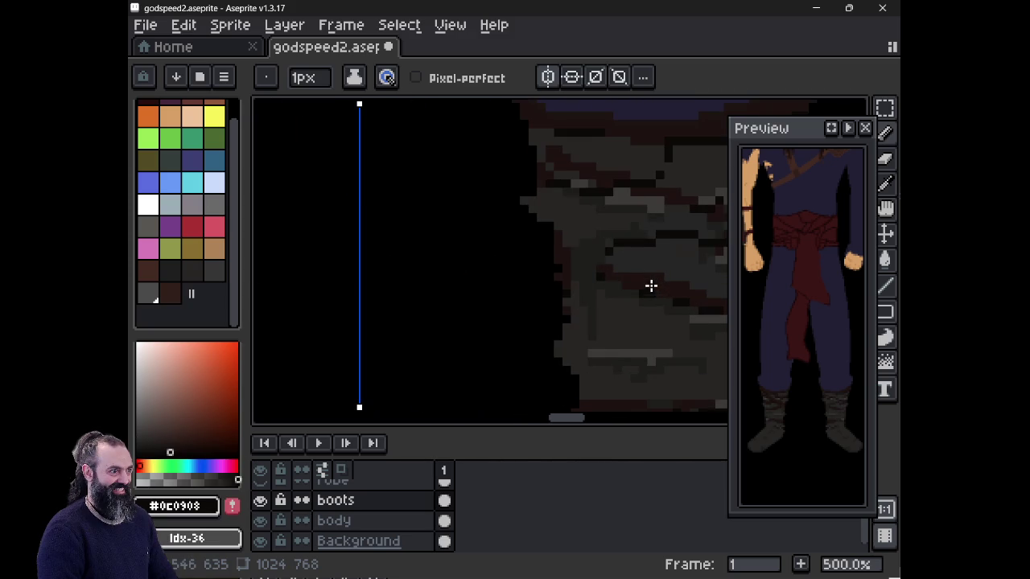
scroll(651, 285, down, 3)
scroll(627, 283, down, 1)
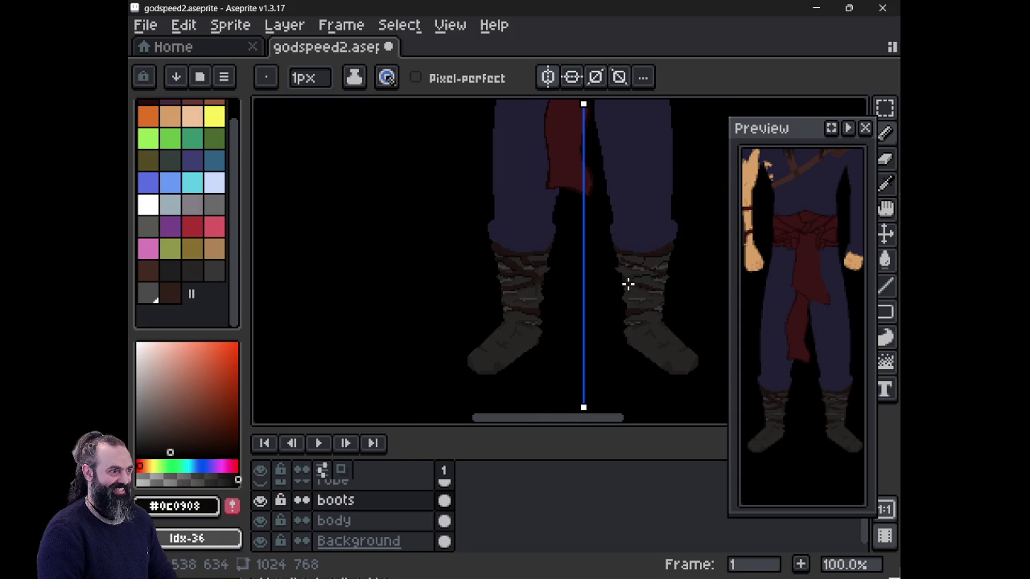
drag(602, 283, 587, 281)
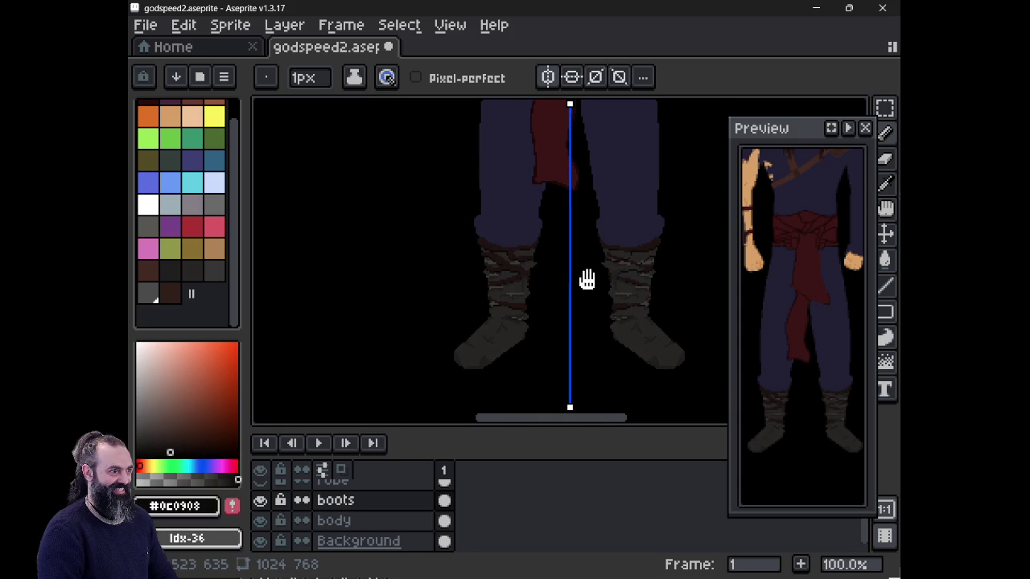
- Marquee-select the left boot and paste a copy, discarding an accidentally pasted hand
key(m)
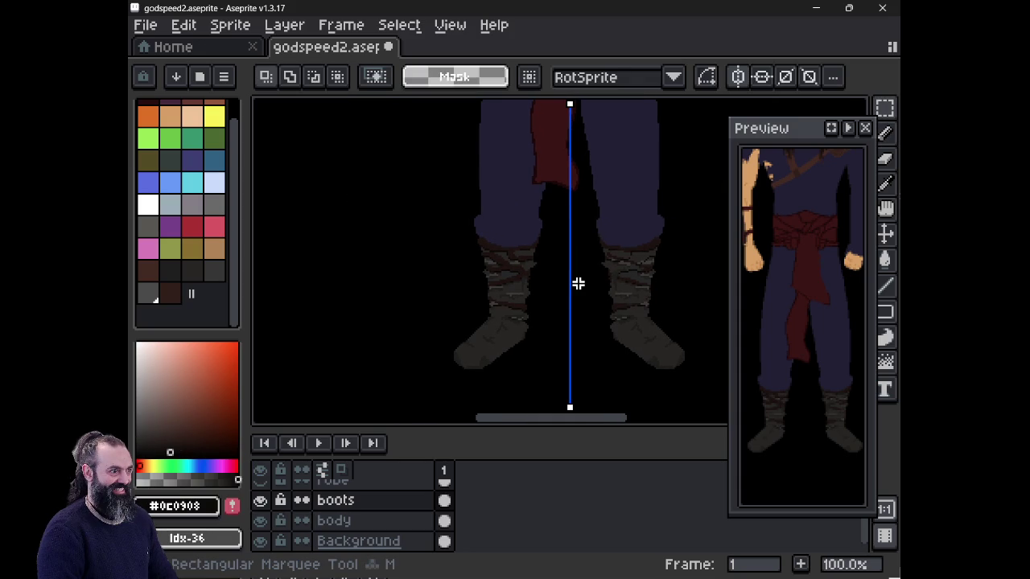
drag(433, 230, 547, 386)
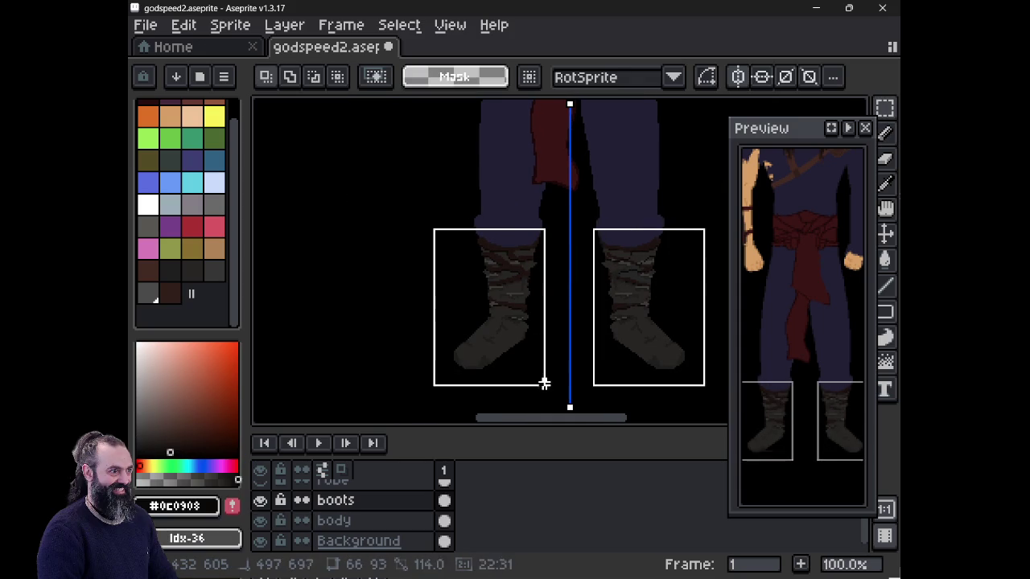
click(452, 228)
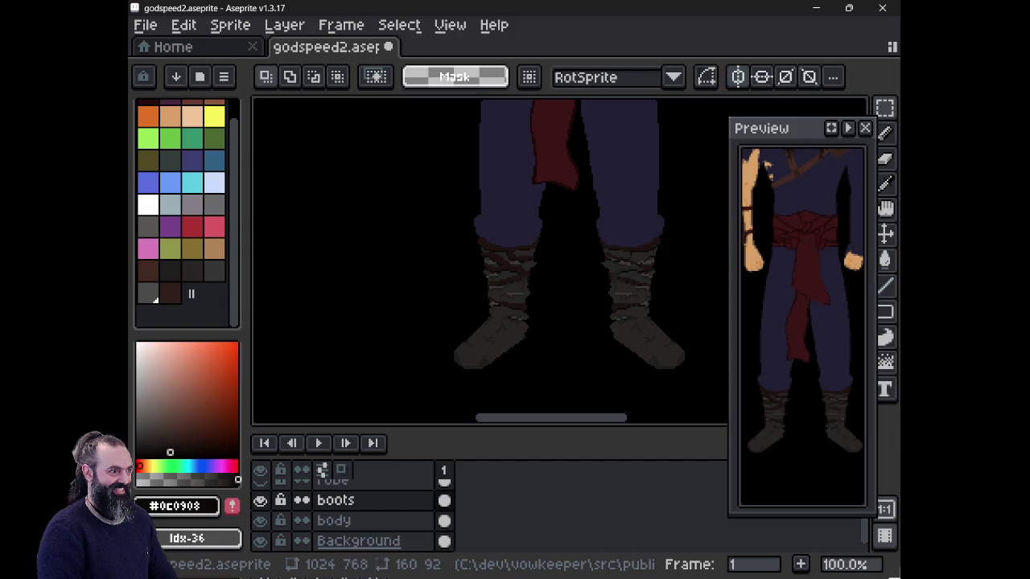
drag(427, 228, 551, 390)
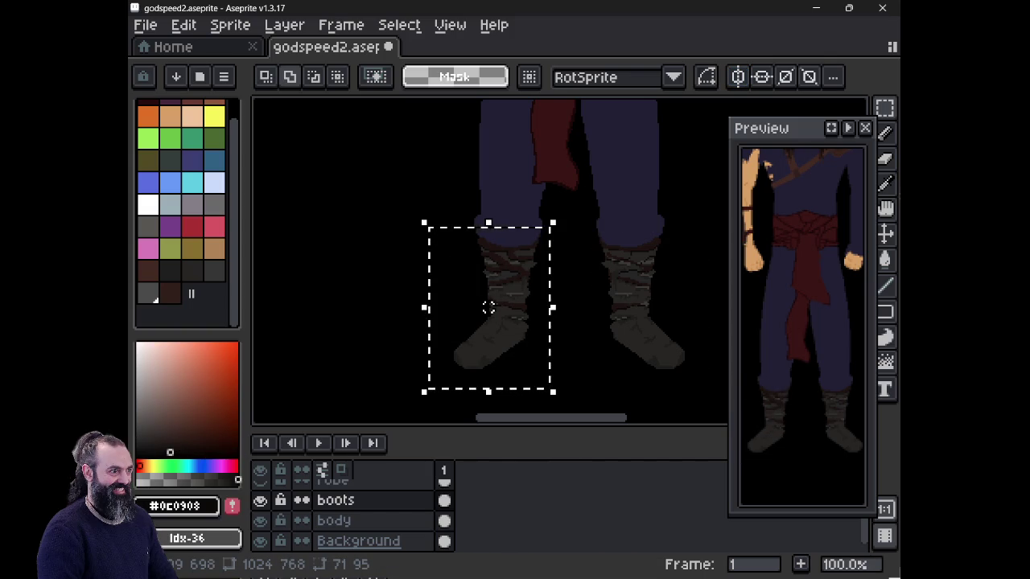
key(ctrl+v)
key(Escape)
key(ctrl+c)
key(ctrl+v)
- Move the boot copy under the right leg, nudge it into alignment, and drop it
drag(438, 387, 547, 388)
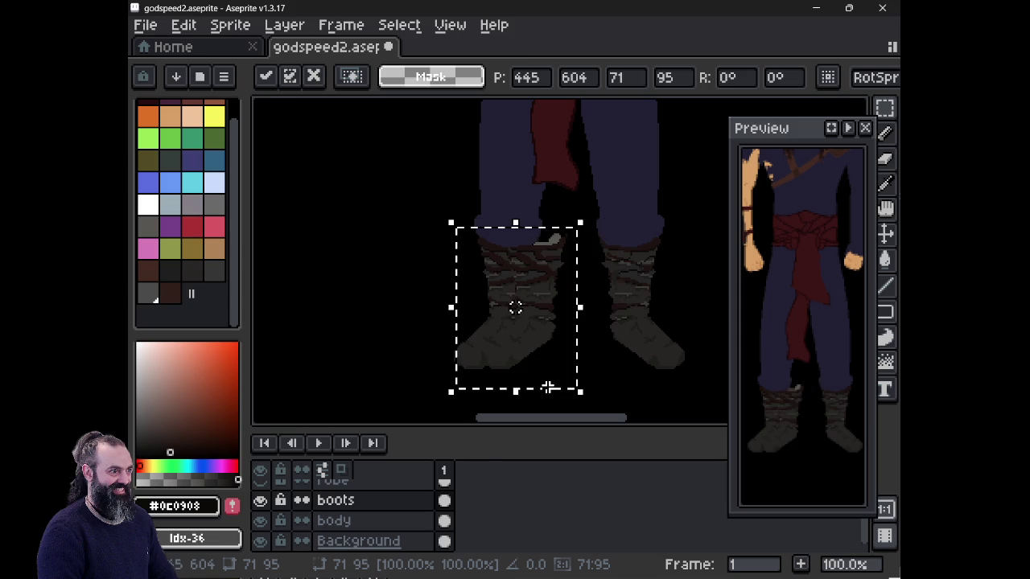
key(shift+Right)
key(shift+Right)
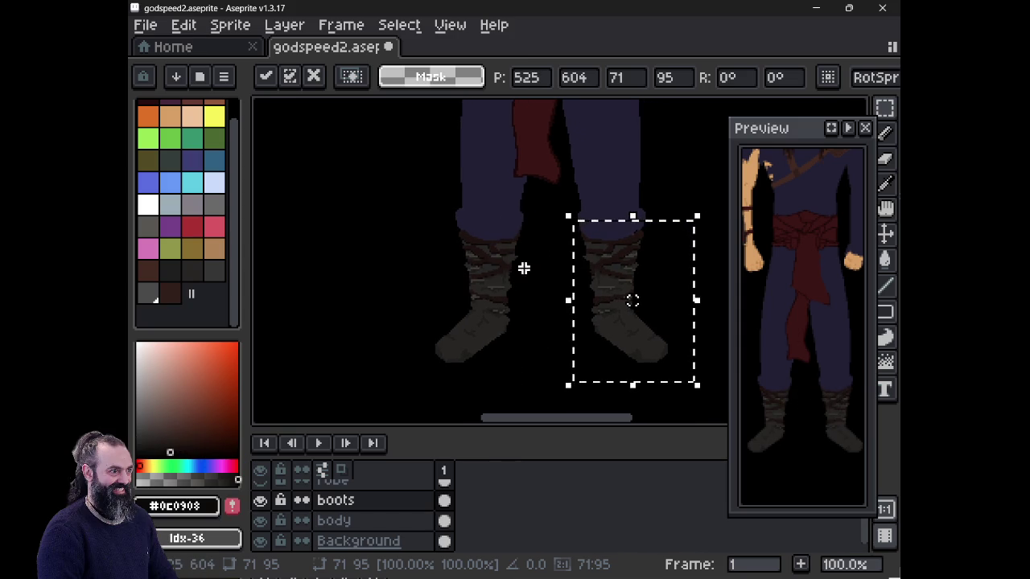
scroll(505, 276, up, 2)
scroll(540, 253, down, 1)
drag(540, 251, 507, 247)
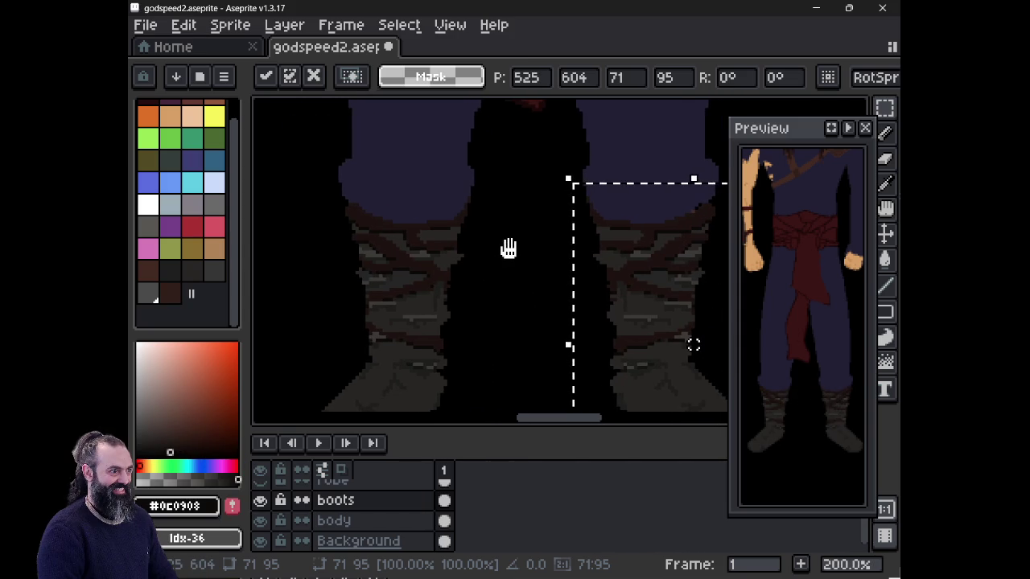
key(Up)
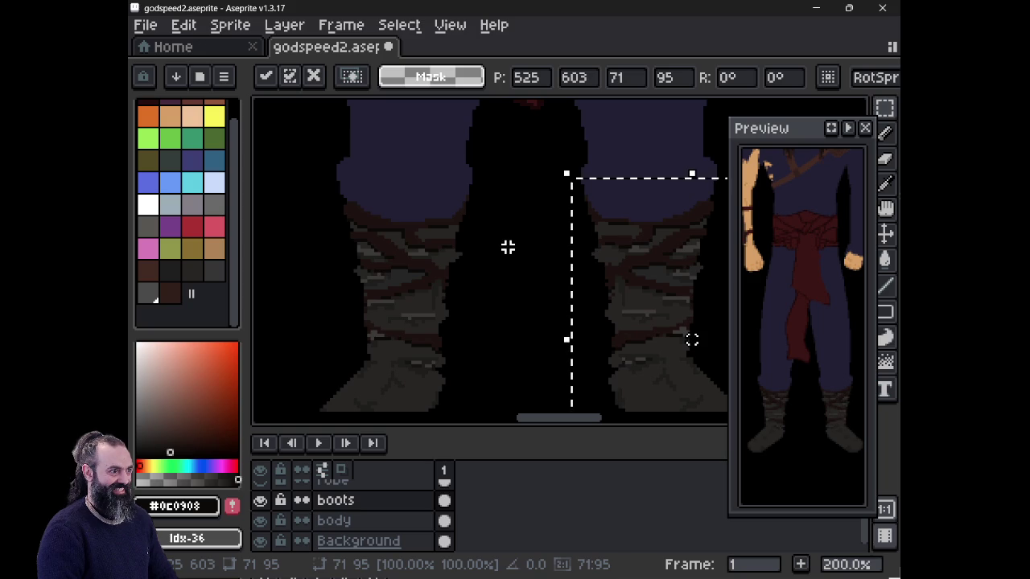
key(Left)
key(Down)
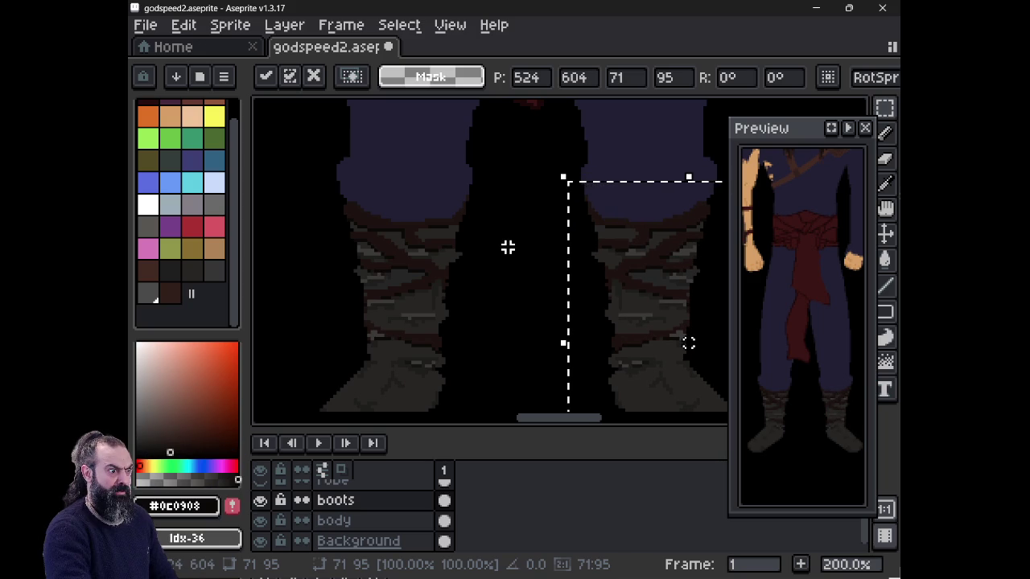
mouse_move(512, 246)
mouse_down()
mouse_move(412, 141)
mouse_move(459, 152)
mouse_up()
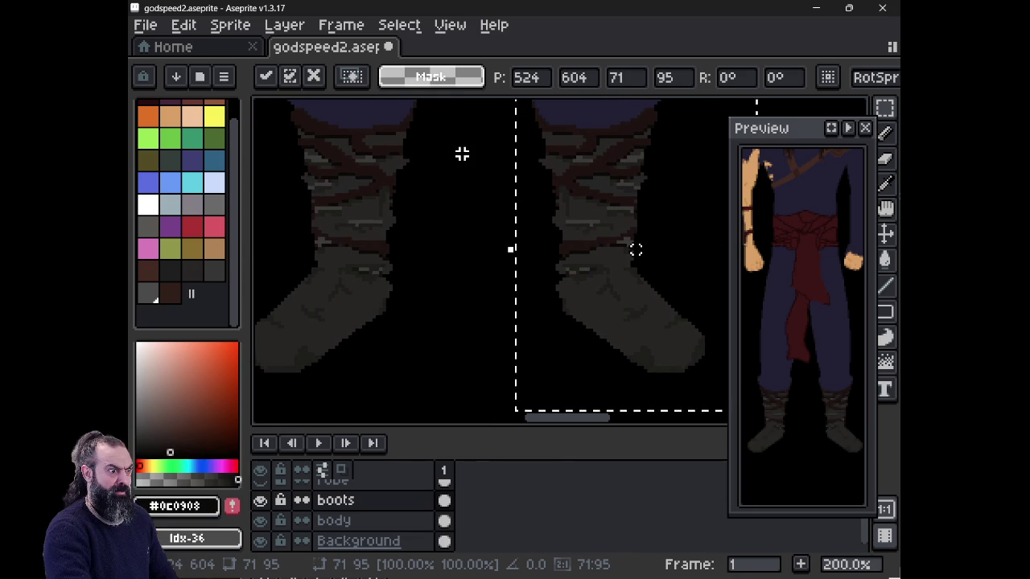
scroll(461, 155, down, 1)
mouse_move(461, 166)
mouse_down()
mouse_move(473, 170)
mouse_move(491, 234)
mouse_up()
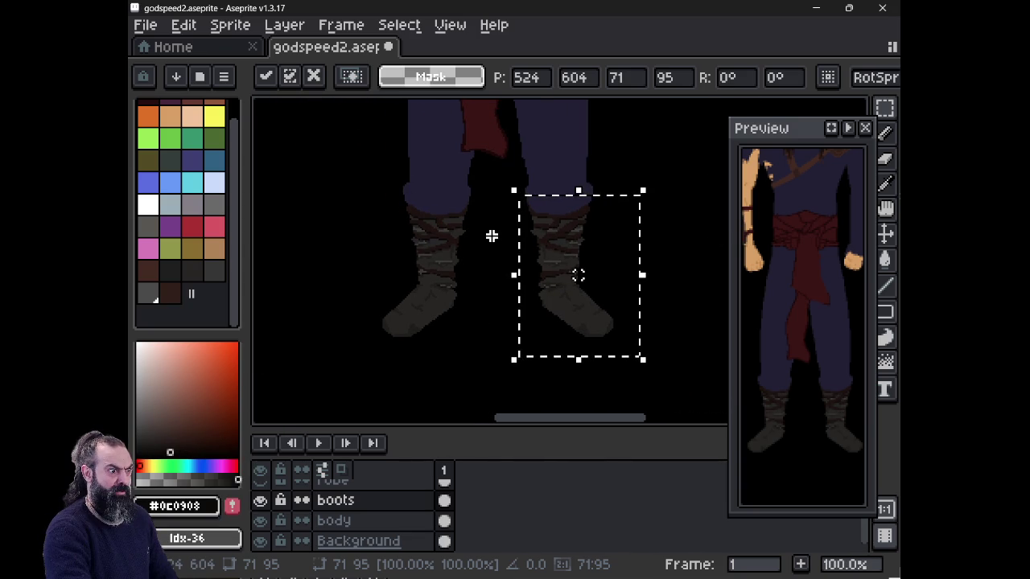
key(ctrl+d)
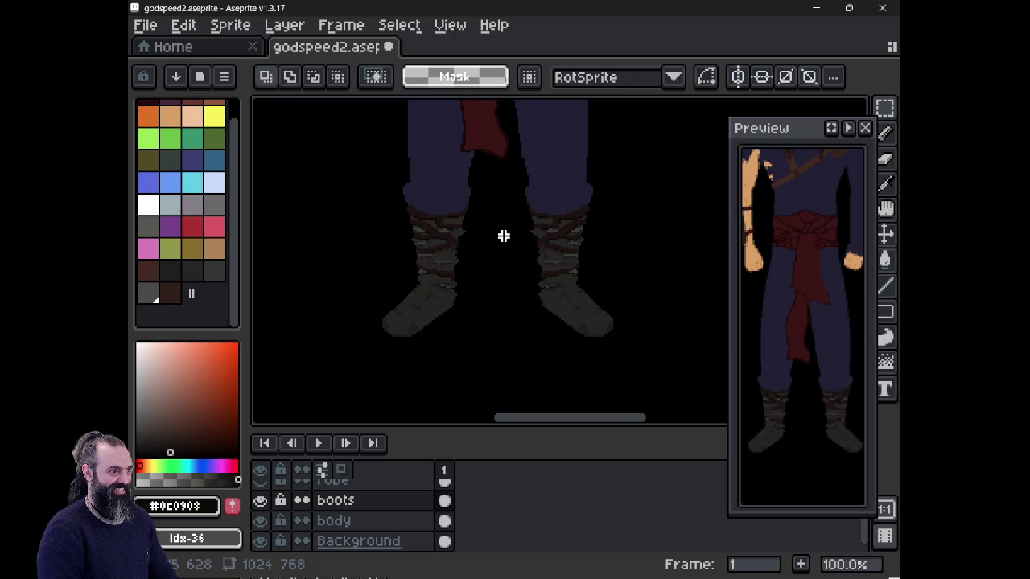
- Pan and zoom over the warrior from the legs up to the bearded face and back down to the sash
drag(503, 236, 513, 345)
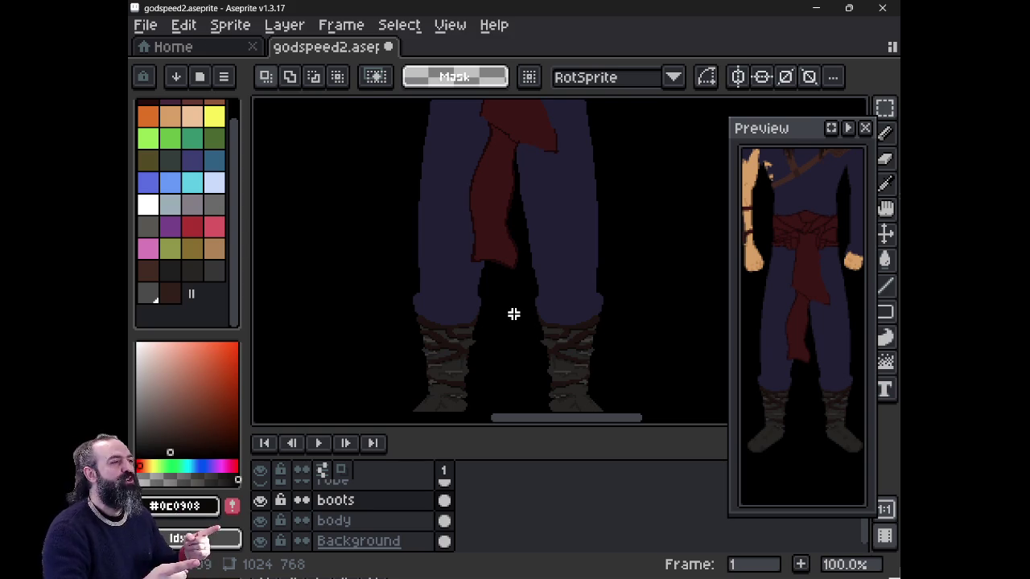
scroll(458, 209, down, 1)
mouse_move(470, 206)
mouse_down()
mouse_move(478, 241)
mouse_move(462, 344)
mouse_move(462, 295)
mouse_up()
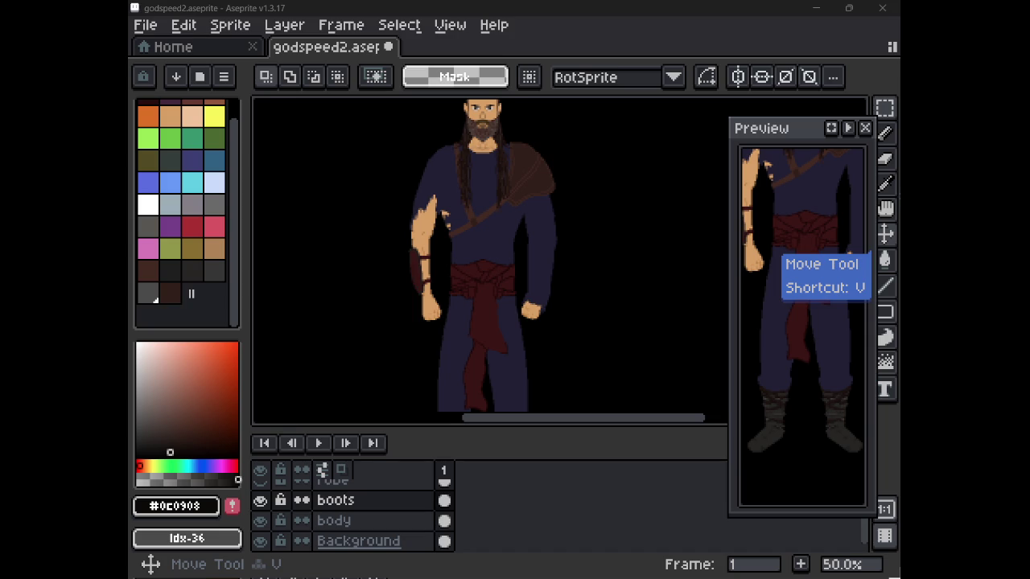
drag(501, 279, 524, 329)
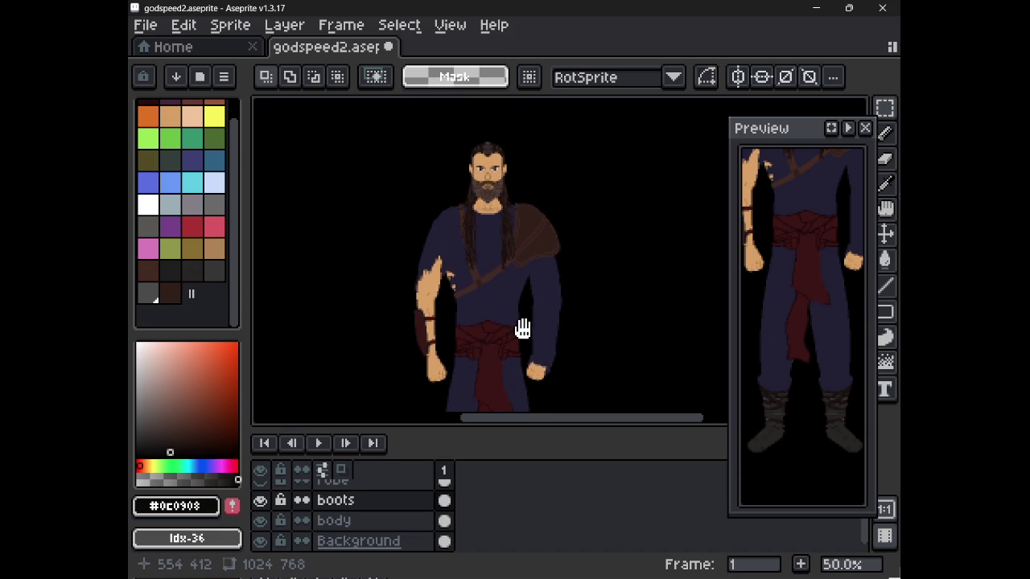
scroll(476, 249, up, 4)
scroll(474, 236, down, 1)
mouse_move(527, 191)
mouse_down()
mouse_move(534, 317)
mouse_move(545, 324)
mouse_move(510, 364)
mouse_up()
scroll(533, 316, down, 1)
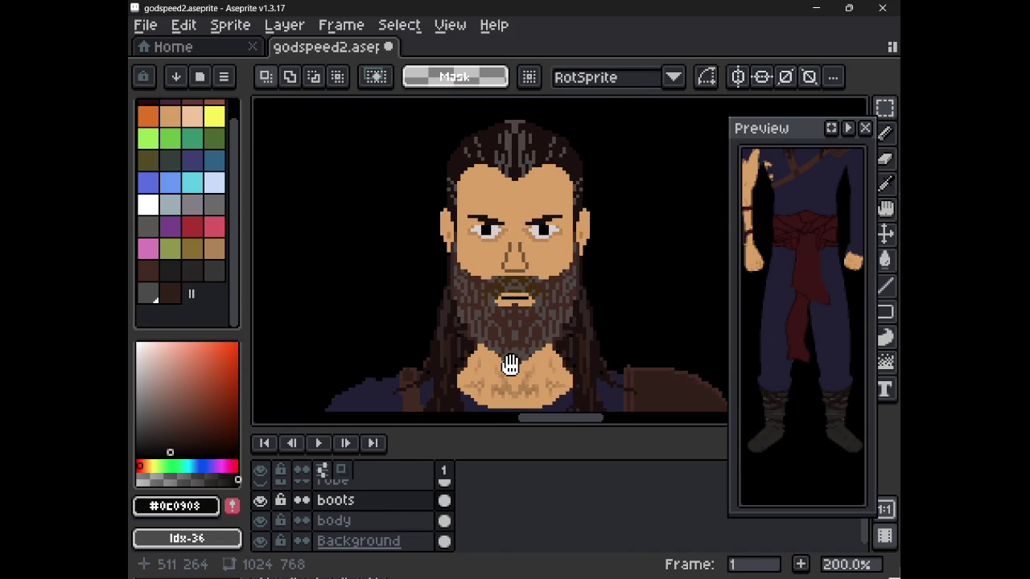
mouse_move(464, 329)
mouse_down()
mouse_move(517, 294)
mouse_move(526, 164)
mouse_up()
scroll(519, 272, down, 1)
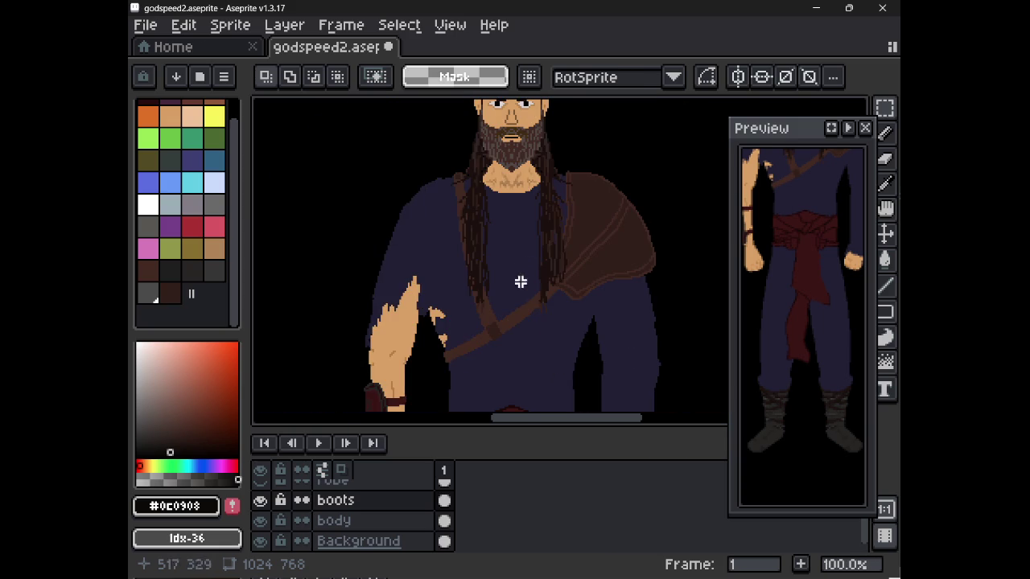
drag(516, 330, 515, 221)
drag(501, 285, 518, 142)
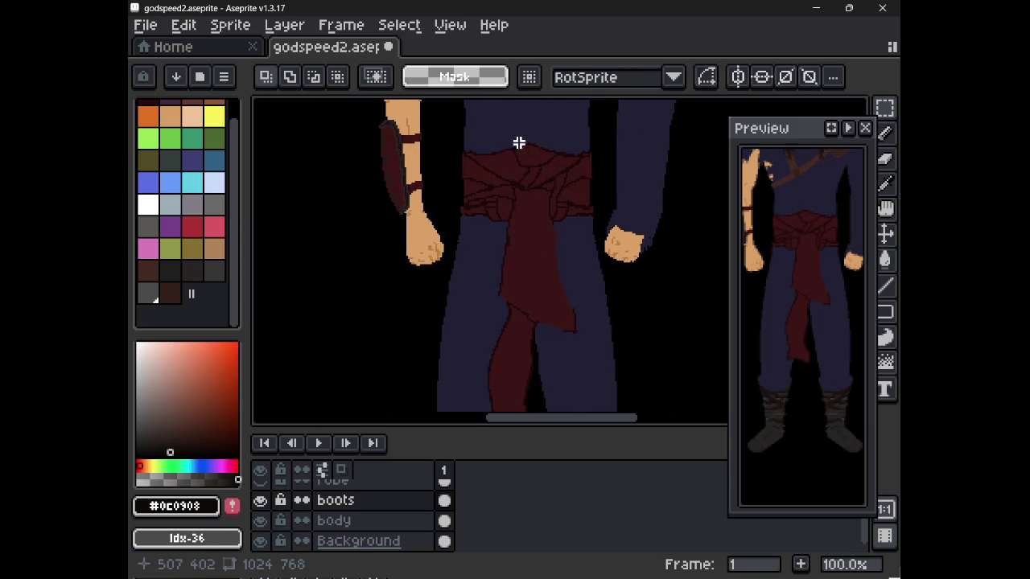
scroll(540, 267, up, 1)
scroll(540, 268, up, 1)
scroll(543, 269, down, 1)
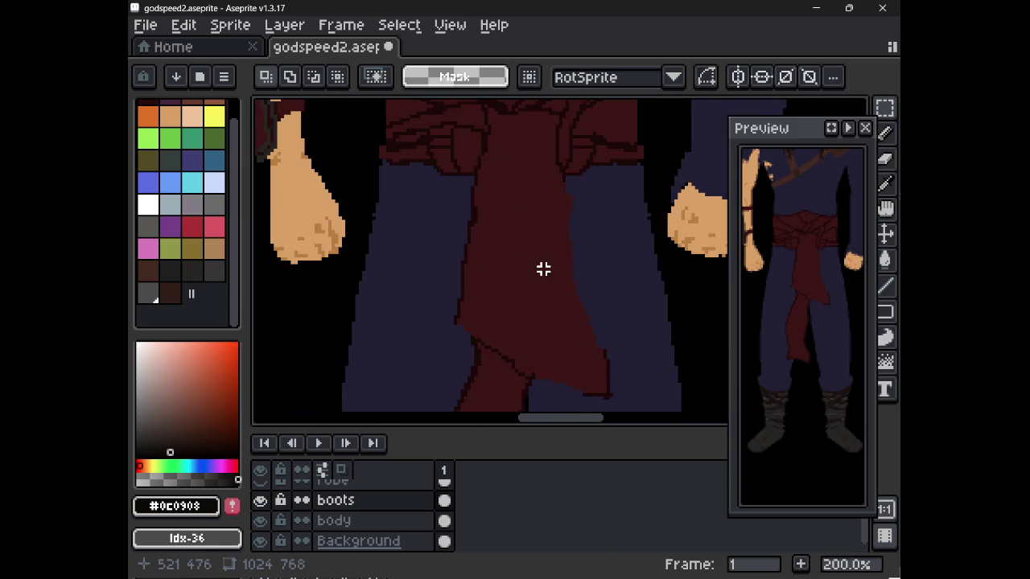
- Pick the sash's dark red #1c0909 as drawing colour and make the belt layer active
key(i)
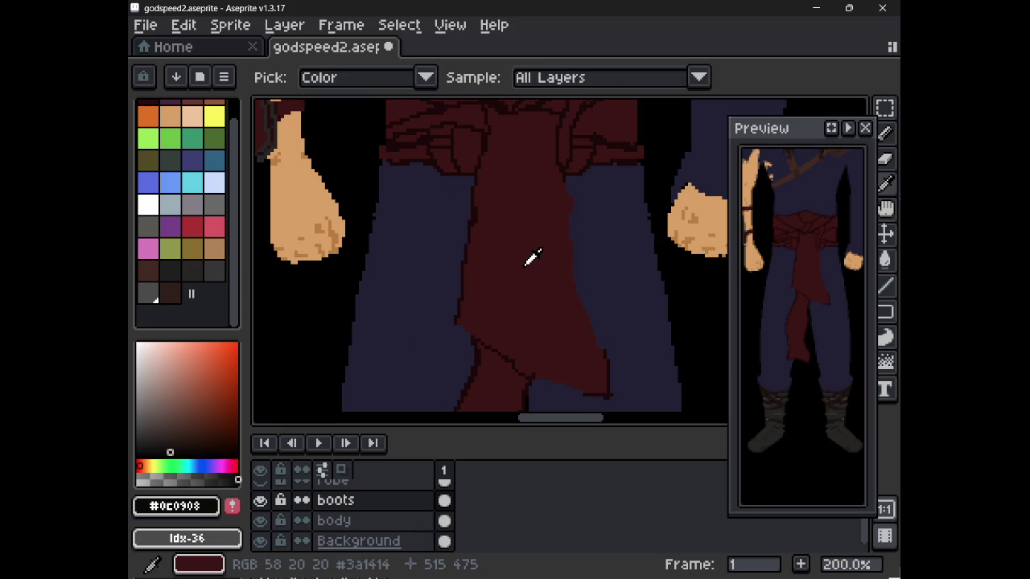
click(607, 395)
key(m)
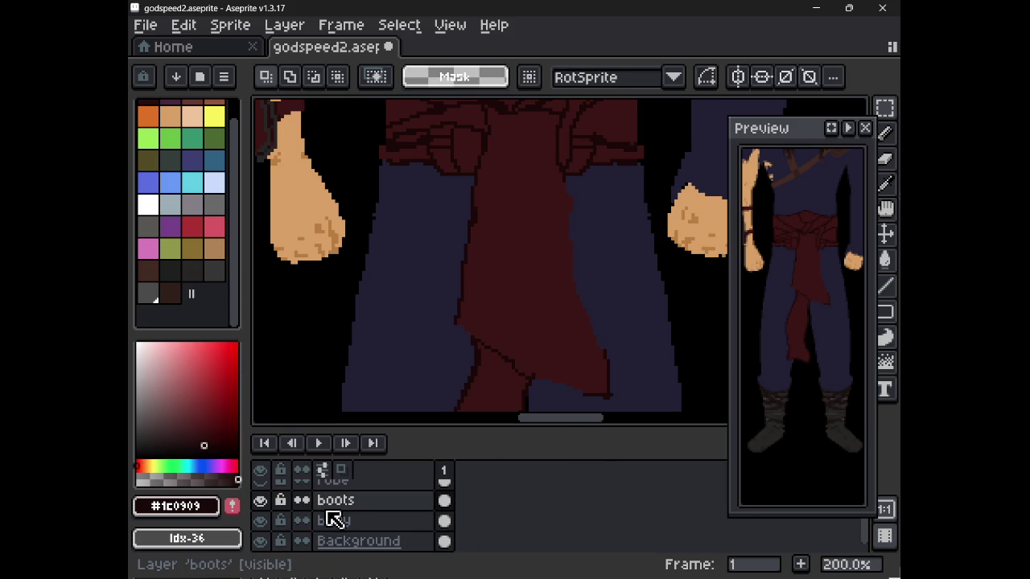
scroll(328, 519, up, 1)
scroll(334, 519, up, 1)
scroll(341, 518, up, 1)
scroll(345, 519, up, 1)
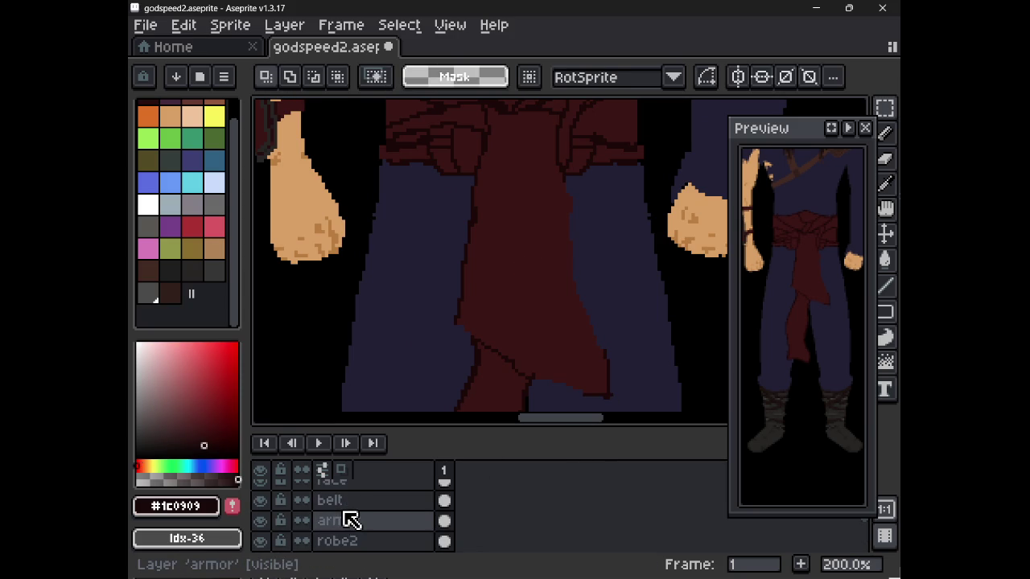
click(346, 507)
- Pencil a dark fold line down the hanging sash drape
key(b)
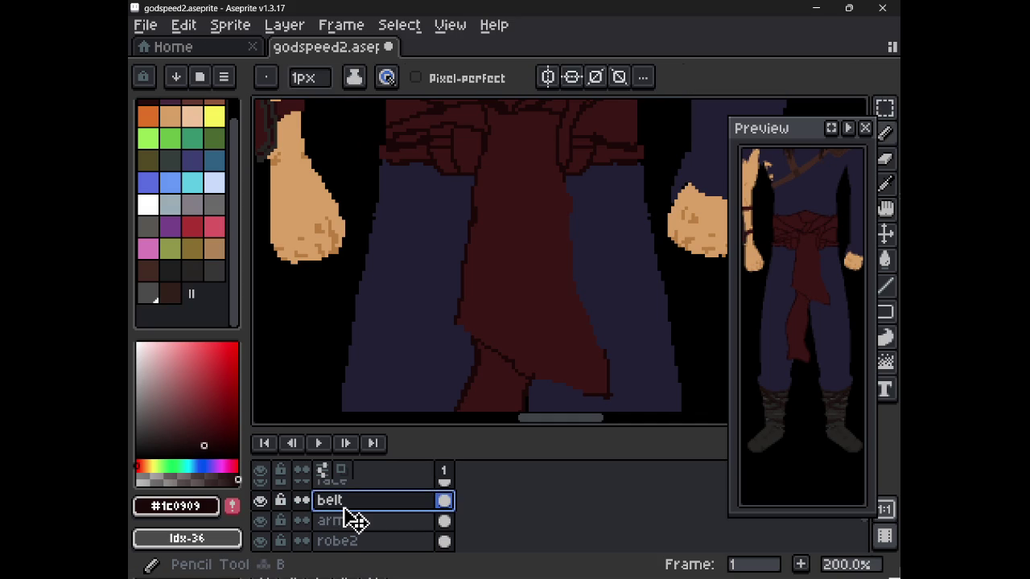
click(468, 336)
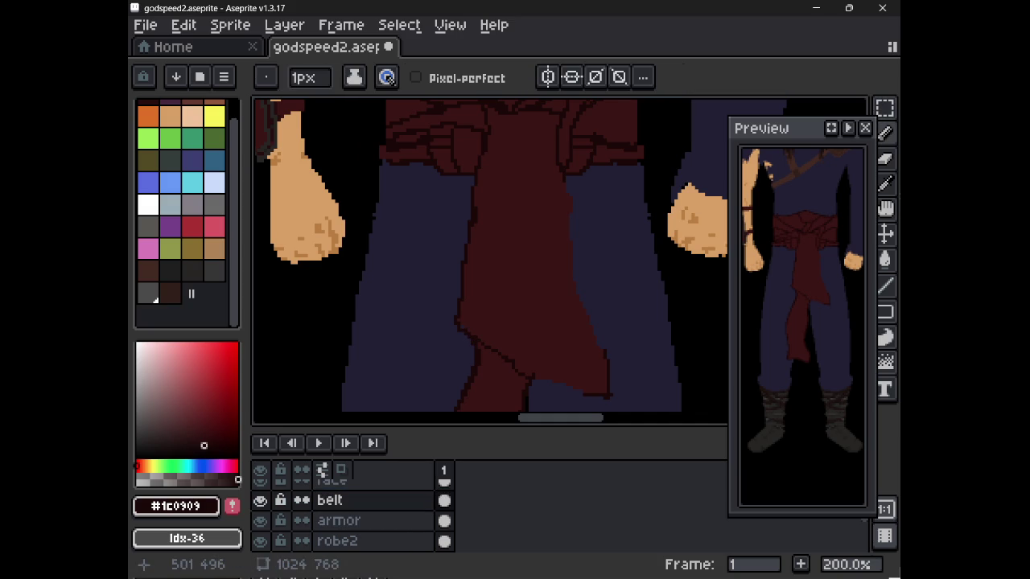
click(565, 189)
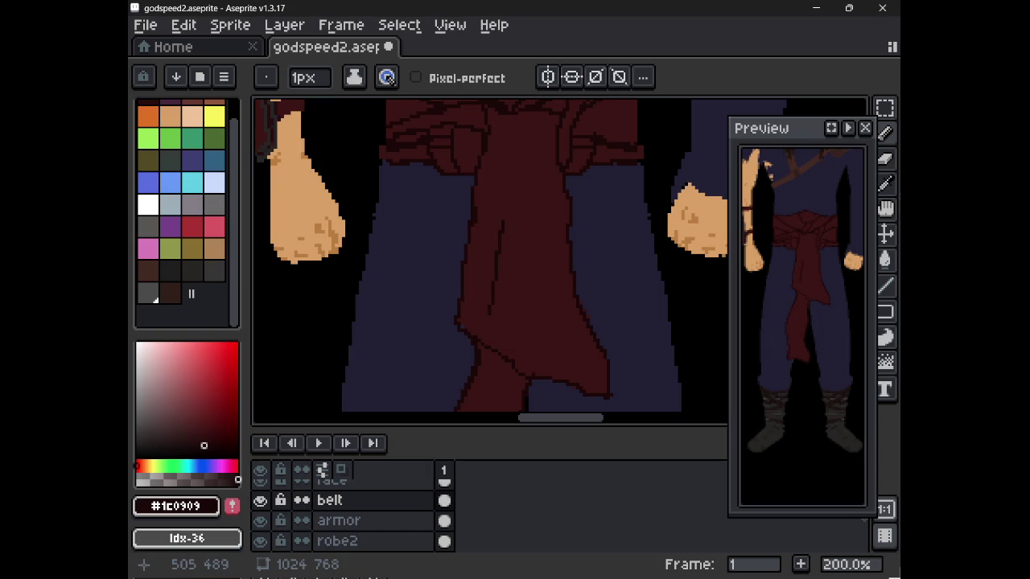
mouse_move(468, 310)
mouse_down()
mouse_move(487, 311)
mouse_move(505, 149)
mouse_up()
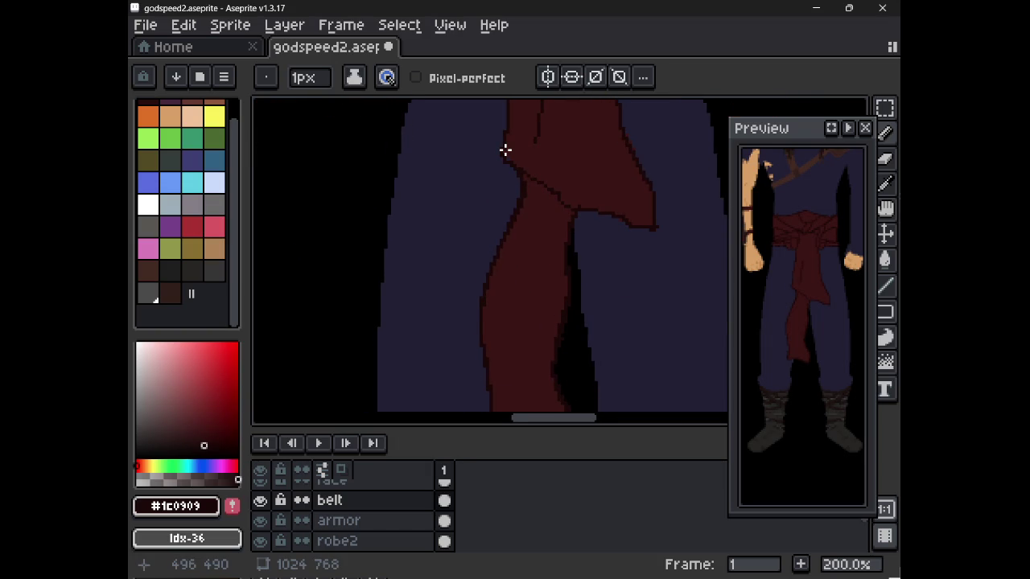
drag(552, 279, 544, 313)
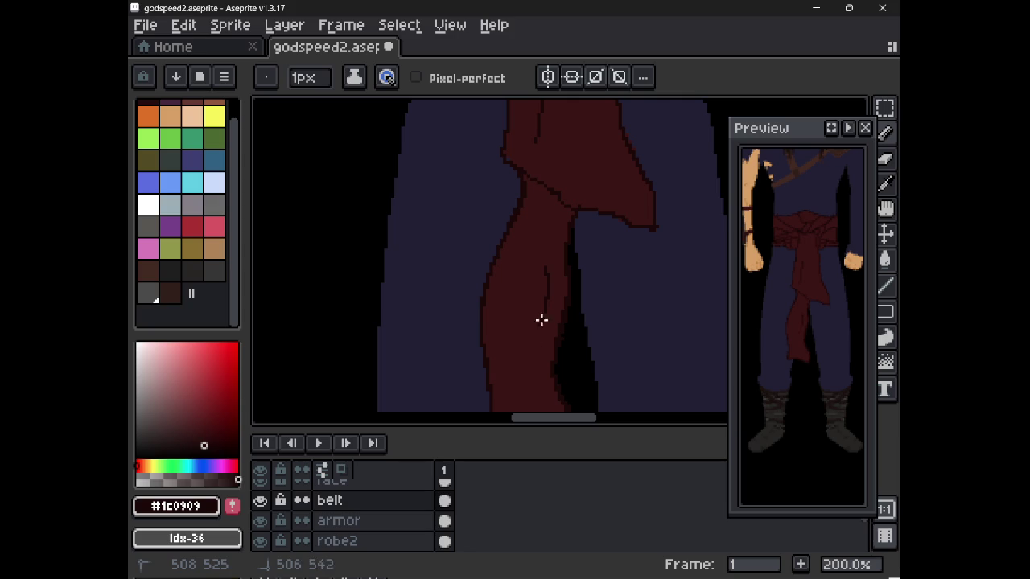
- Sample the lighter maroon #3a1414 from the sash with the eraser ready, viewing the belt area
mouse_move(639, 287)
mouse_down()
mouse_move(620, 168)
mouse_move(579, 275)
mouse_up()
scroll(611, 193, down, 2)
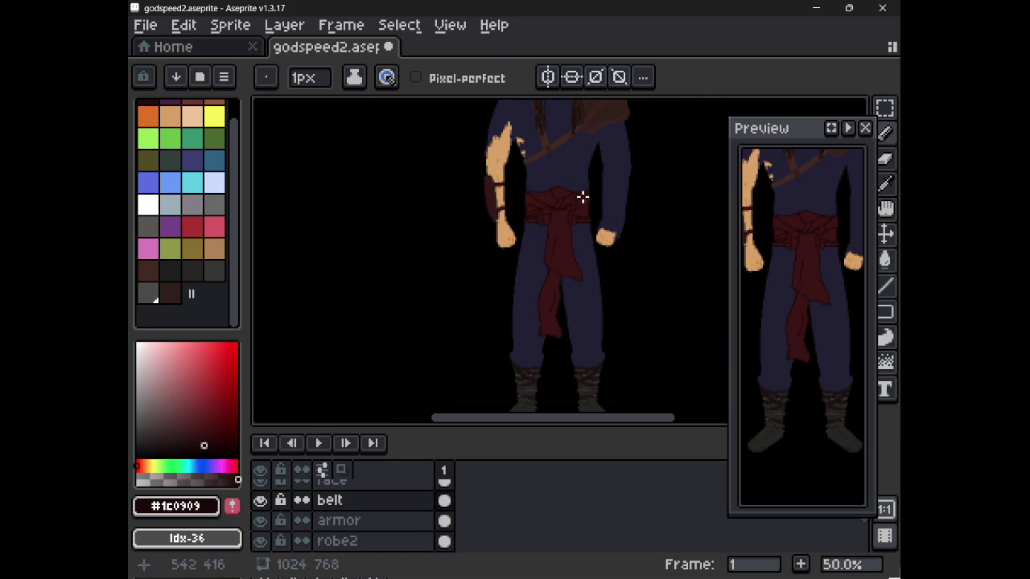
scroll(574, 242, up, 3)
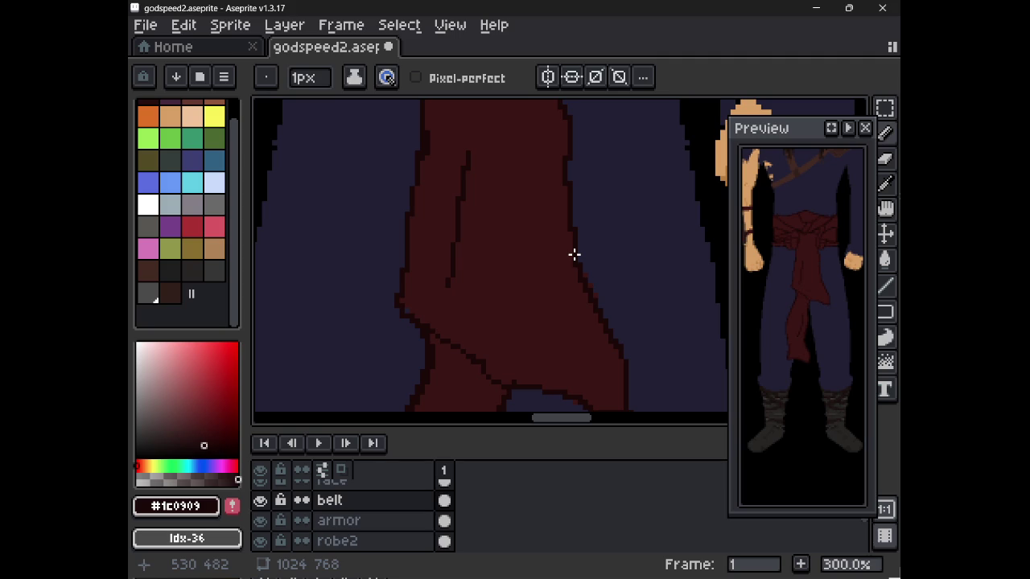
key(e)
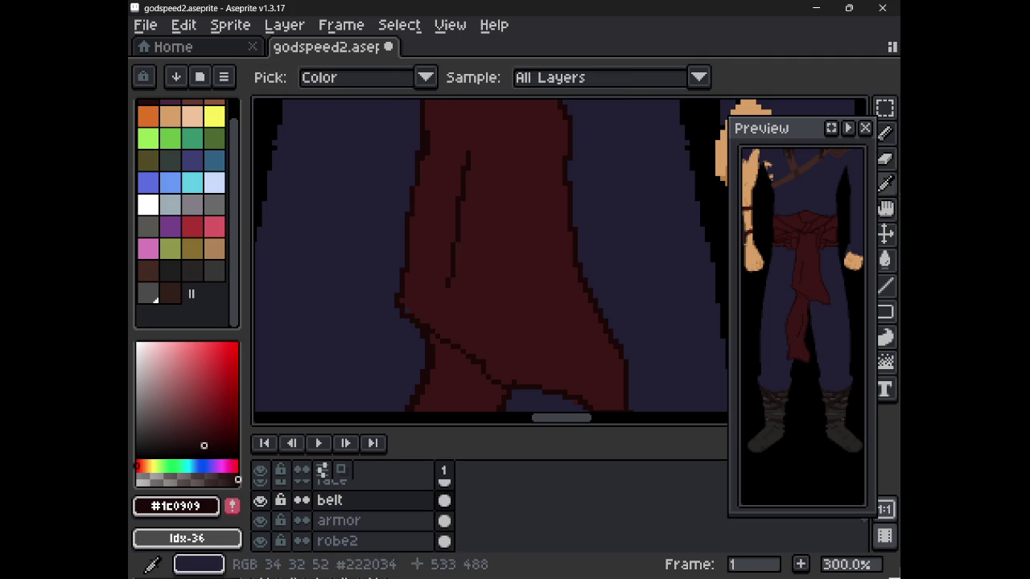
alt+click(414, 304)
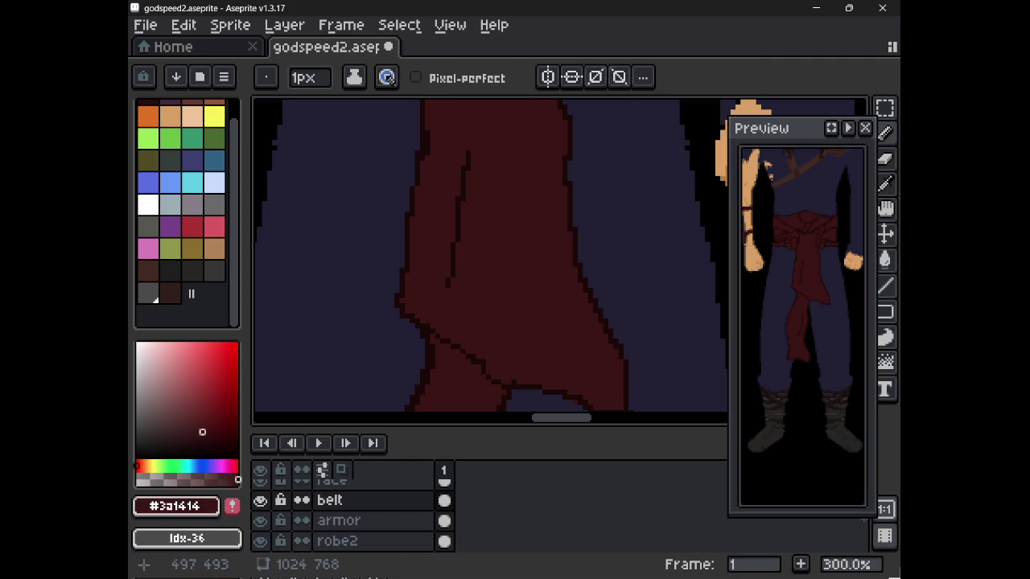
drag(420, 136, 458, 241)
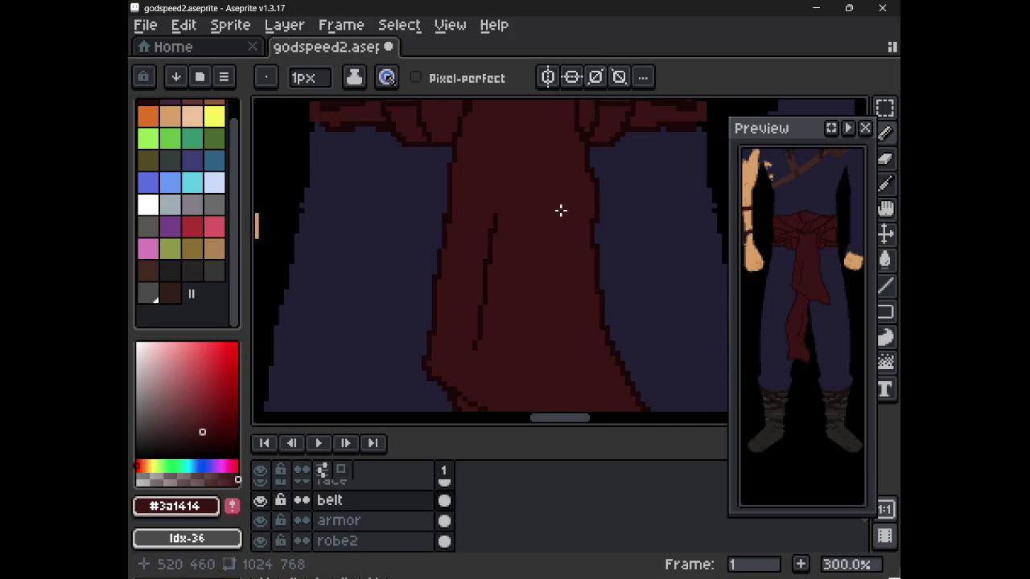
mouse_move(617, 165)
mouse_down()
mouse_move(535, 301)
mouse_move(499, 220)
mouse_move(579, 329)
mouse_up()
- Erase stray pixels along the bottom edge of the hanging sash tail
scroll(559, 317, down, 2)
scroll(559, 317, up, 3)
key(e)
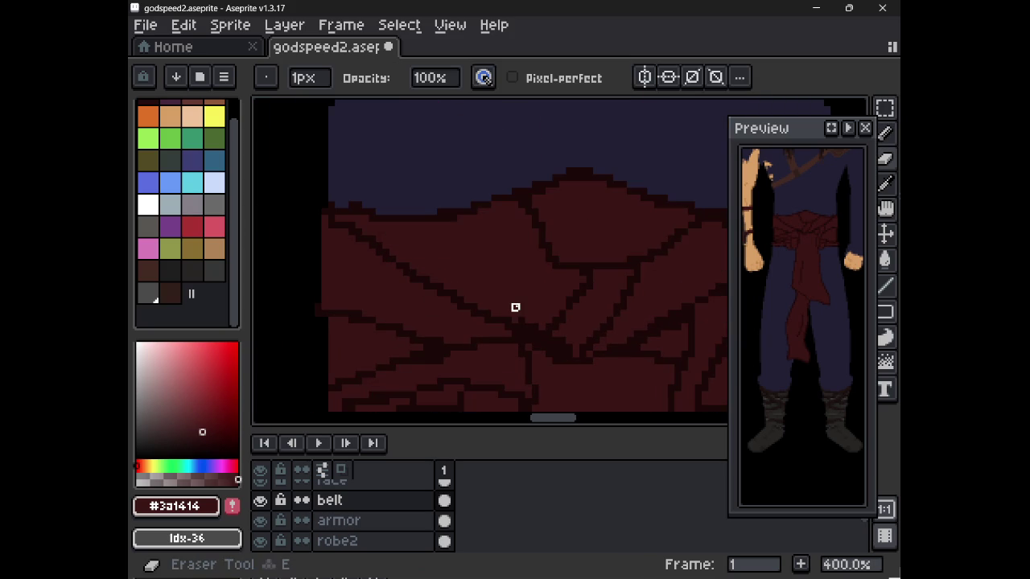
drag(563, 205, 456, 184)
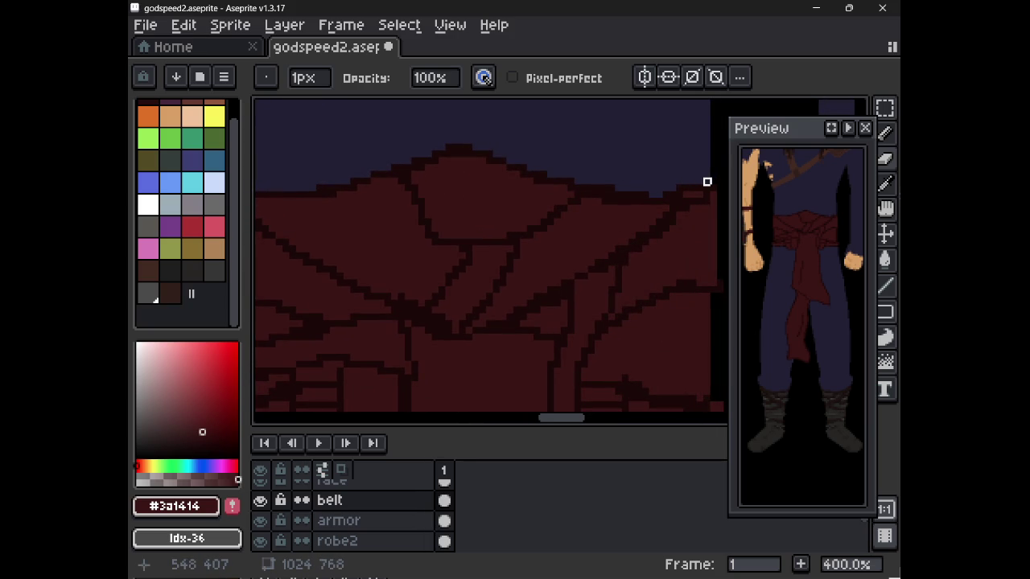
scroll(533, 193, down, 2)
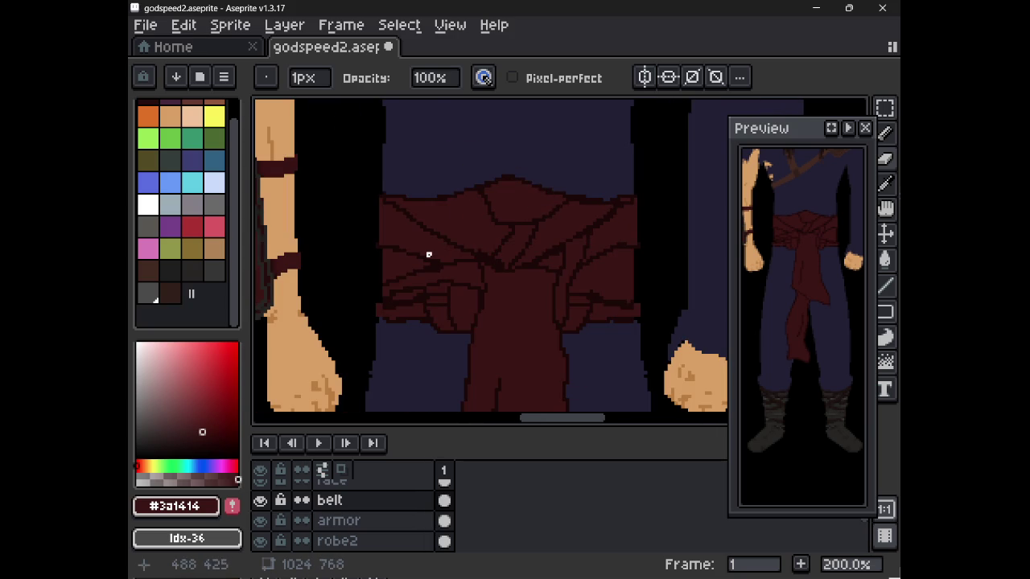
scroll(428, 253, down, 2)
drag(437, 299, 469, 185)
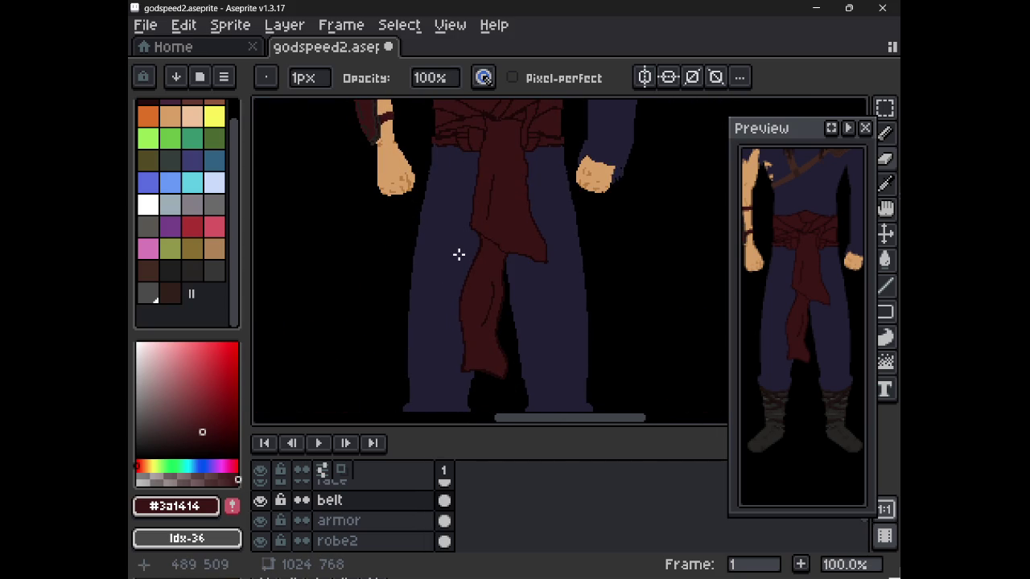
drag(461, 255, 466, 250)
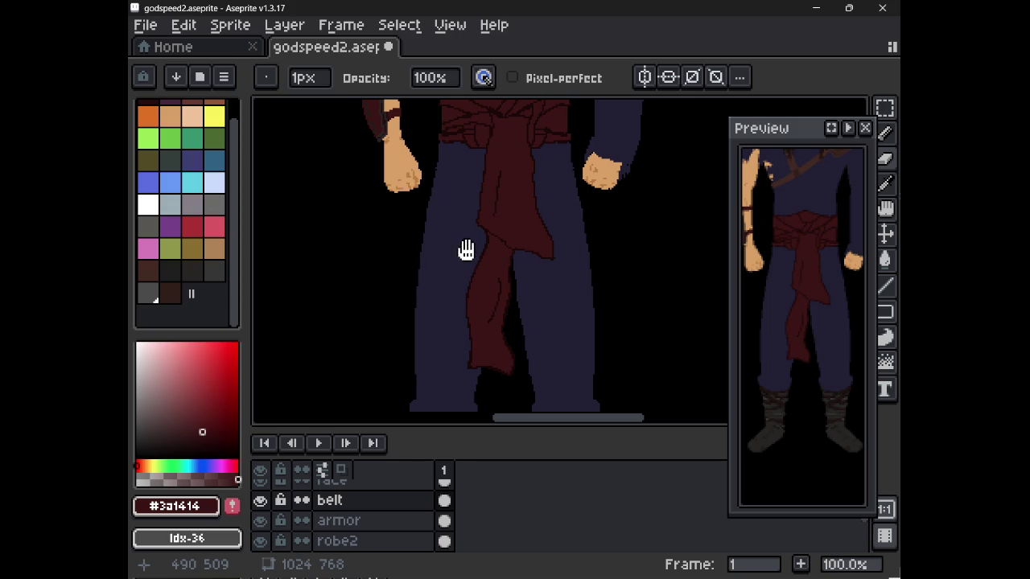
scroll(477, 348, up, 5)
mouse_move(475, 352)
mouse_down()
mouse_move(483, 268)
mouse_move(472, 347)
mouse_up()
scroll(481, 256, up, 1)
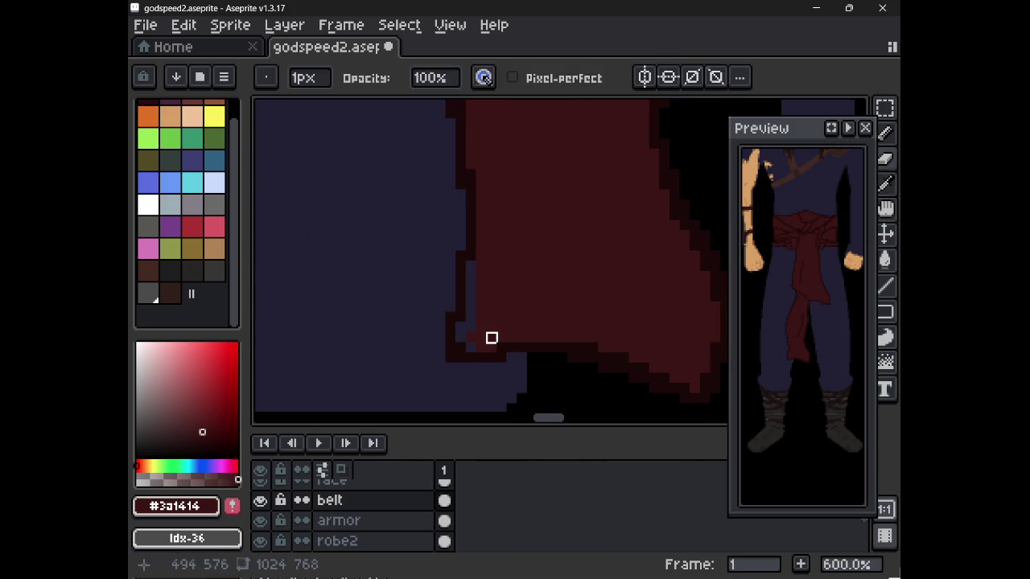
- Return to the pencil and save the warrior sprite
key(b)
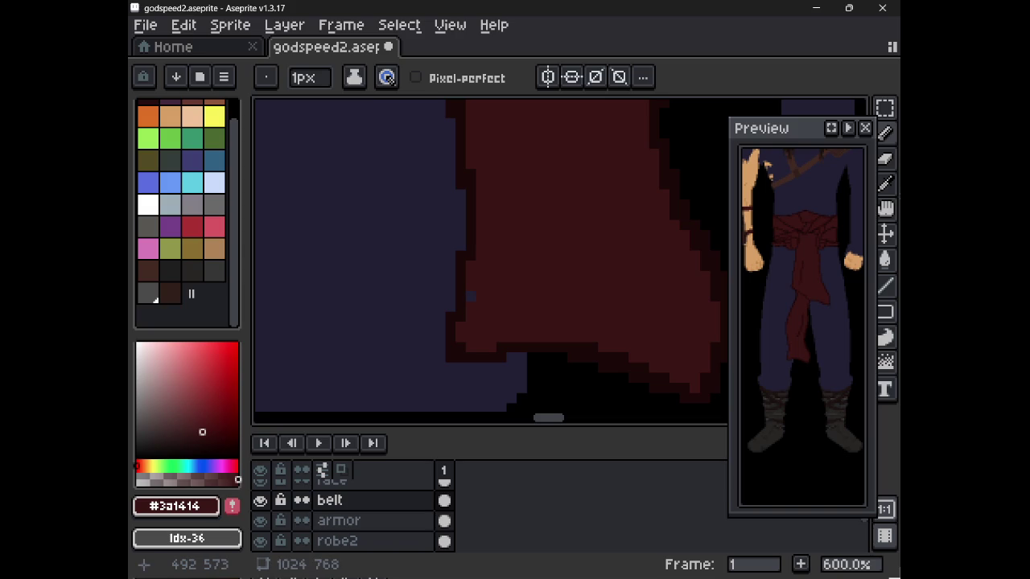
key(ctrl+s)
scroll(497, 232, down, 4)
scroll(496, 225, down, 1)
drag(497, 221, 498, 232)
scroll(427, 202, up, 1)
scroll(424, 324, up, 1)
scroll(456, 262, up, 1)
scroll(440, 292, up, 1)
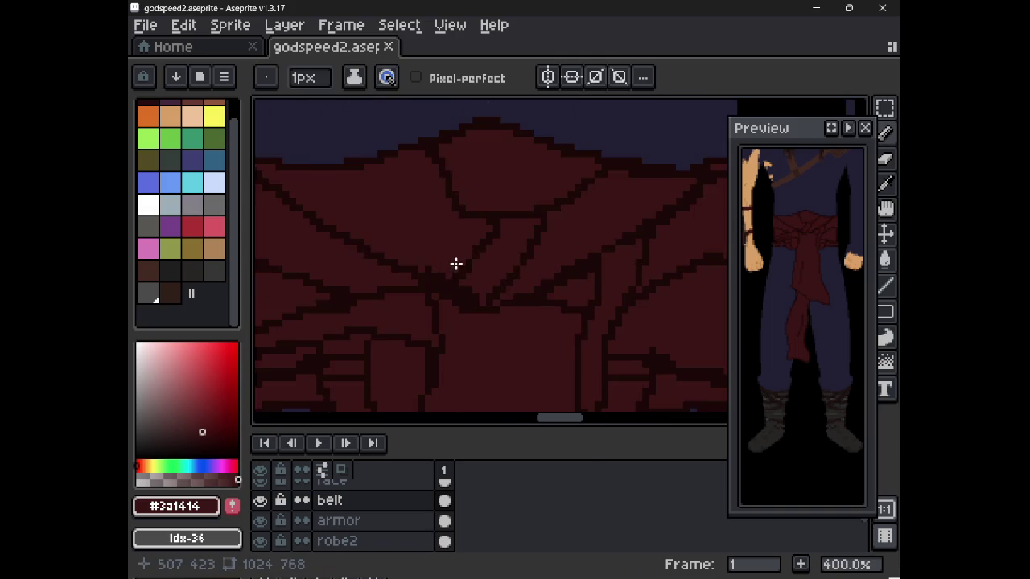
scroll(440, 292, up, 1)
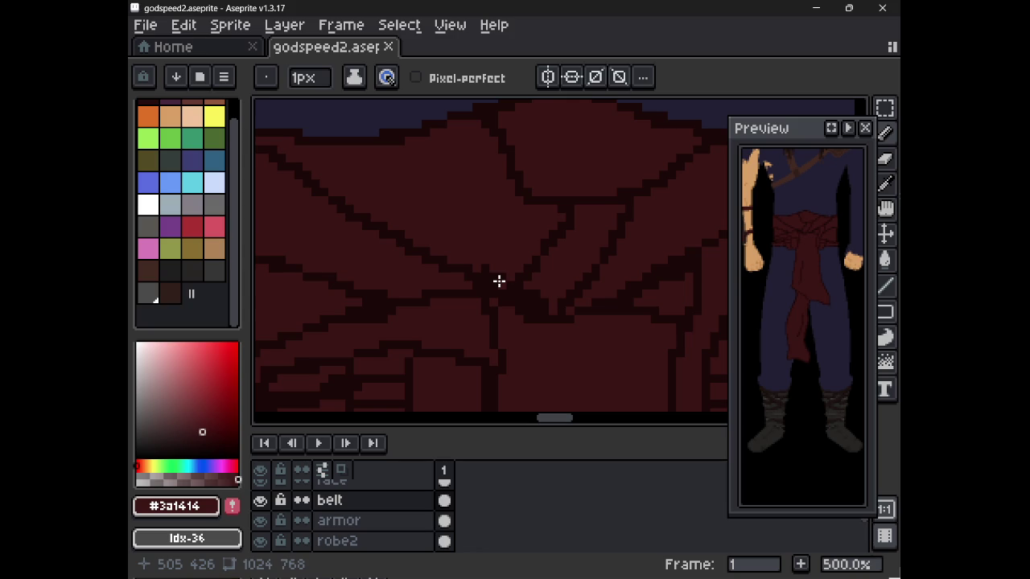
- Undo a test dark pixel on the sash knot and resample the dark outline red #1c0909
click(499, 280)
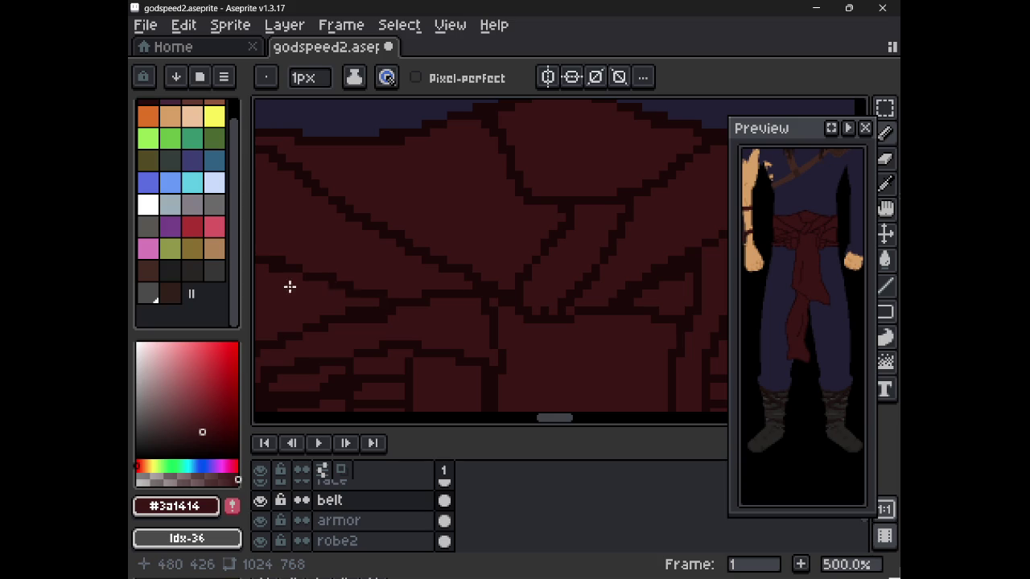
key(ctrl+z)
alt+click(631, 301)
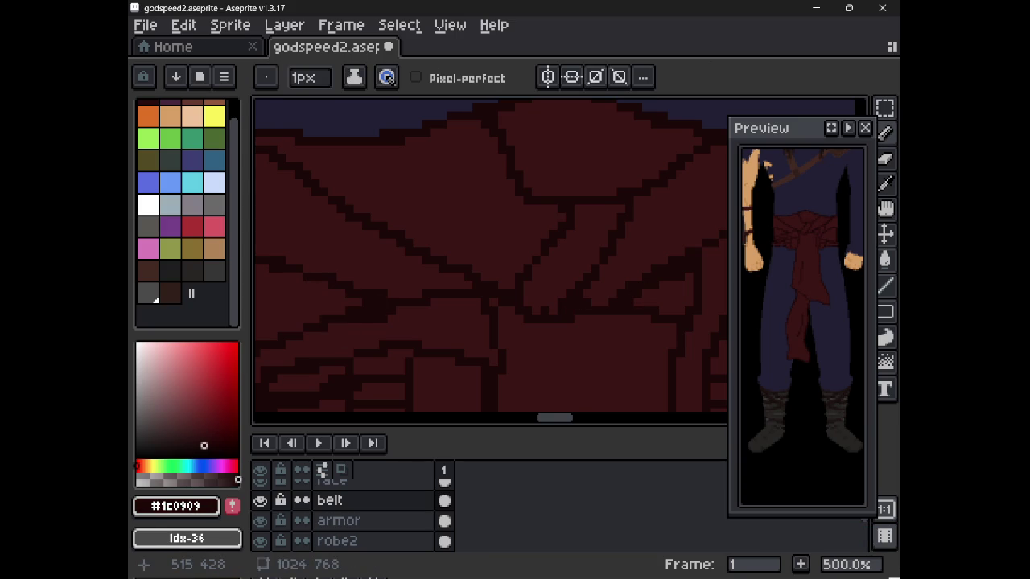
scroll(613, 357, down, 2)
scroll(613, 357, down, 3)
scroll(613, 357, up, 1)
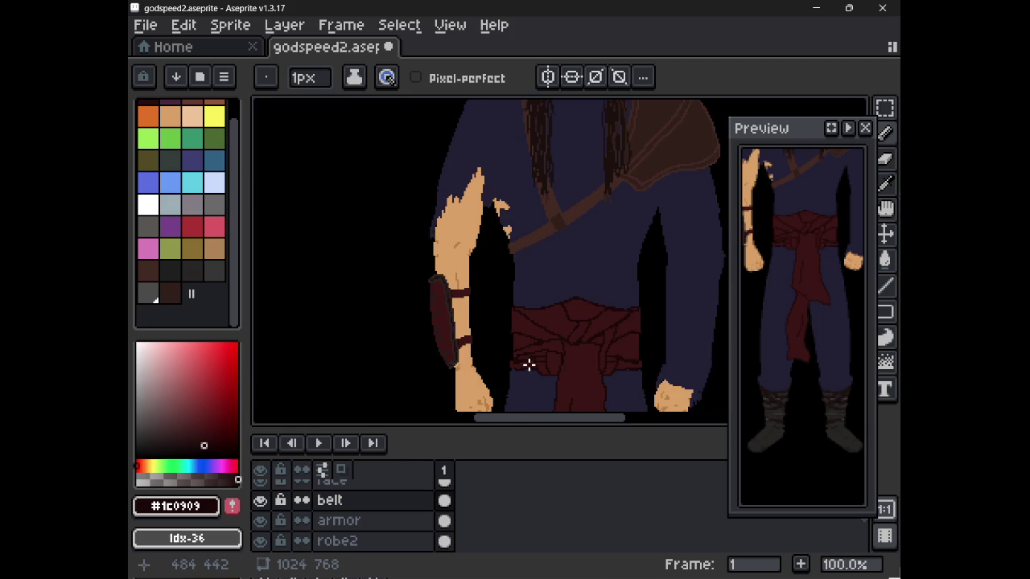
- Sample the sash's mid red and undo the stray dark outline at the belt's right edge
scroll(528, 364, up, 4)
alt+click(478, 366)
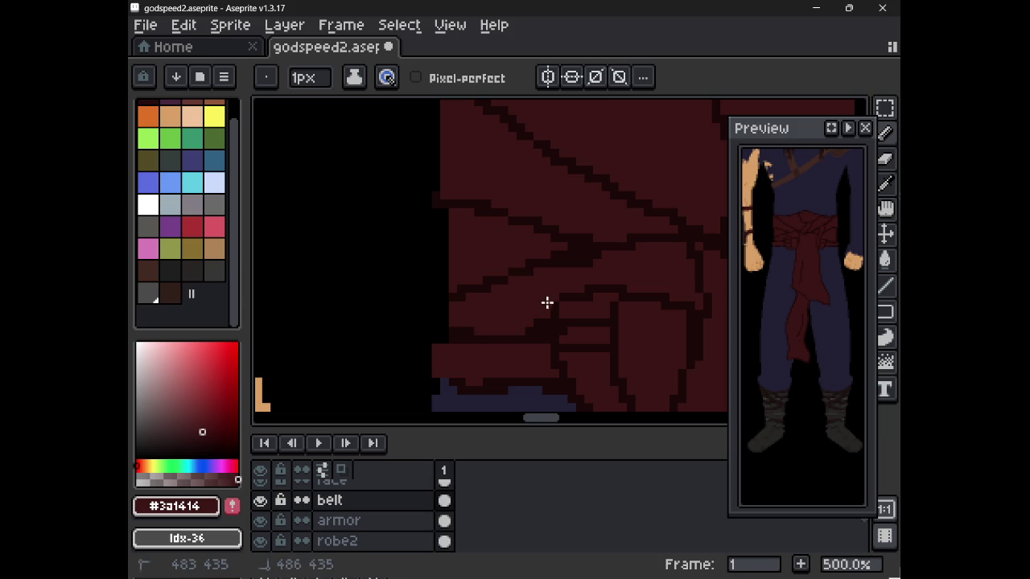
drag(467, 329, 463, 329)
scroll(463, 329, down, 2)
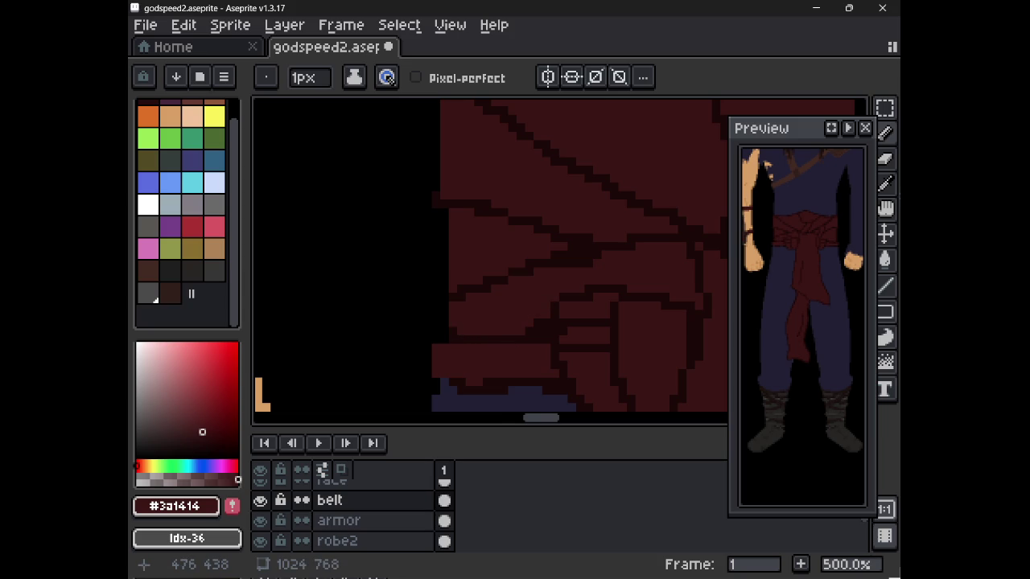
scroll(478, 331, down, 2)
scroll(598, 335, up, 5)
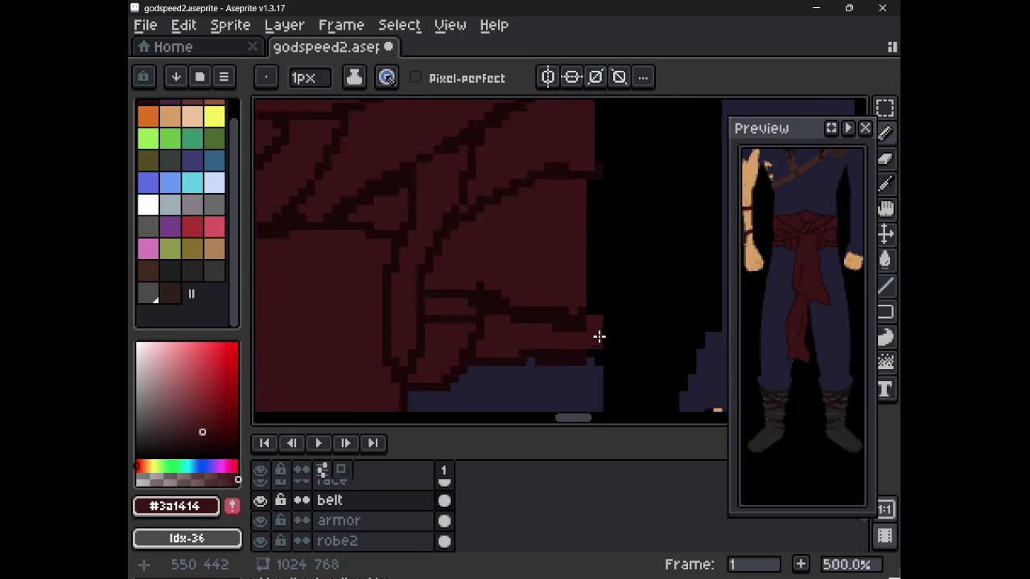
key(ctrl+z)
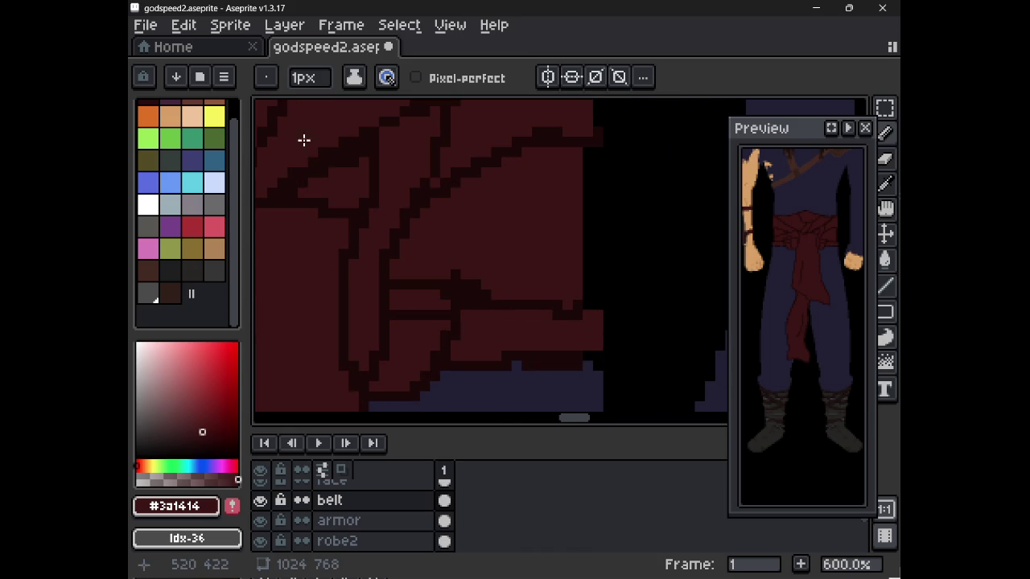
- Add a dark outline pixel on the sash's right edge and recolour the neighbouring pixel mid red #3a1414
alt+click(402, 146)
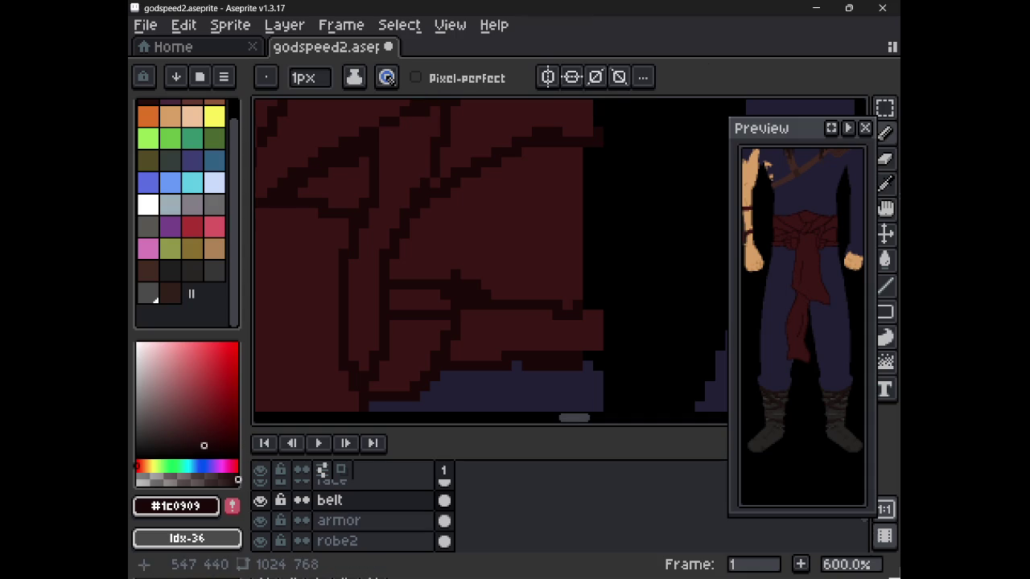
click(568, 299)
alt+click(568, 314)
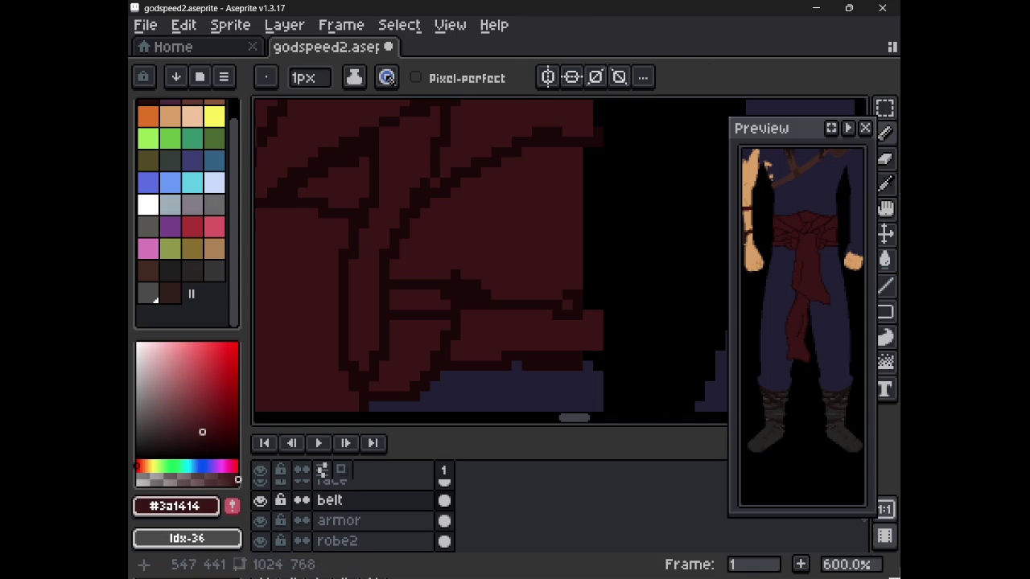
click(573, 304)
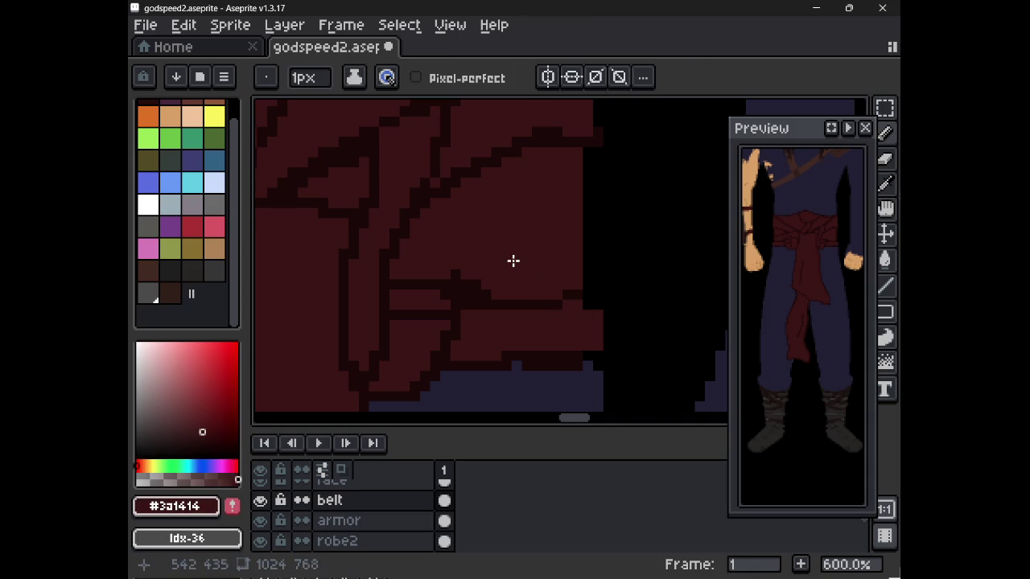
- Erase a stray red pixel at the sash edge, then make robe2 the active layer
key(e)
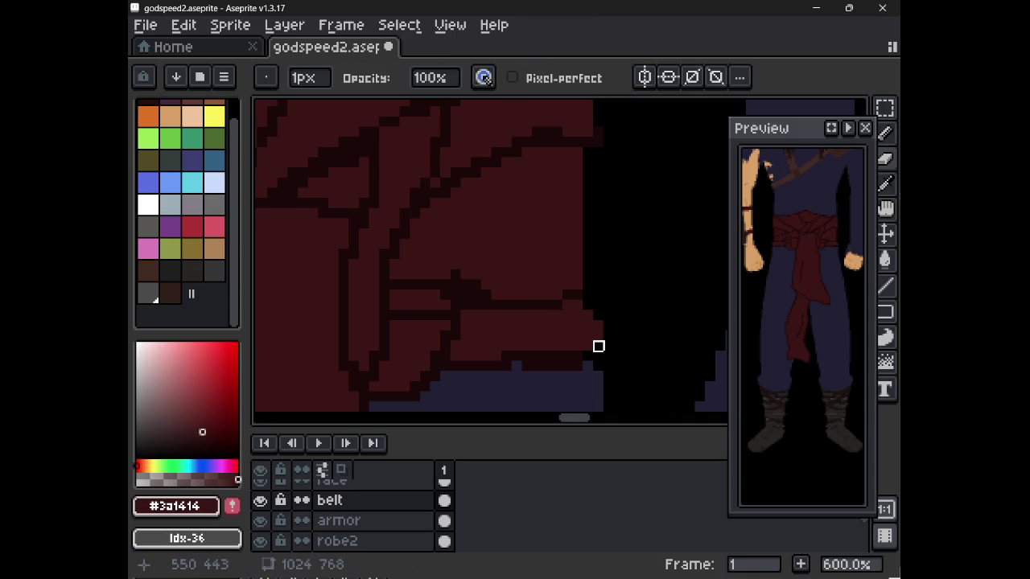
scroll(503, 305, down, 3)
scroll(451, 281, down, 3)
scroll(415, 264, up, 6)
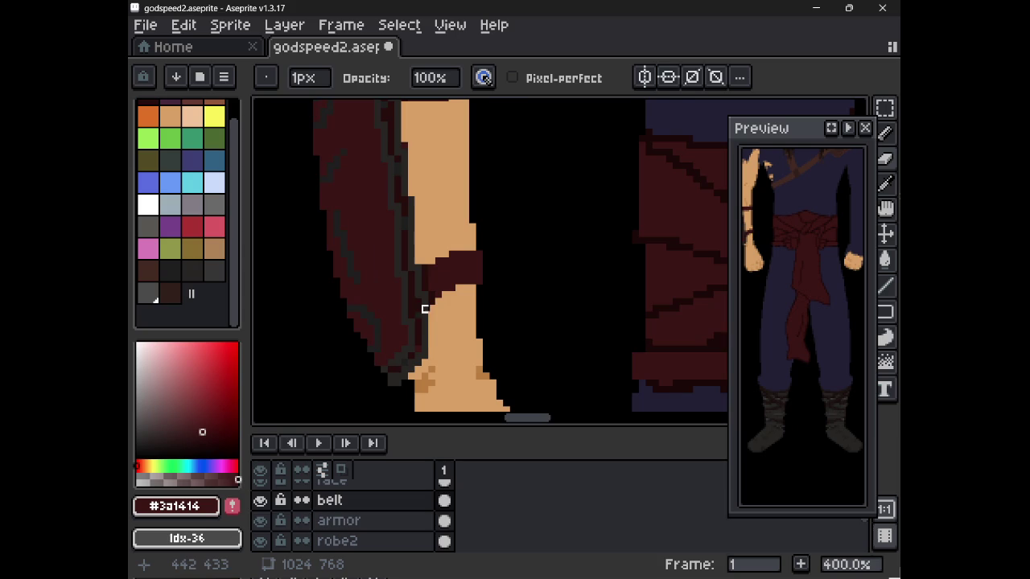
drag(444, 319, 459, 298)
scroll(541, 293, down, 2)
scroll(540, 293, up, 6)
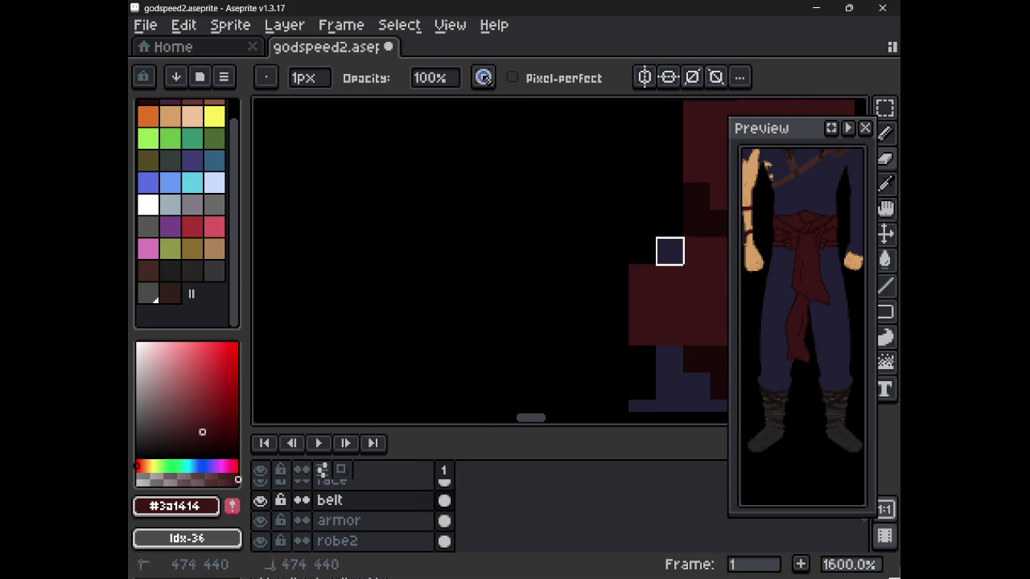
click(668, 251)
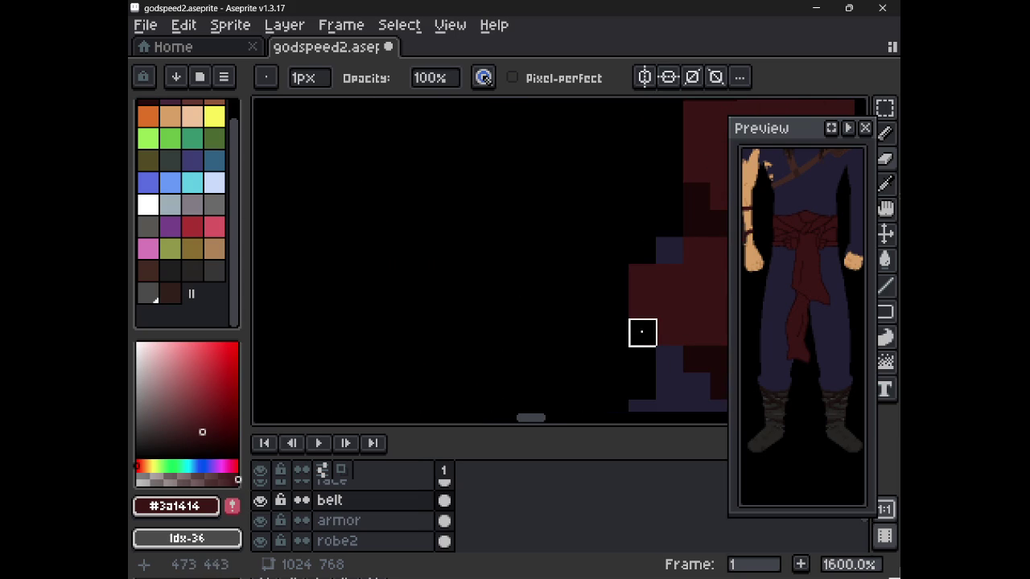
click(338, 540)
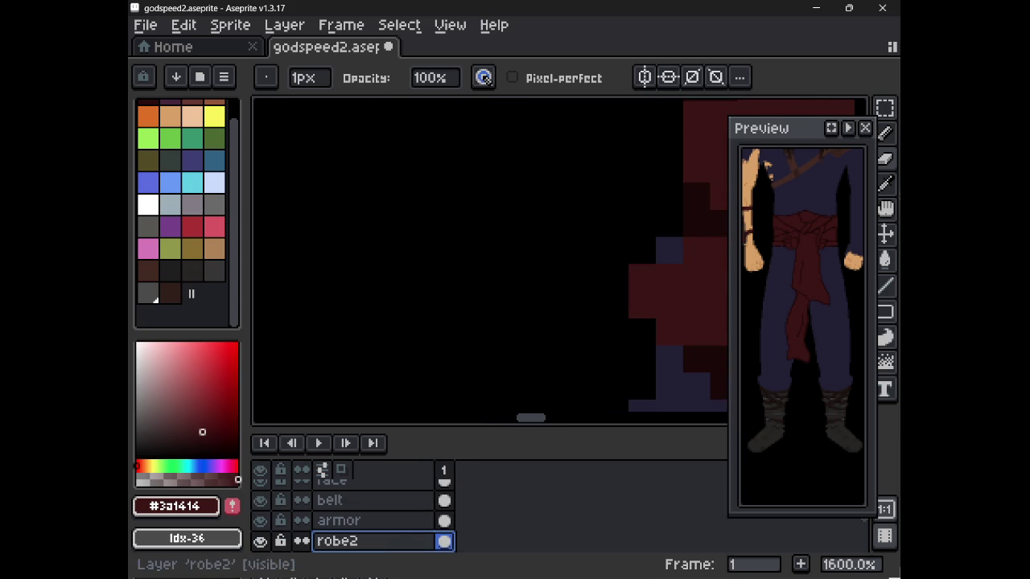
scroll(651, 258, down, 7)
scroll(644, 266, down, 3)
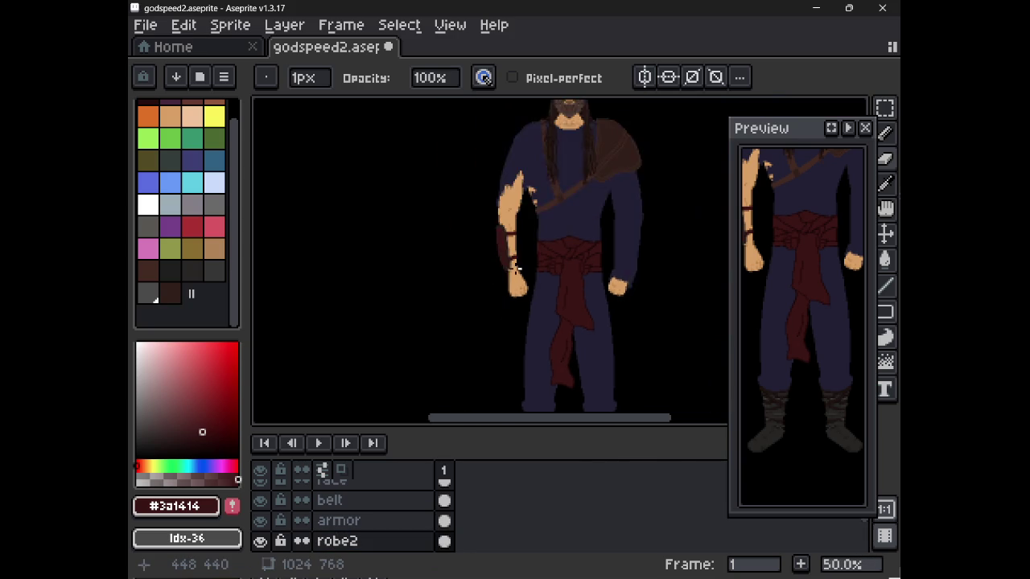